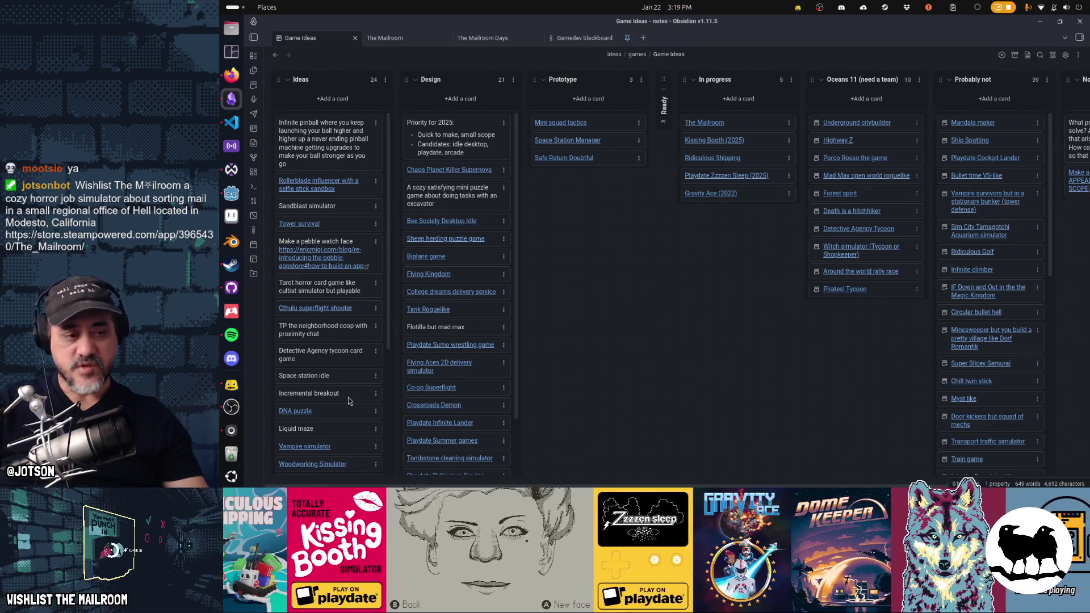
Try moving the Incremental breakout card on the Game Ideas board.
left_click_drag(345, 397, 339, 395)
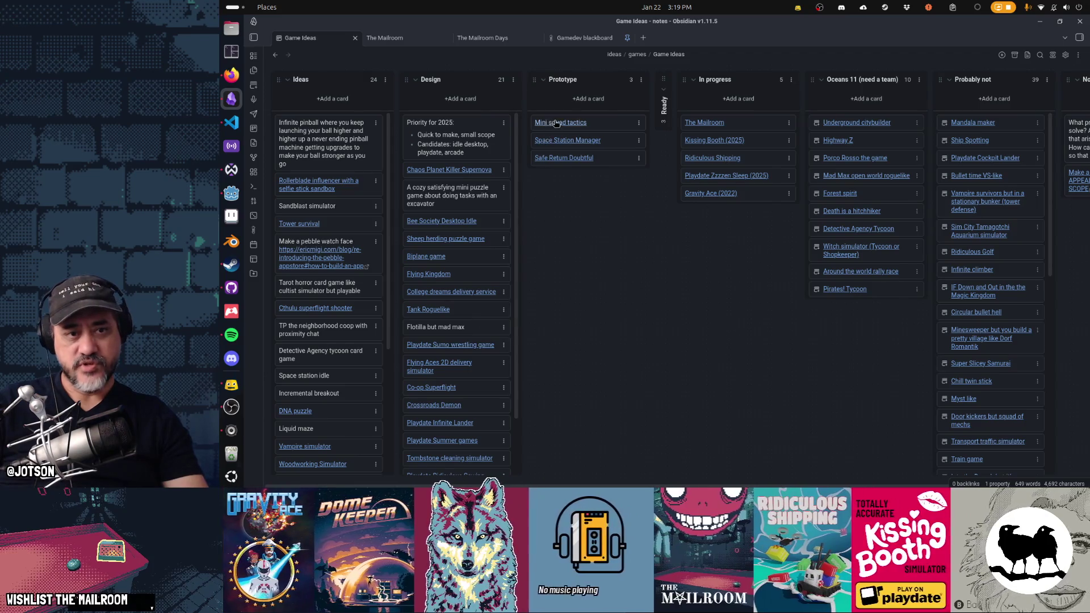
mouse_move(572, 124)
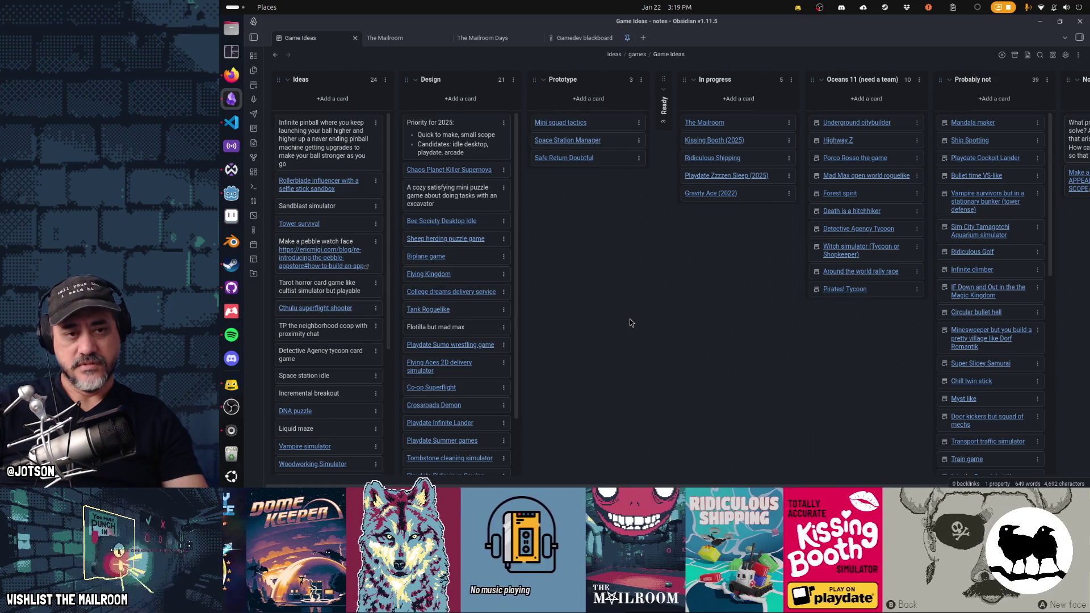
mouse_move(565, 158)
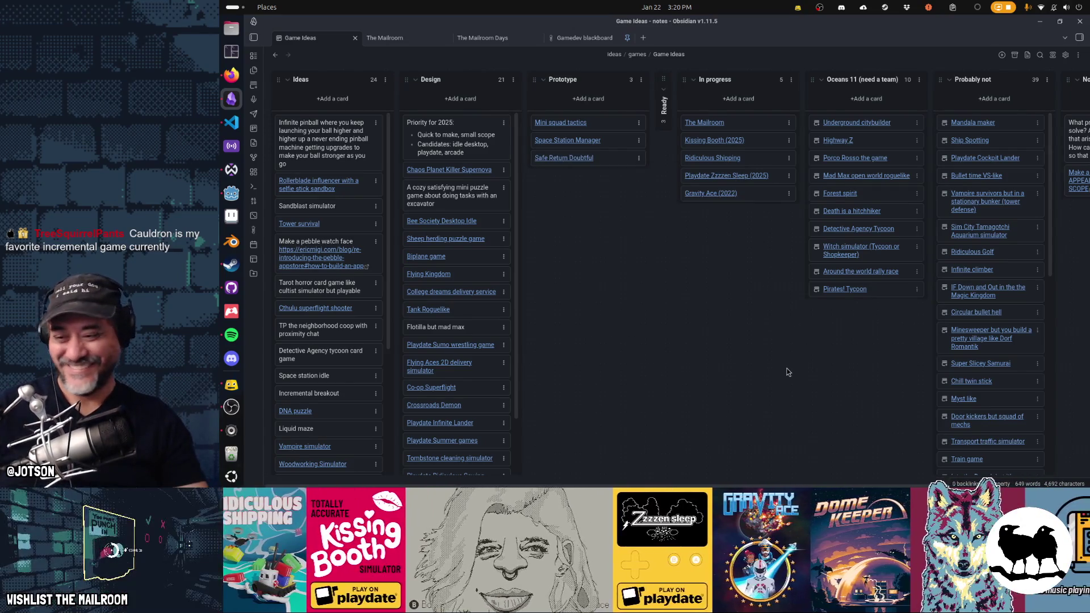
Return to the Gamedev TODO board and bring up the note search.
left_click(275, 55)
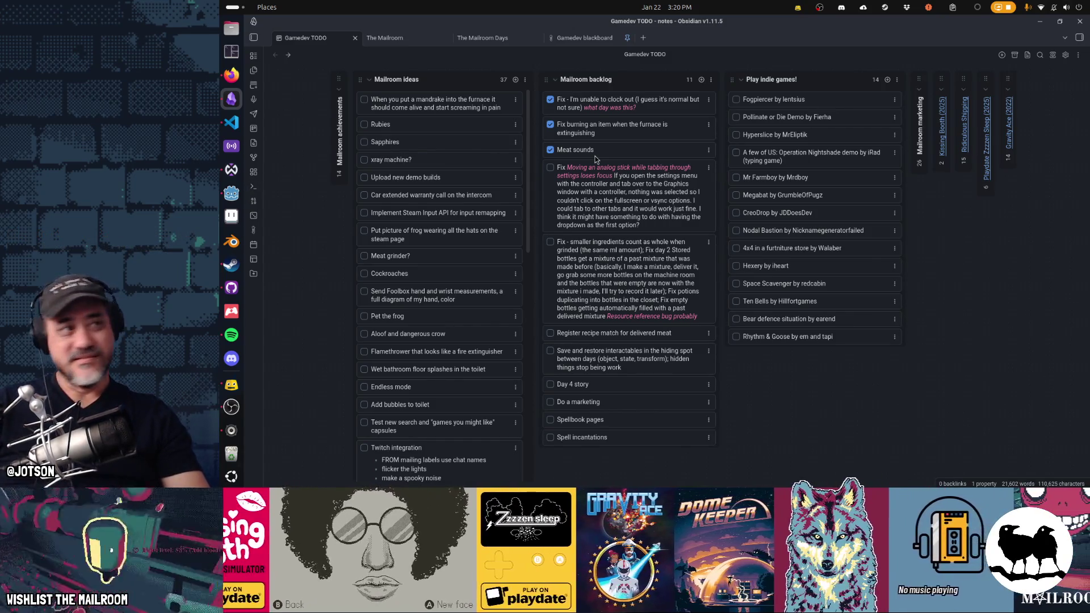
key("XF86AudioMicMute")
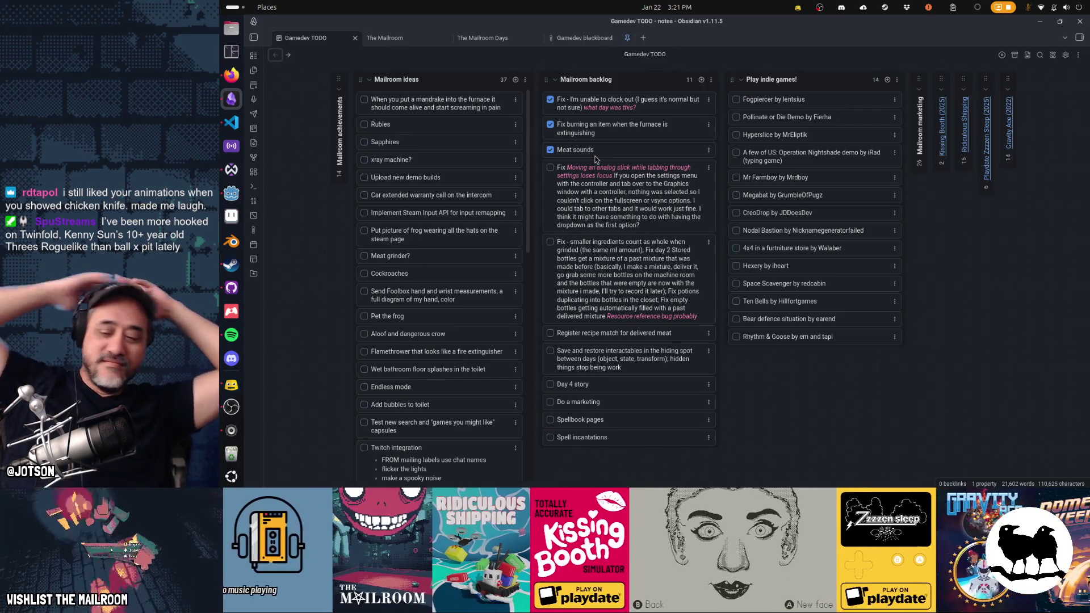
key("XF86AudioMicMute")
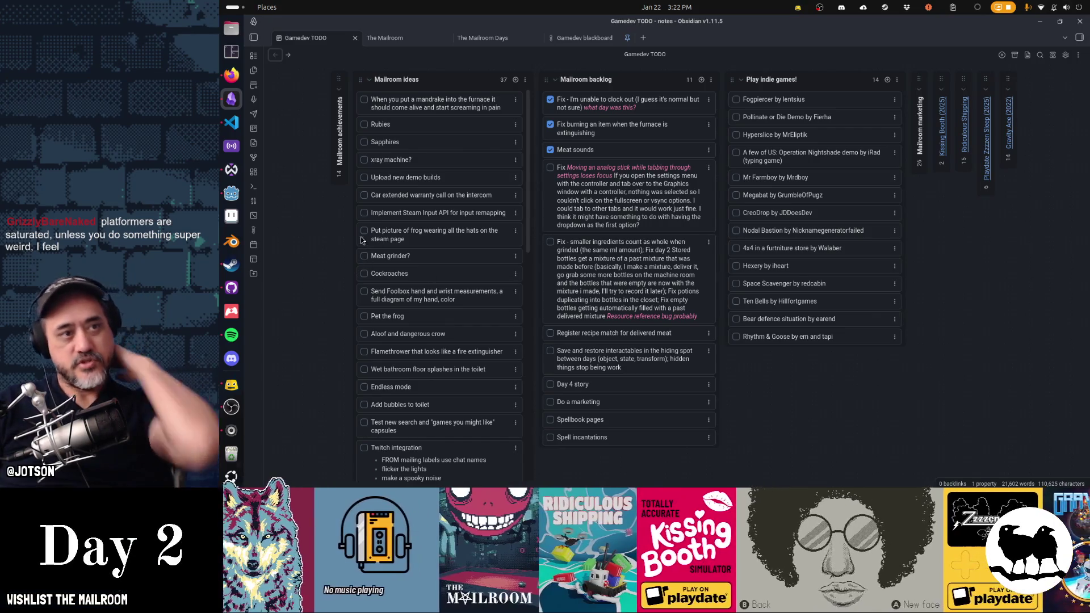
left_click(643, 40)
Open the Game Ideas note in a new tab via a 'game' search.
type("game")
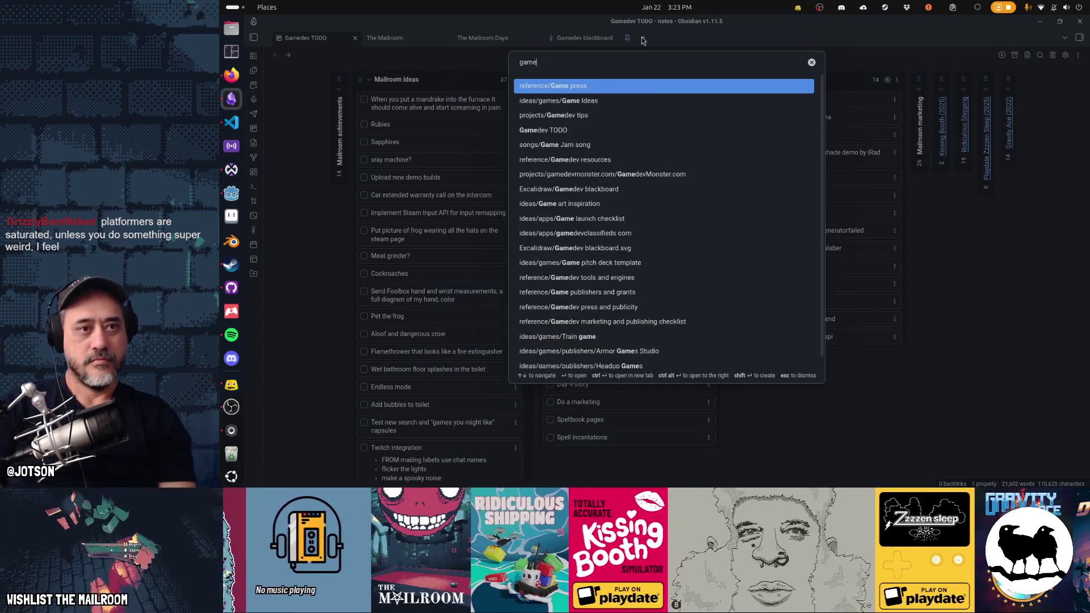
key("Down")
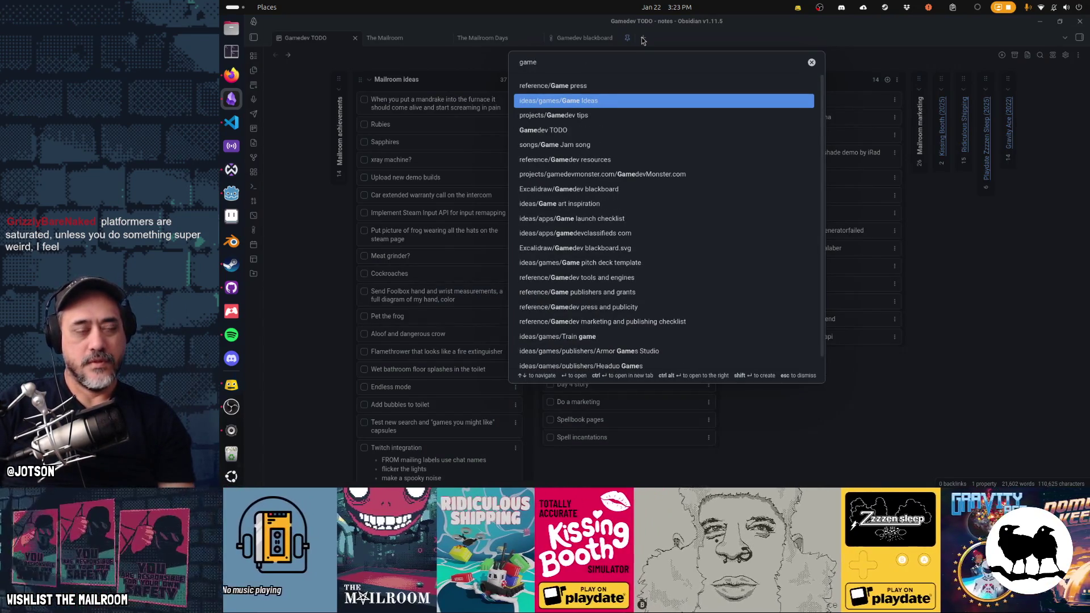
key("Return")
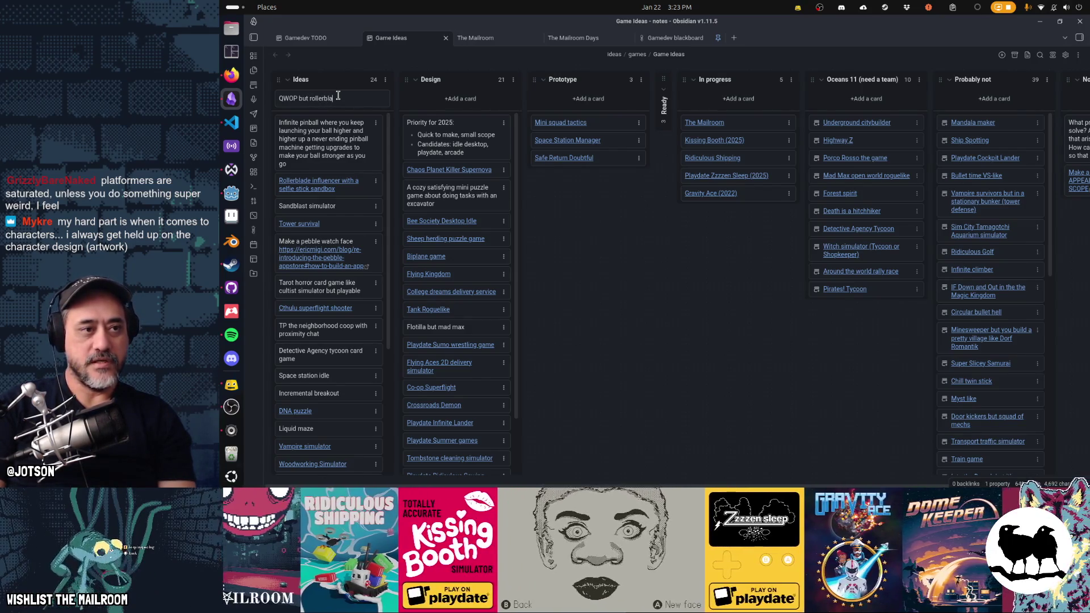
Add a 'QWOP but rollerblading' card to Ideas and return to Gamedev TODO.
type("ding")
key("Return")
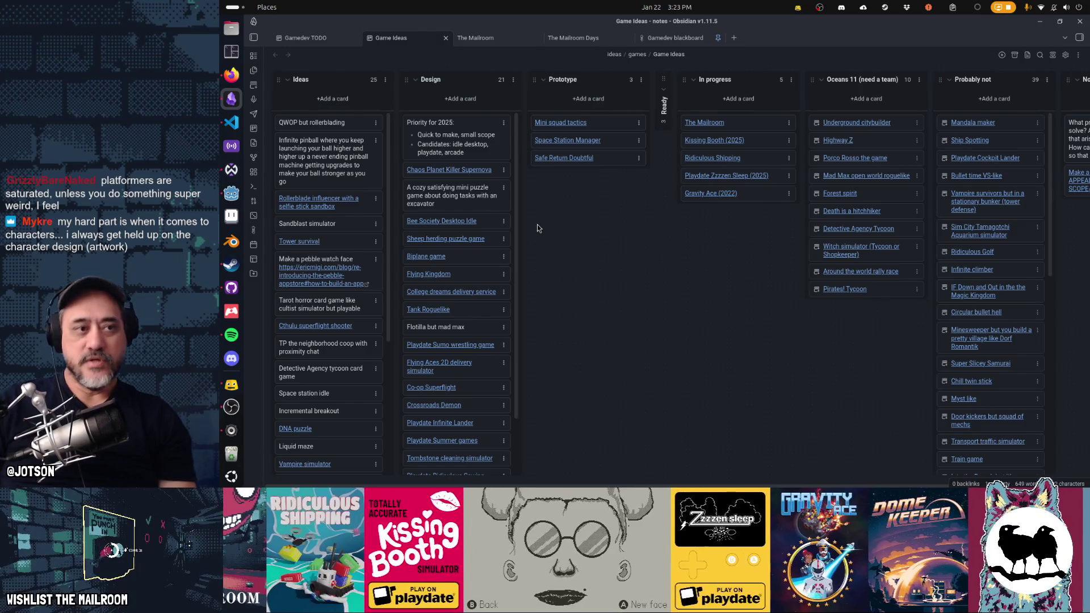
left_click(314, 38)
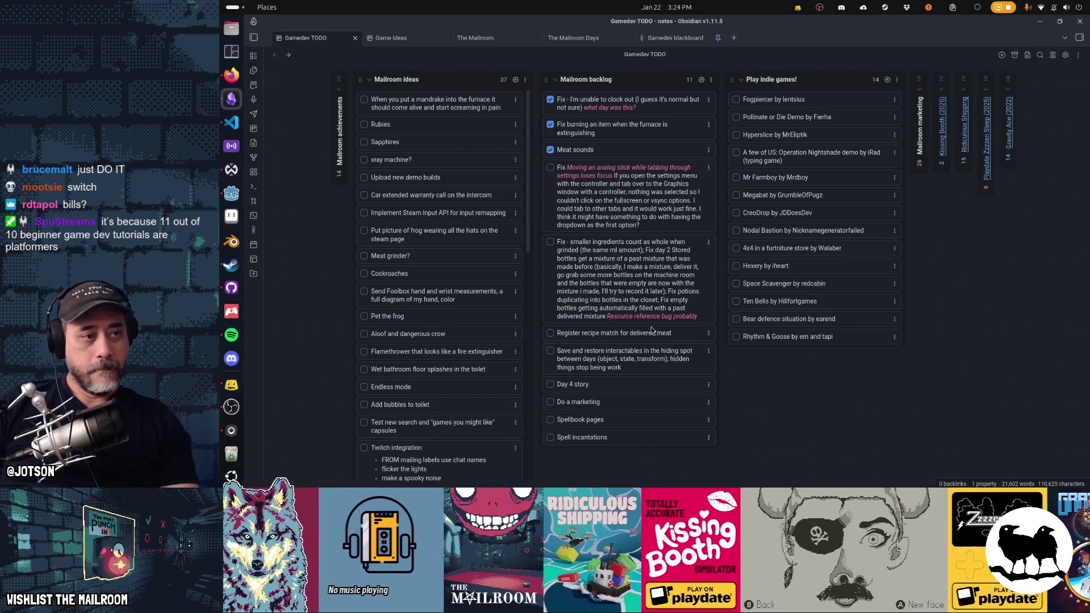
left_click(232, 193)
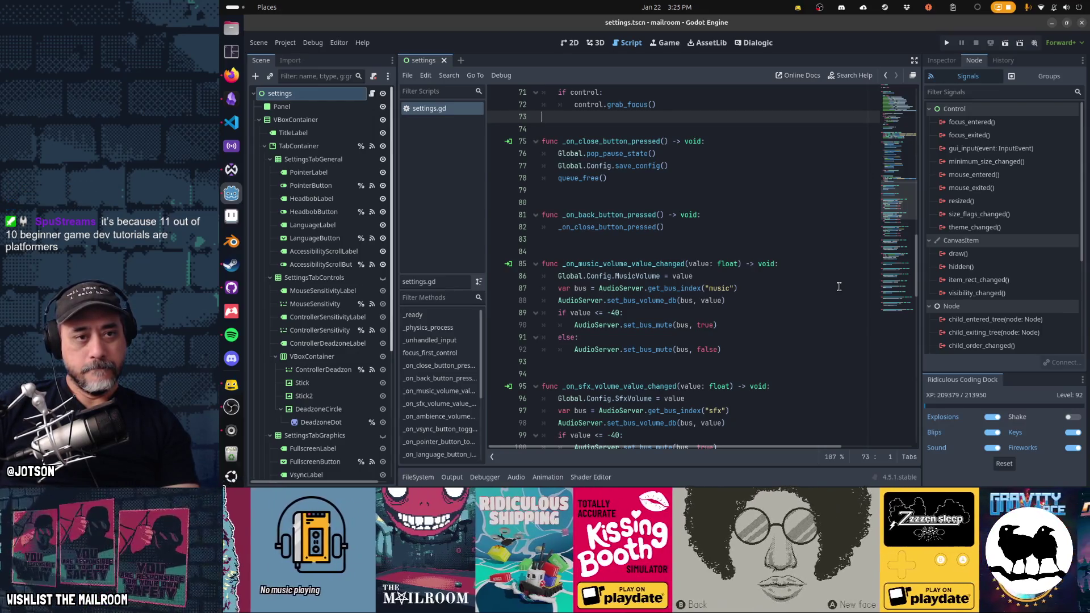
Scroll through settings.gd and search it for 'foc'.
scroll(840, 286, "up", 5)
scroll(840, 287, "up", 3)
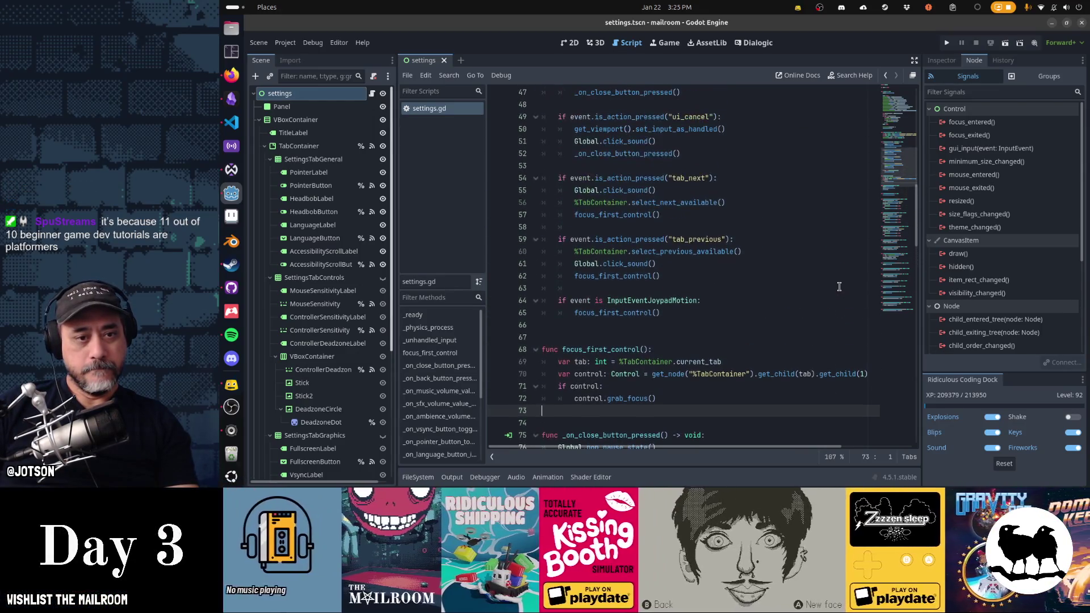
scroll(840, 287, "down", 5)
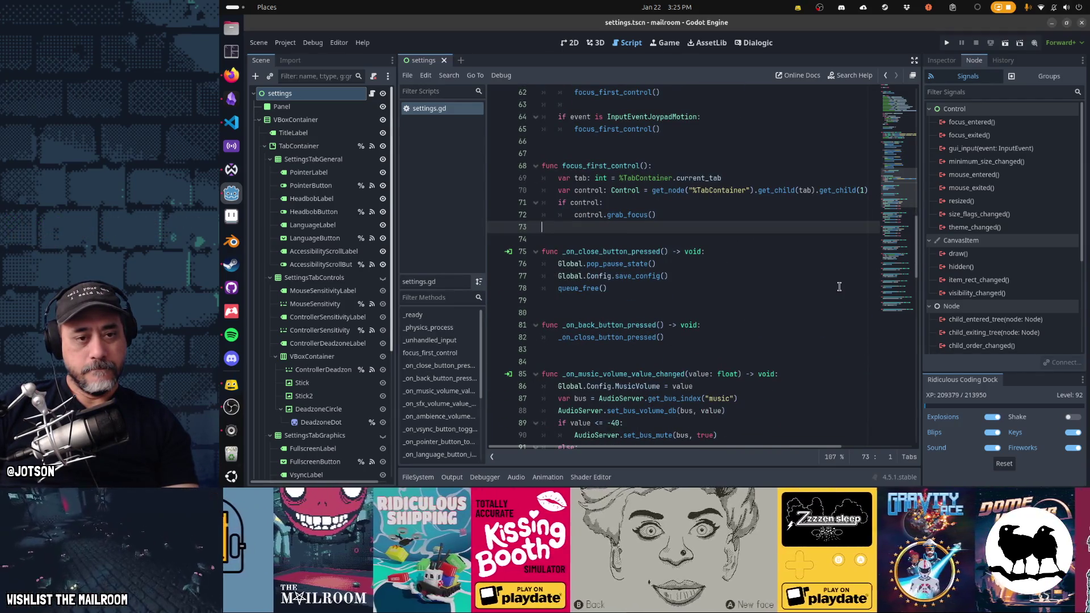
scroll(839, 287, "down", 15)
scroll(840, 287, "down", 10)
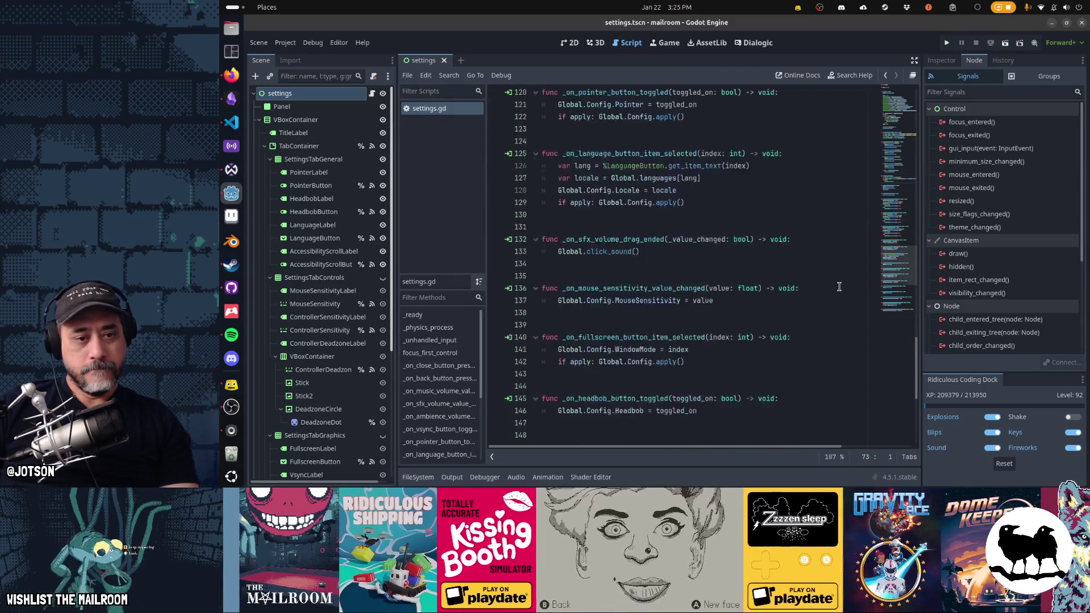
scroll(839, 287, "down", 2)
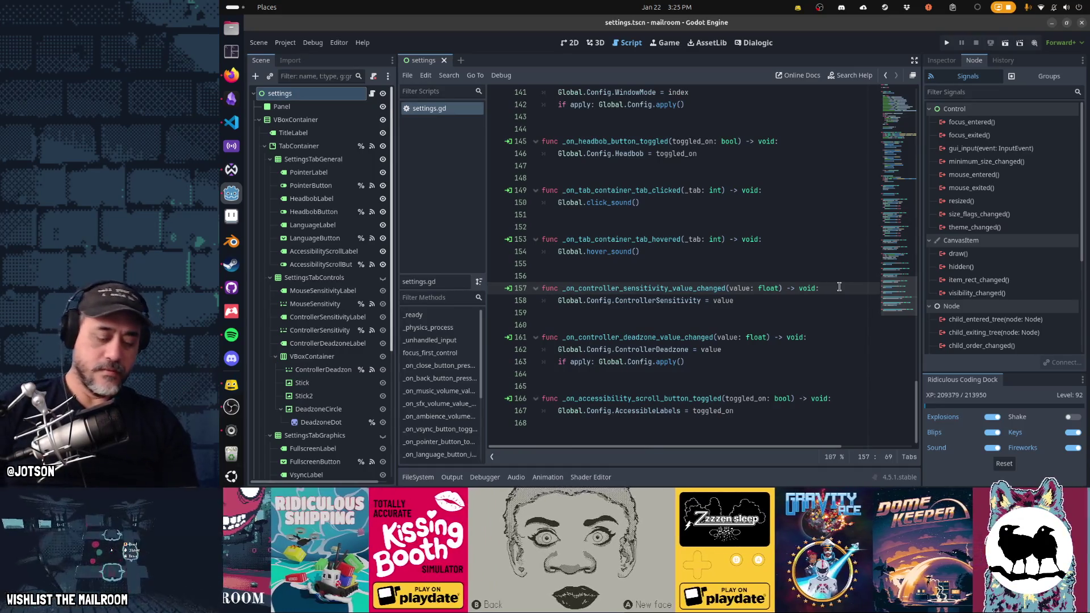
key("ctrl+f")
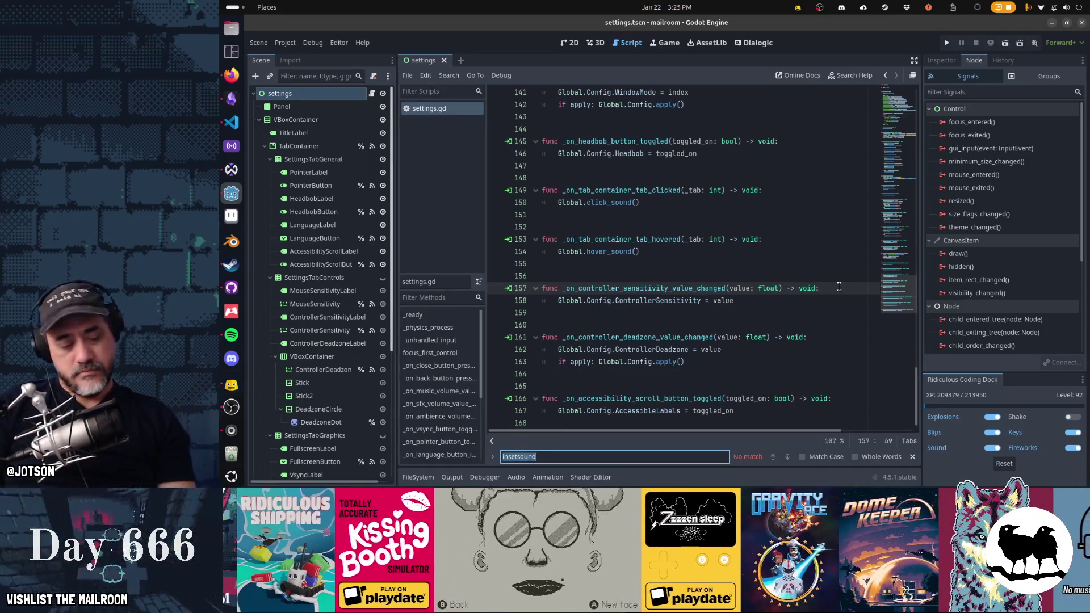
type("foc")
key("Escape")
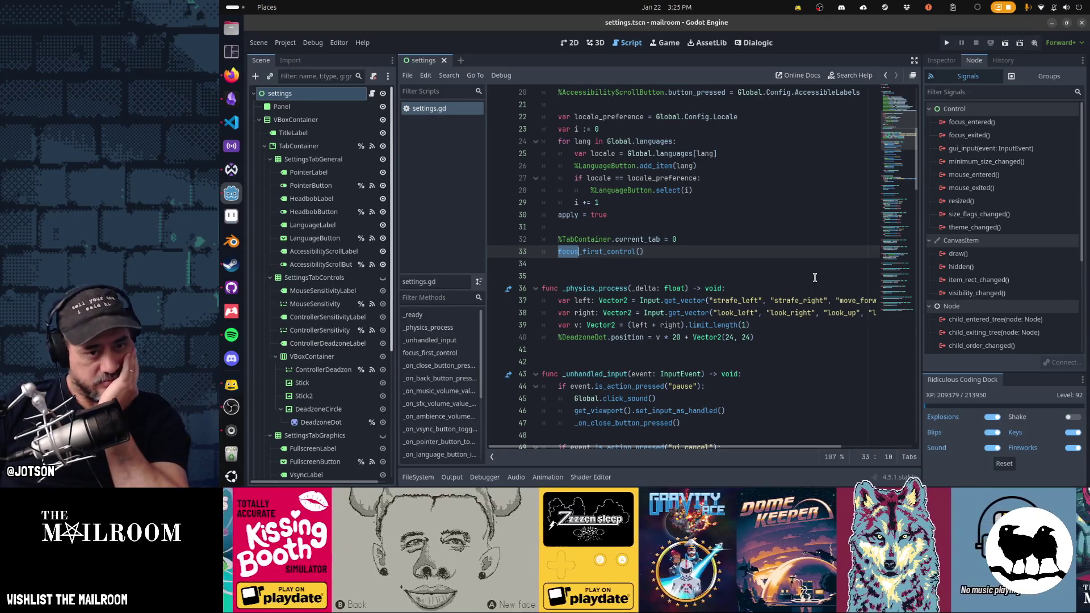
Find the focus_first_control call in _unhandled_input and cut the InputEventJoypadMotion check.
scroll(815, 278, "up", 4)
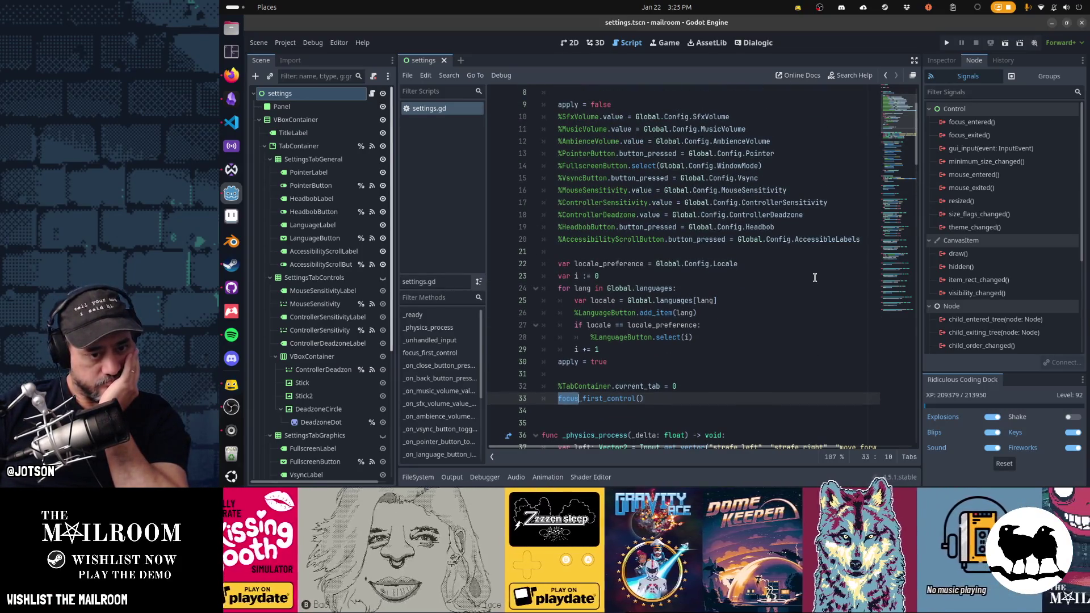
scroll(815, 278, "down", 2)
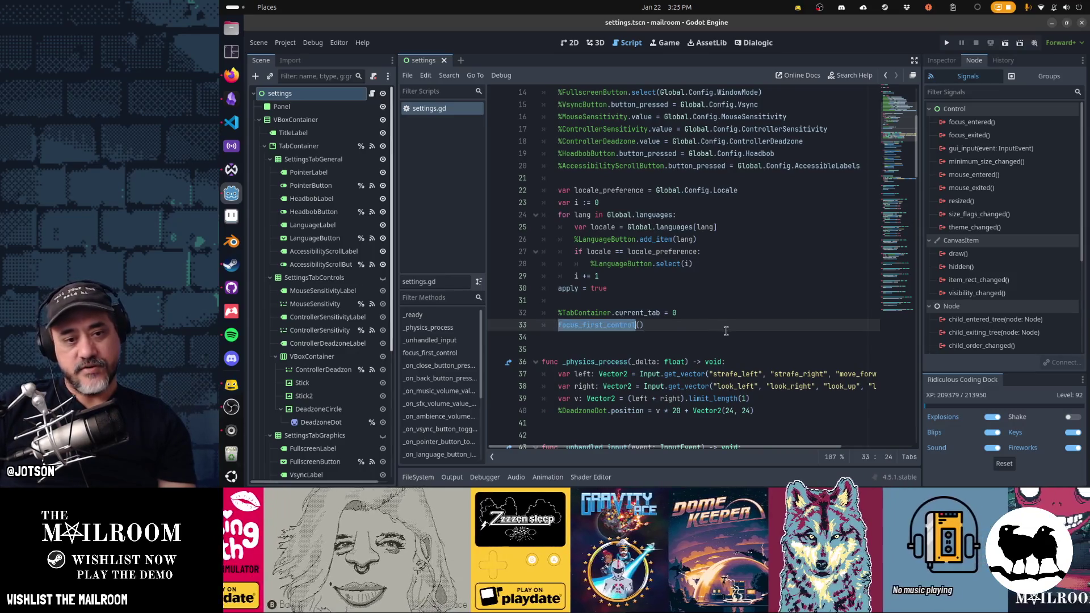
key("ctrl+d")
key("ctrl+d")
scroll(727, 332, "down", 4)
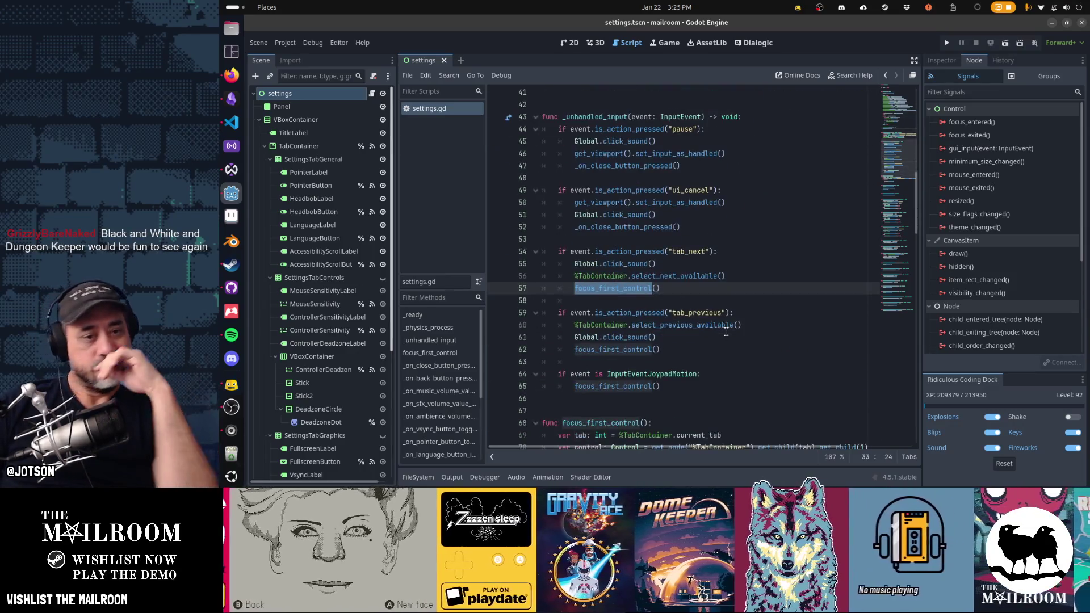
left_click(617, 386)
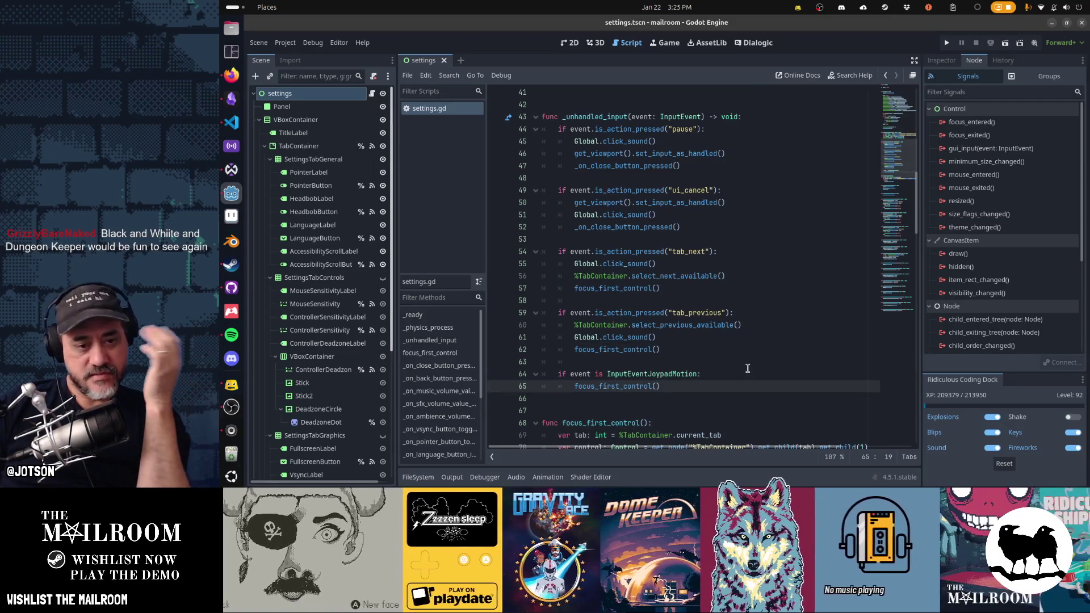
scroll(747, 369, "down", 2)
left_click(726, 306)
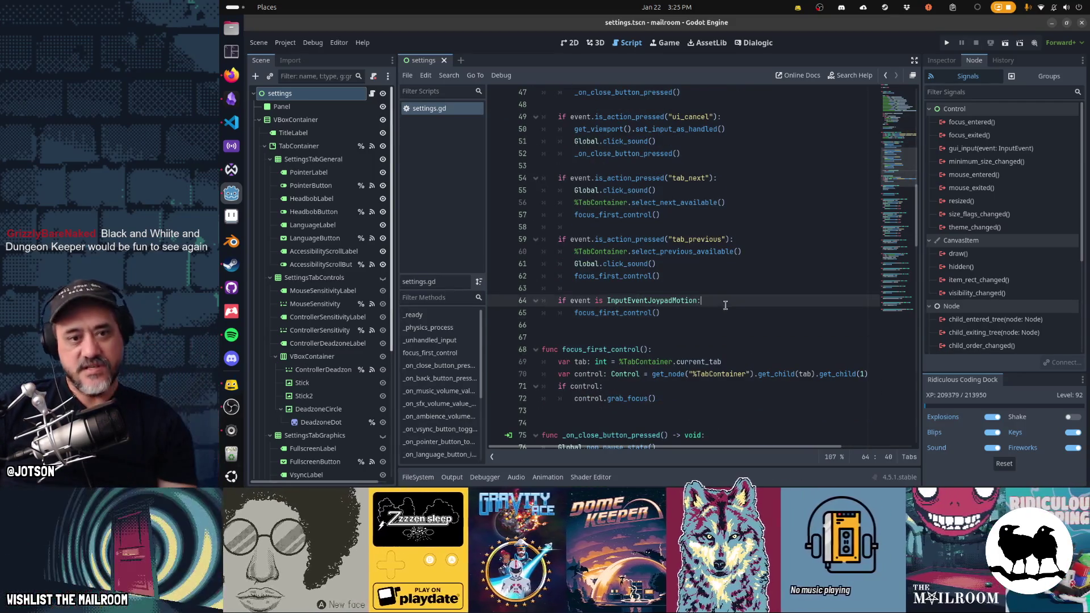
key("ctrl+x")
key("ctrl+x")
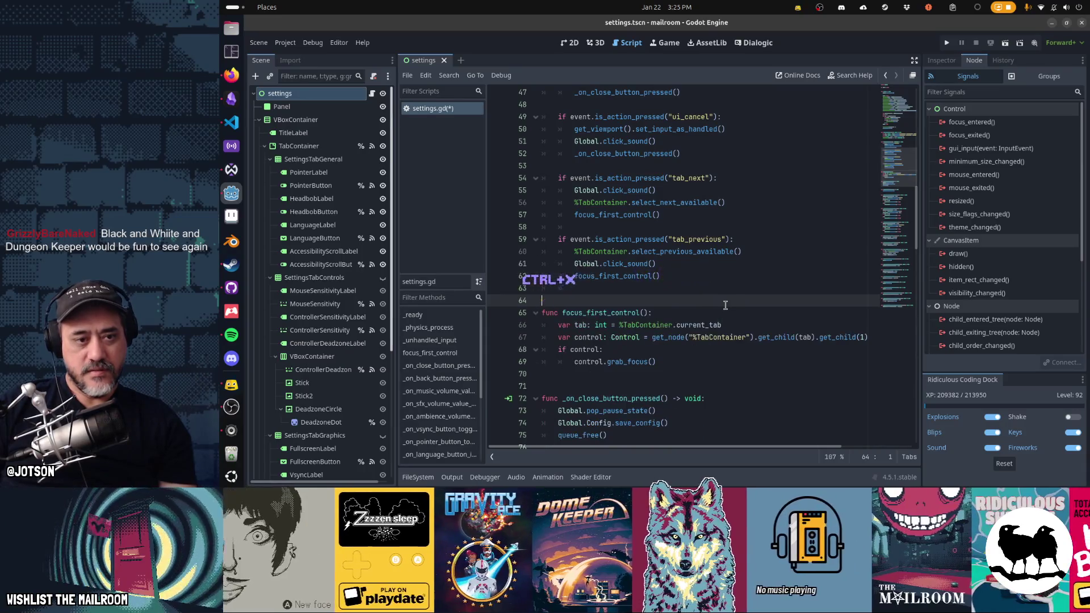
Remove the leftover blank lines where the joypad-motion check was.
key("ctrl+x")
key("ctrl+x")
key("Return")
key("Down")
key("Down")
key("Down")
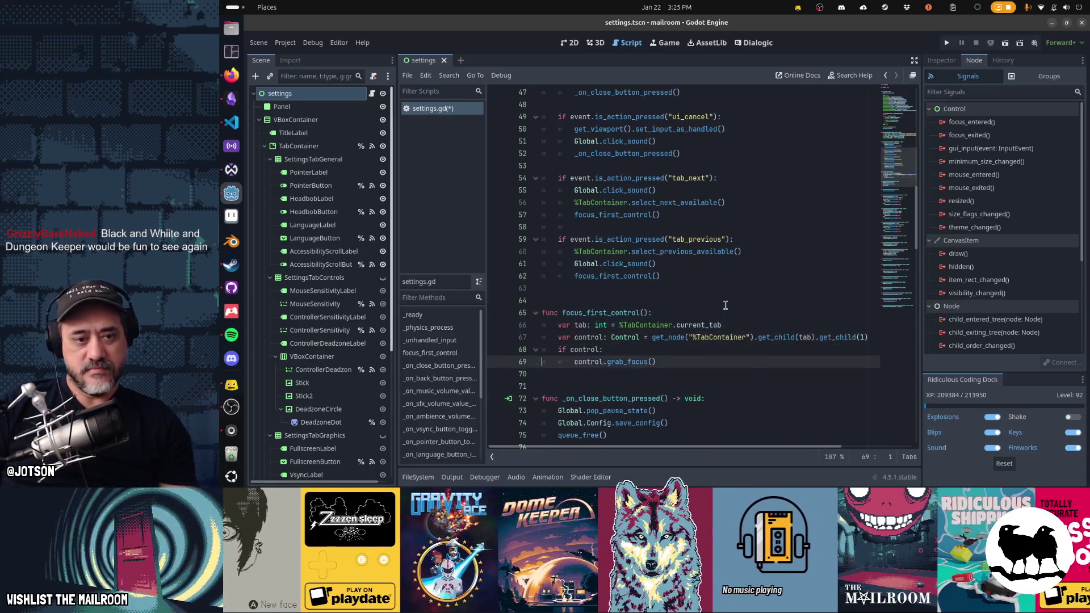
Add prints("focusing", control) under 'if control:', save the script, and run the project.
key("End")
key("Return")
type("rint")
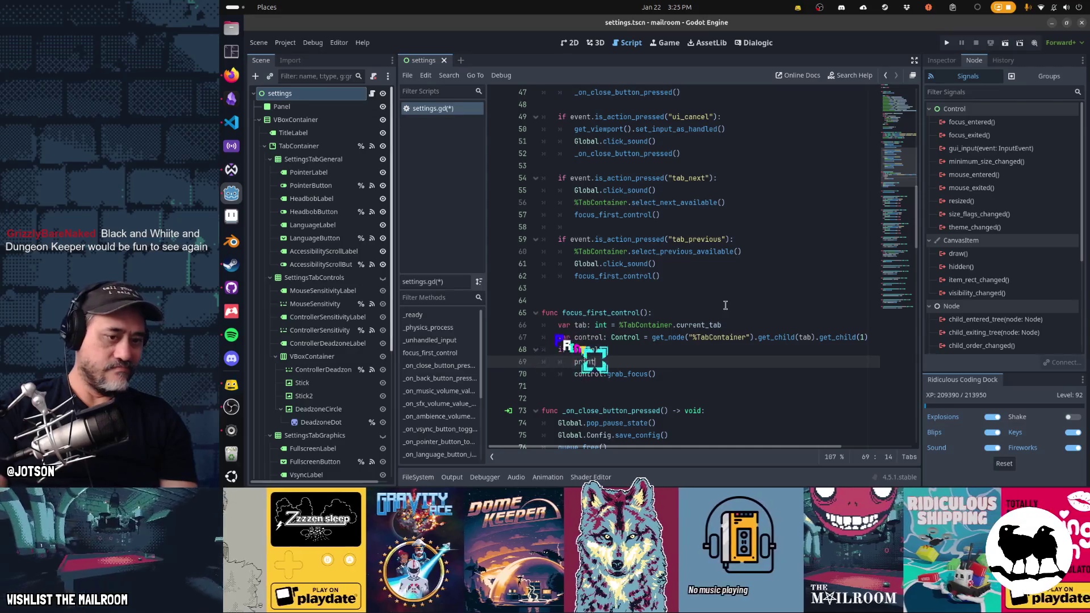
type("(\"focusing\", contro")
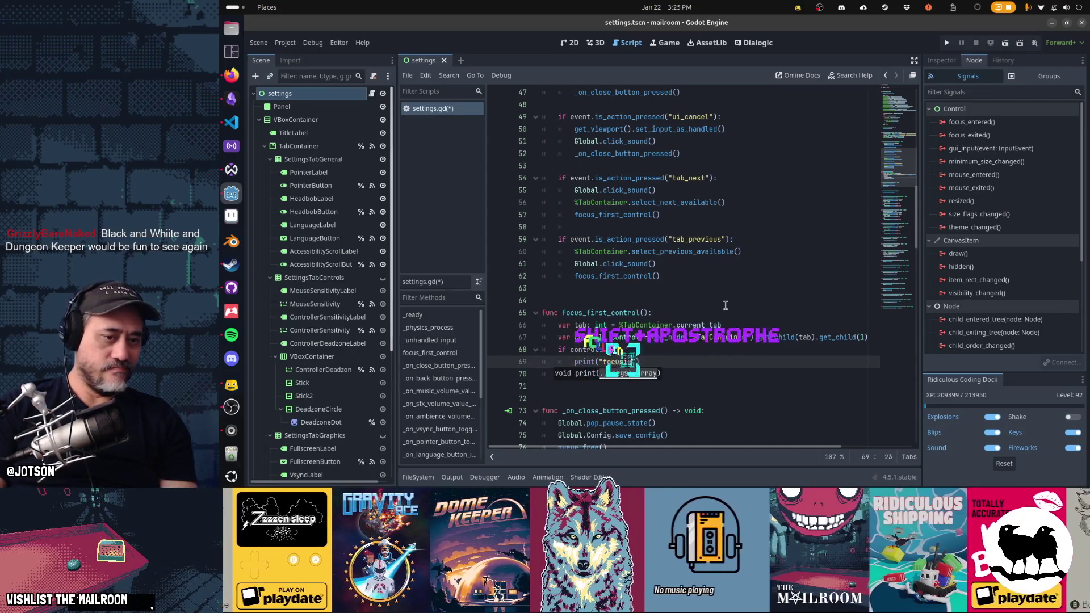
type("l")
key("Home")
key("ctrl+Right")
key("ctrl+s")
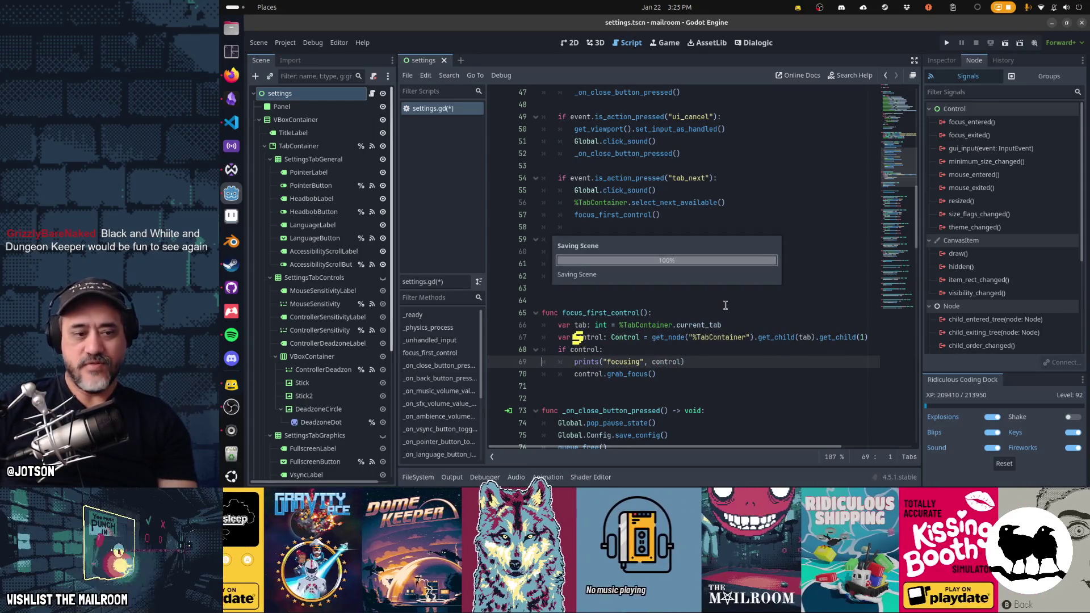
key("F6")
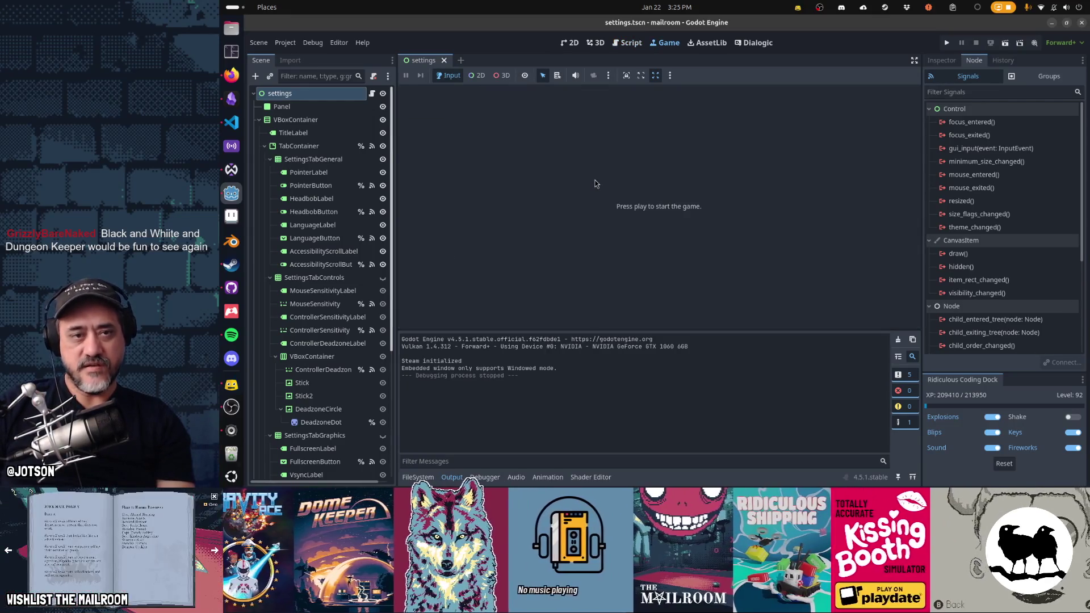
Run the settings scene, cycle its Controls, Graphics and Sound tabs with e/q, then stop the game.
key("F6")
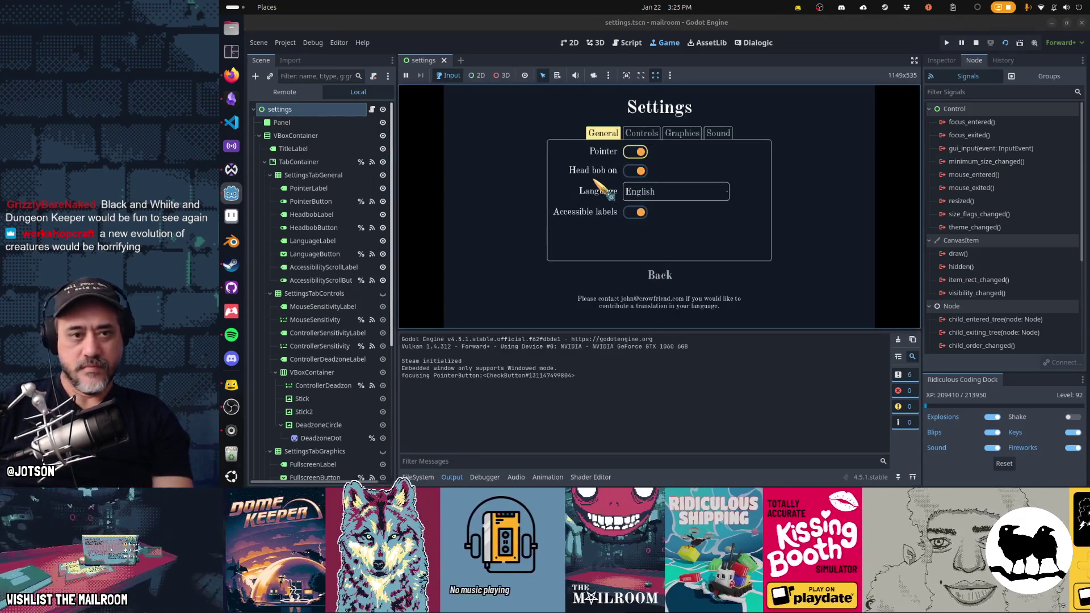
key("Down")
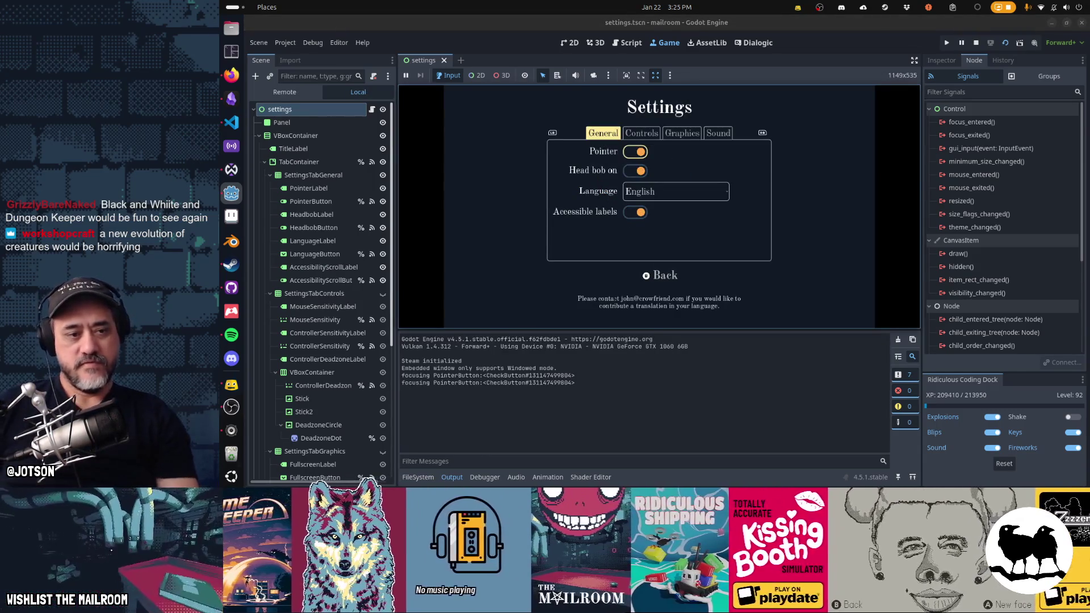
key("e")
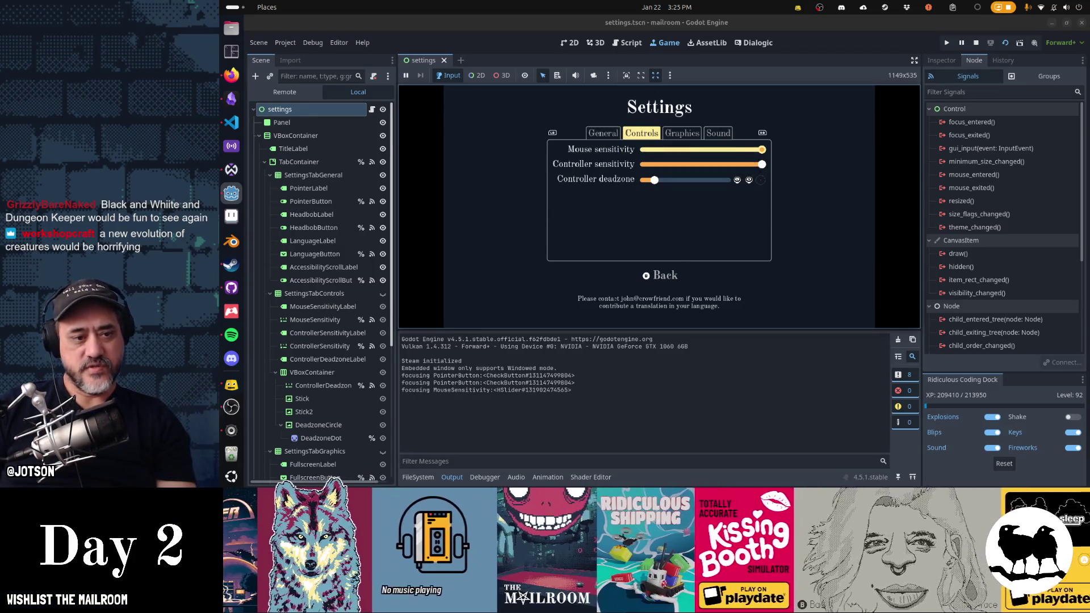
key("e")
key("e")
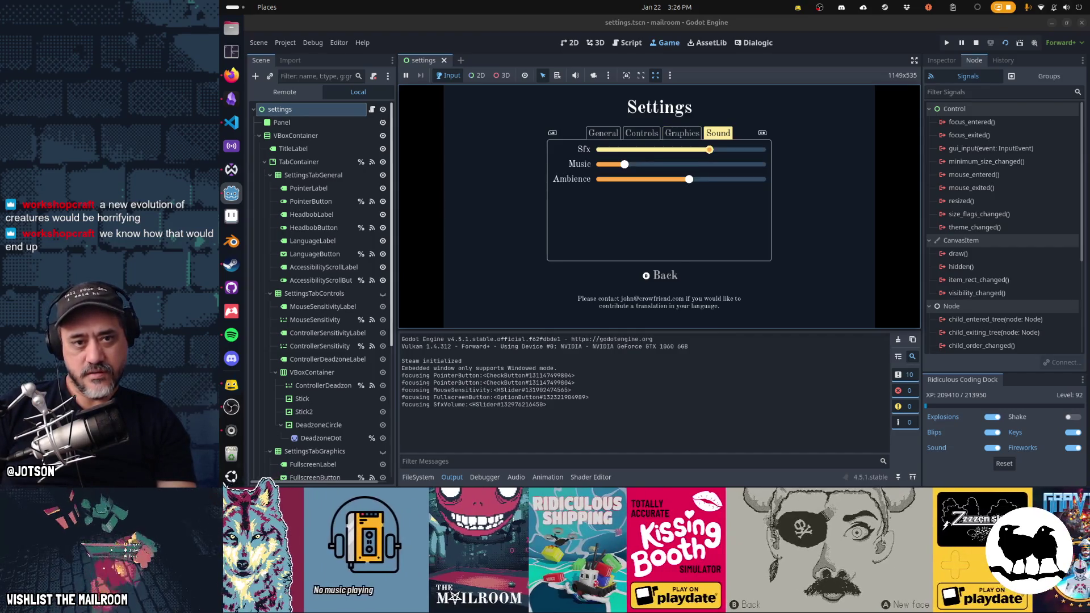
key("q")
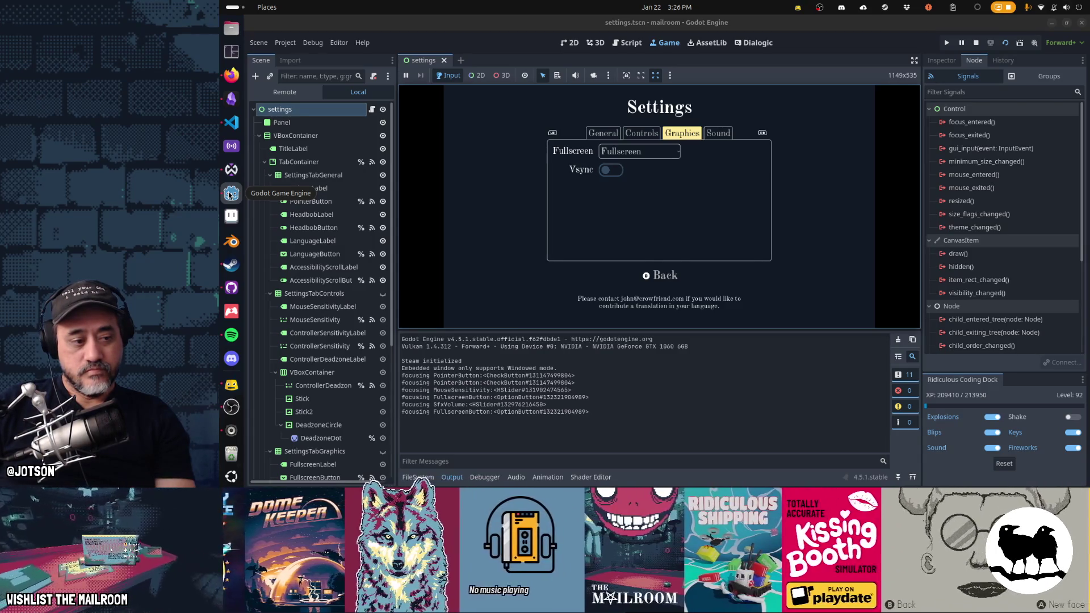
key("F8")
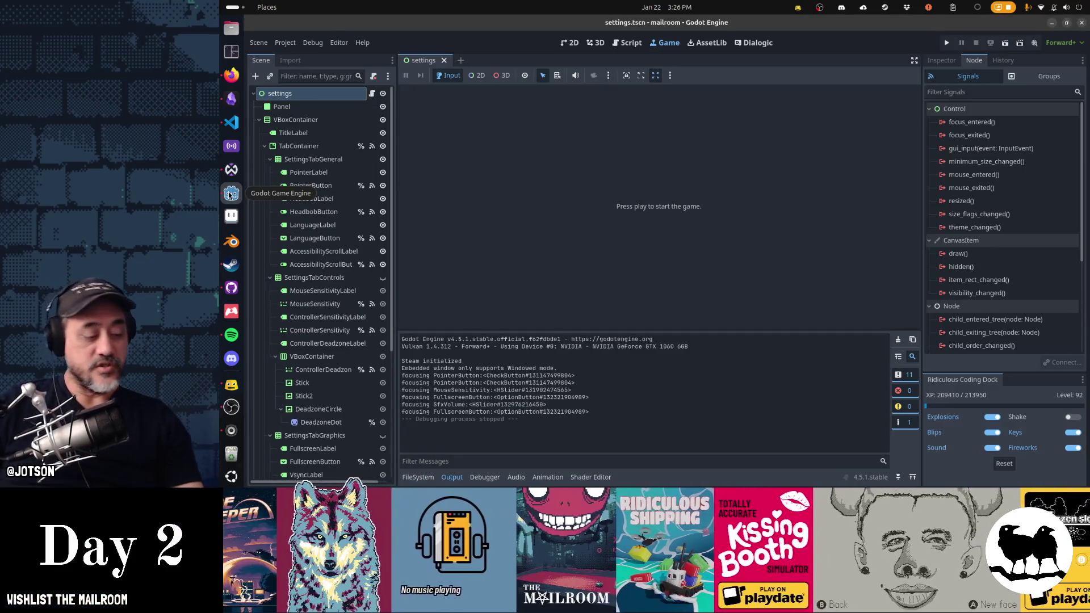
left_click(231, 76)
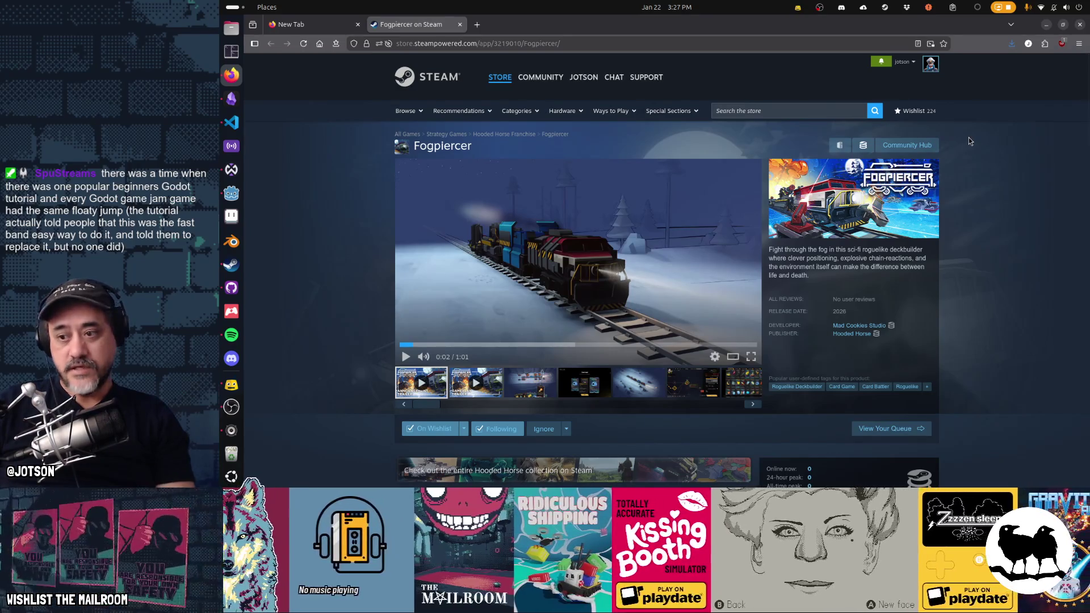
Search Google in a new tab for 'godot github issues'.
key("ctrl+t")
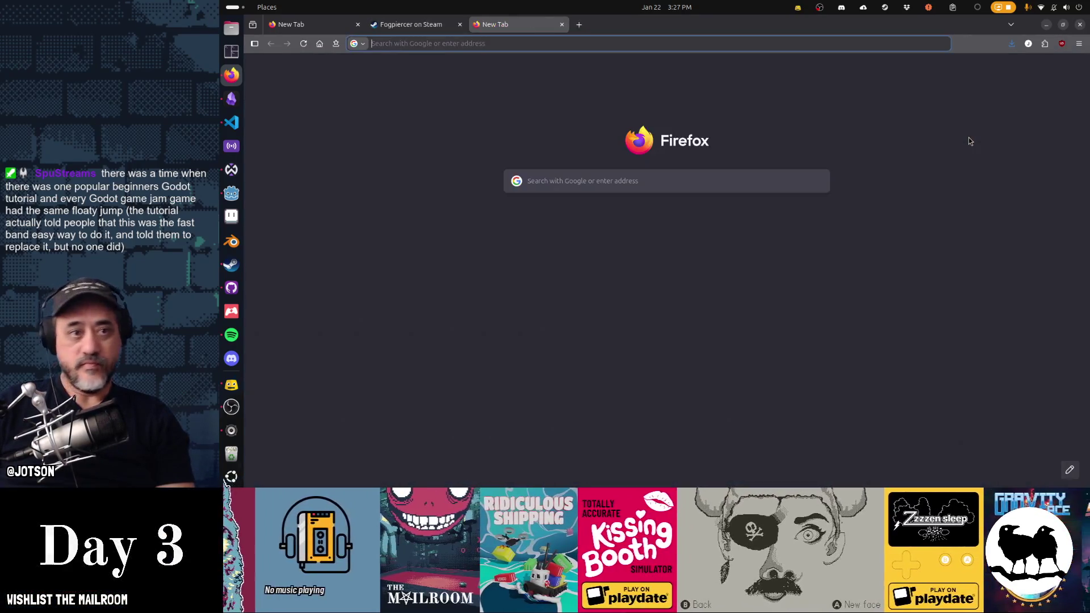
type("github issues")
key("Return")
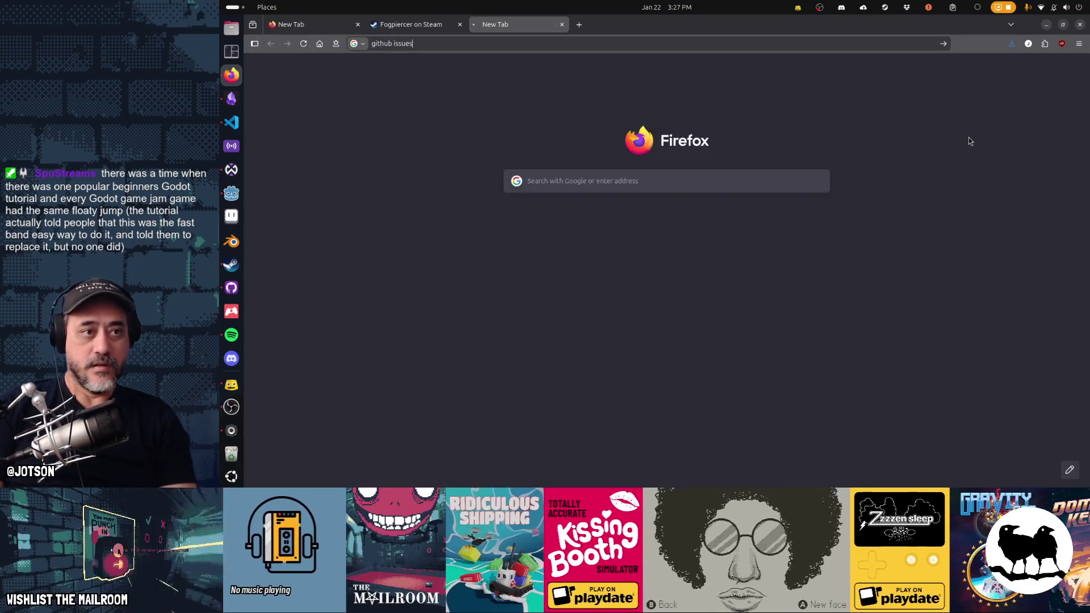
left_click(530, 77)
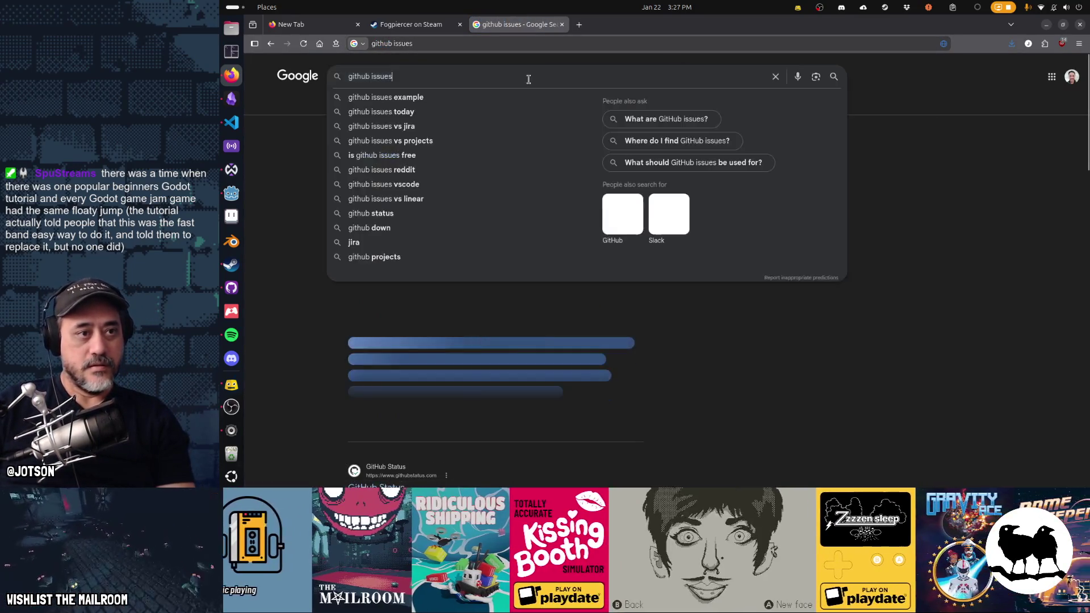
type("odot")
key("Return")
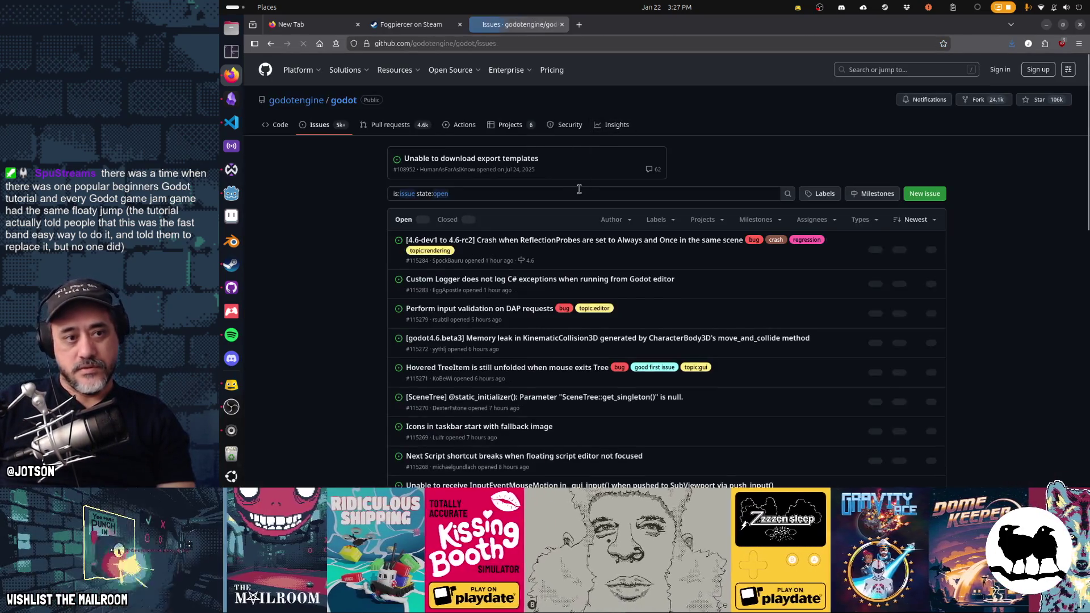
Add 'focus' to the open-issues filter and browse the matching Godot issues.
left_click(581, 193)
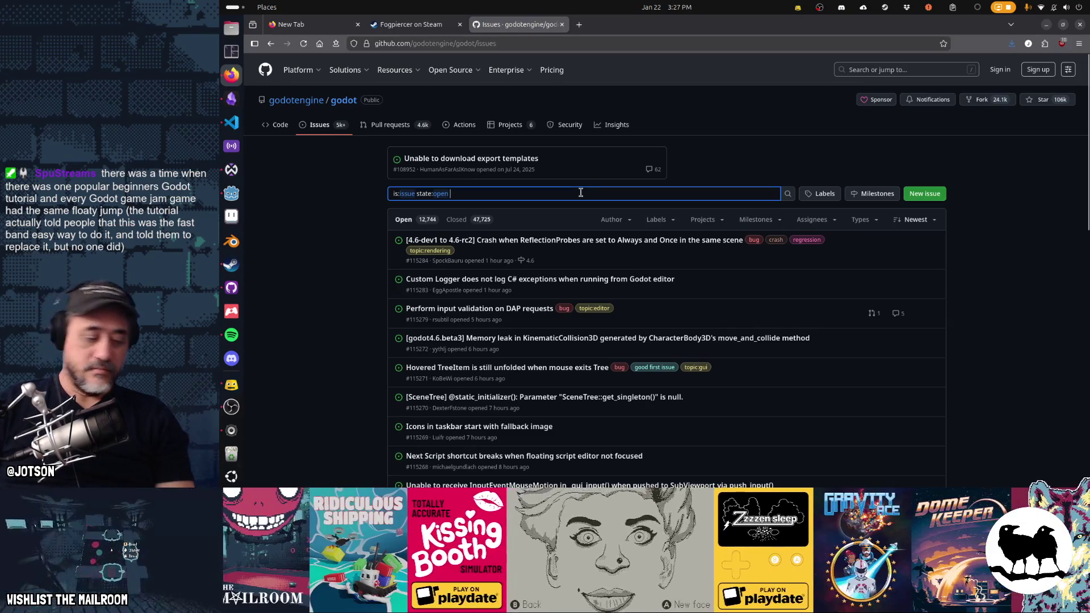
type("focus")
key("Return")
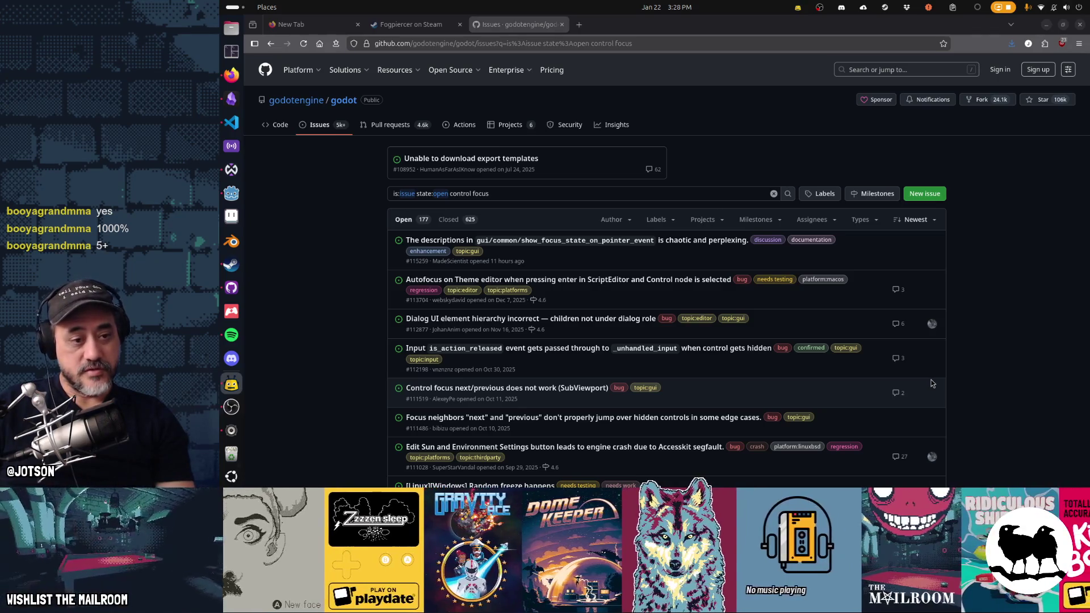
scroll(1001, 393, "down", 2)
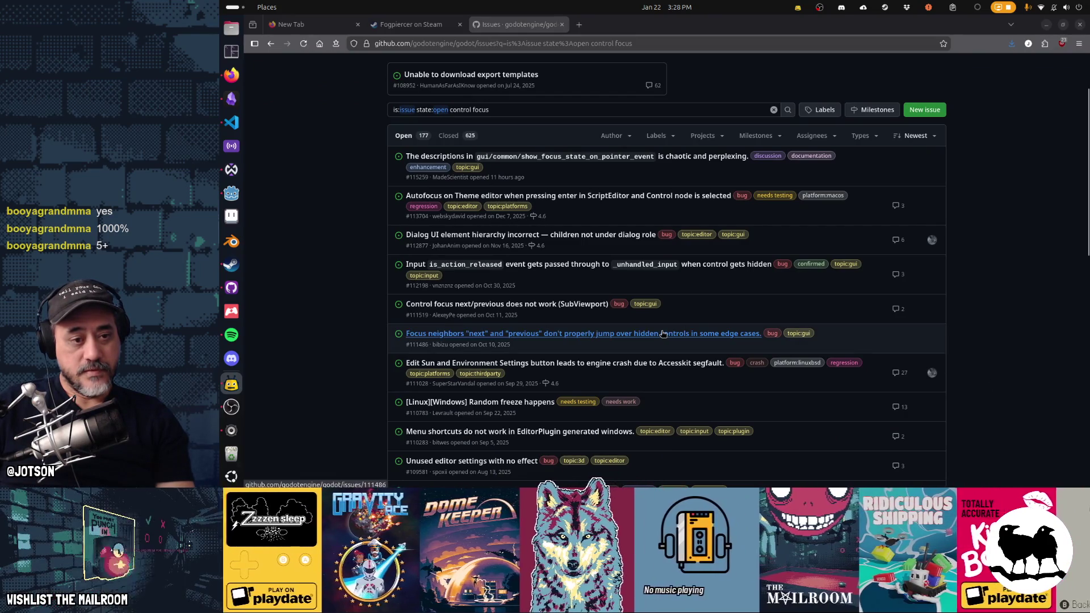
mouse_move(663, 334)
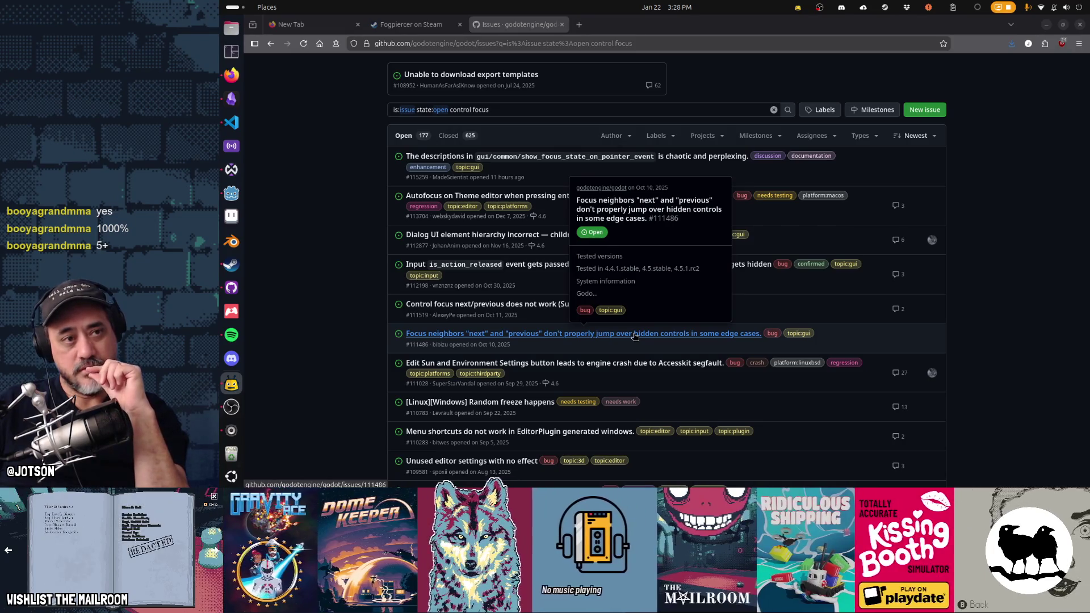
Inspect the TabContainer node's Focus properties in the Inspector.
left_click(232, 194)
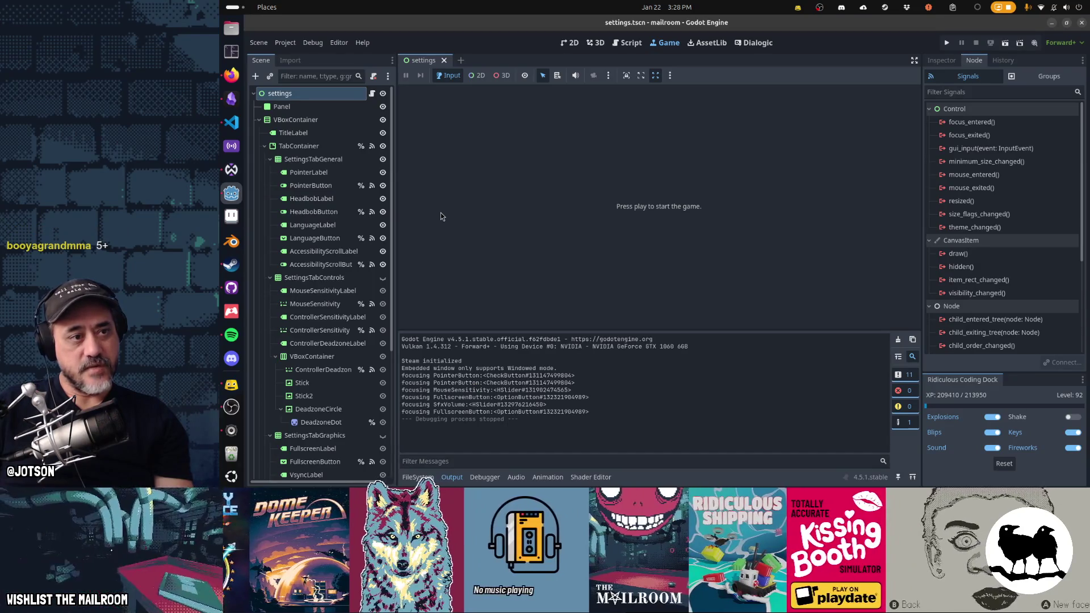
left_click(288, 149)
left_click(942, 61)
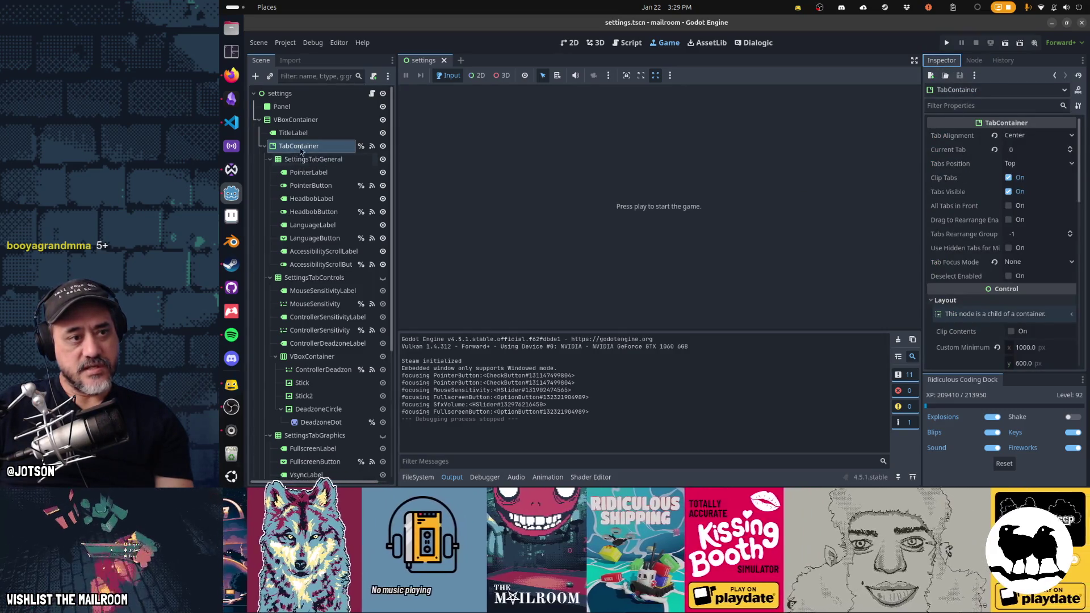
scroll(991, 235, "down", 8)
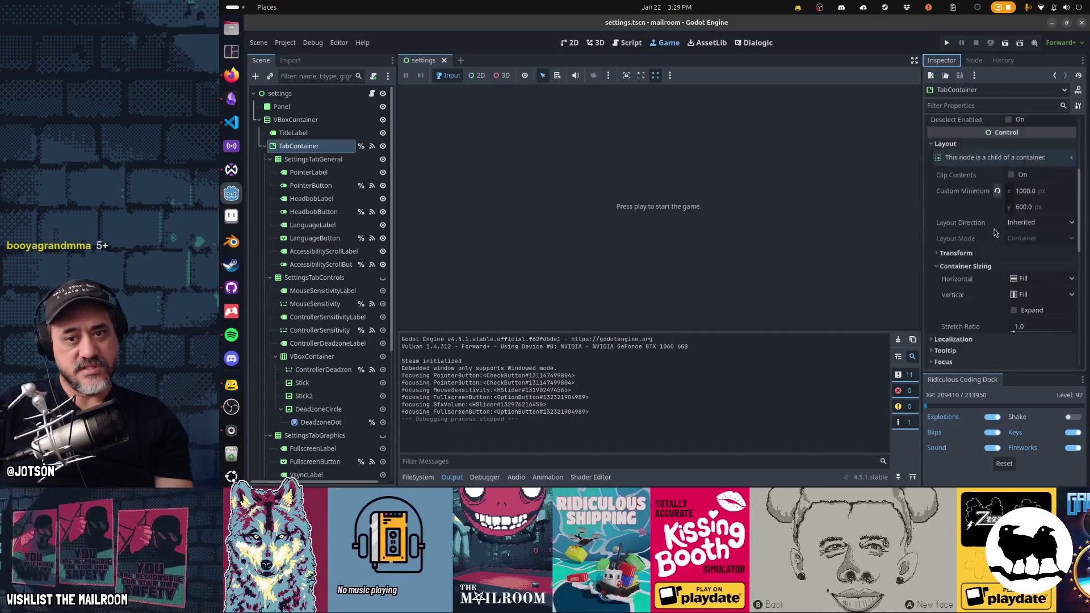
left_click(972, 268)
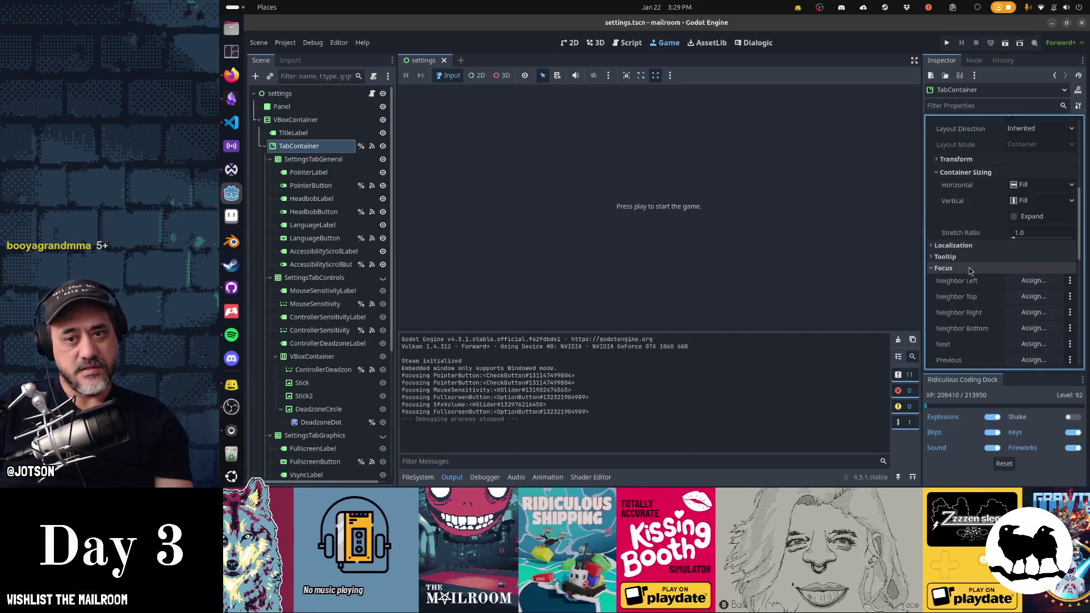
scroll(971, 271, "down", 3)
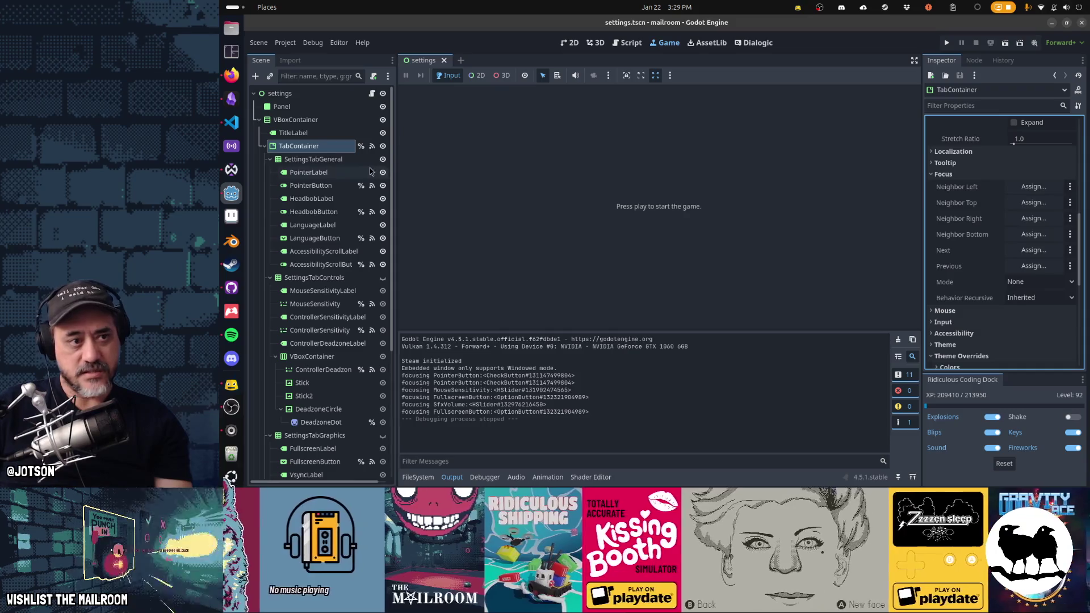
Inspect the Focus properties of SettingsTabGeneral and SettingsTabControls.
left_click(307, 162)
scroll(1000, 278, "down", 1)
scroll(1000, 278, "up", 1)
left_click(965, 195)
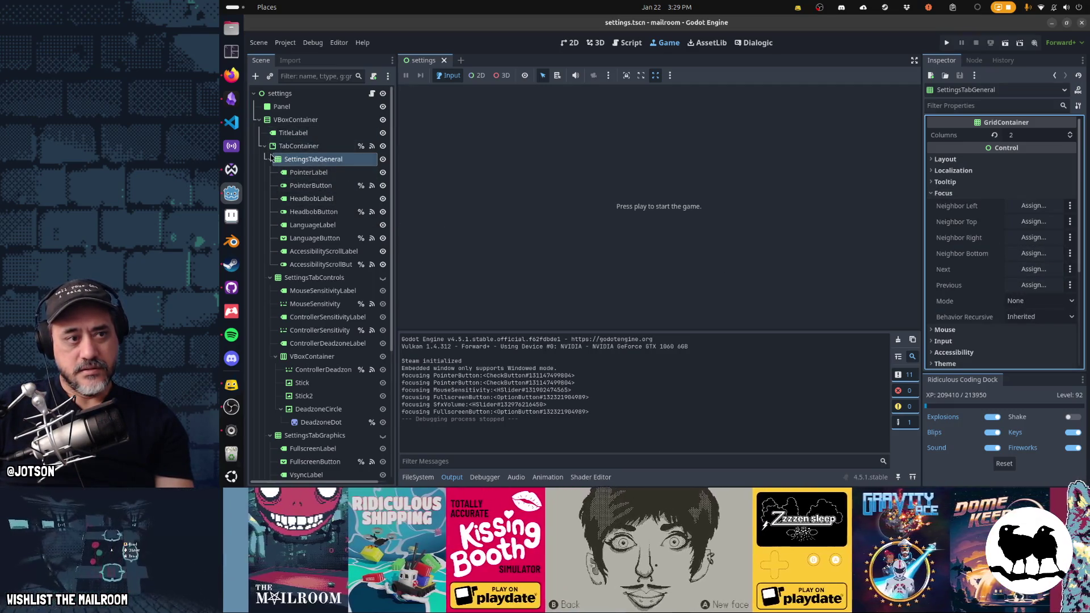
left_click(307, 278)
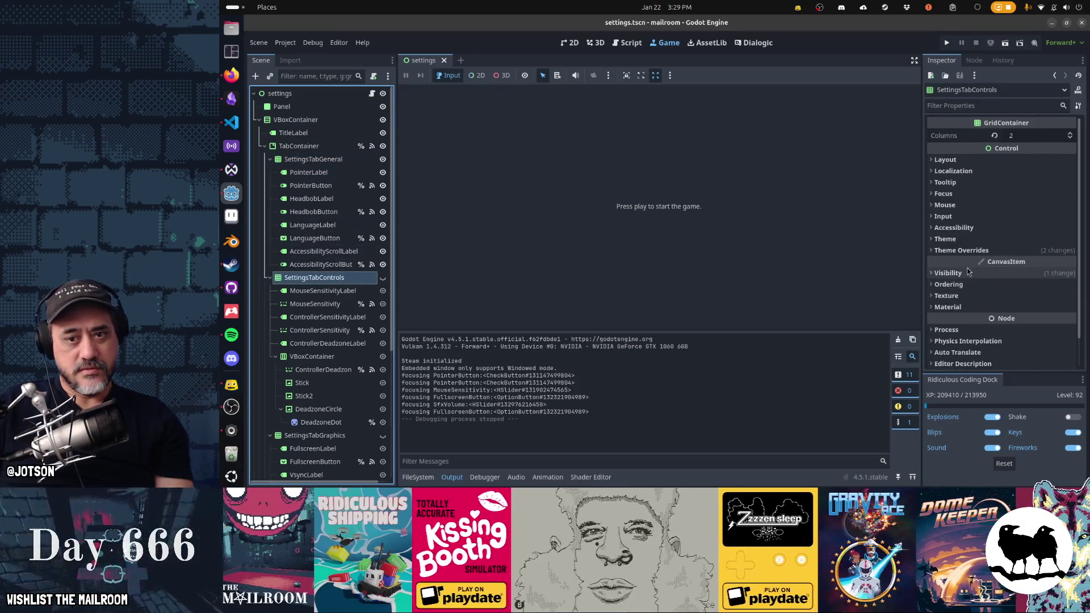
scroll(959, 314, "down", 1)
scroll(960, 317, "up", 1)
left_click(954, 193)
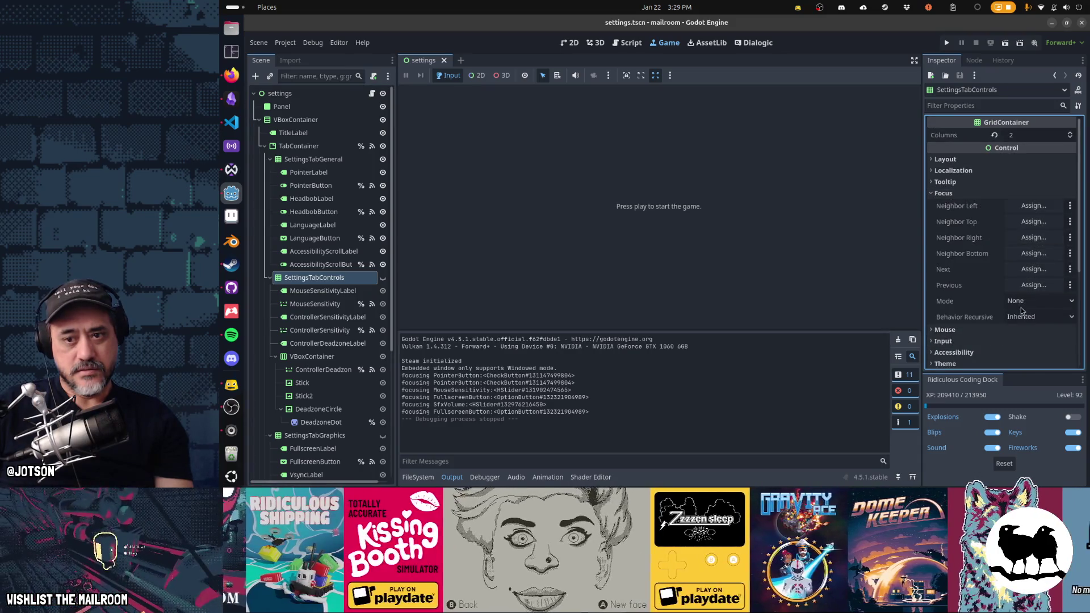
Inspect the Focus properties of SettingsTabSound and the HBoxContainer.
scroll(318, 358, "down", 5)
left_click(307, 314)
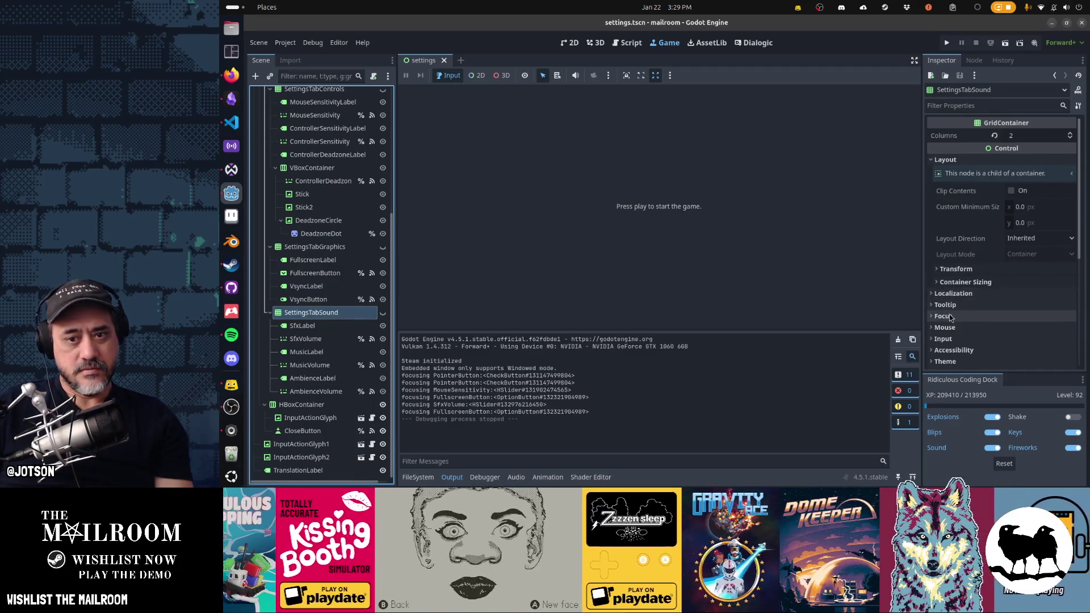
left_click(1016, 330)
scroll(1016, 330, "down", 3)
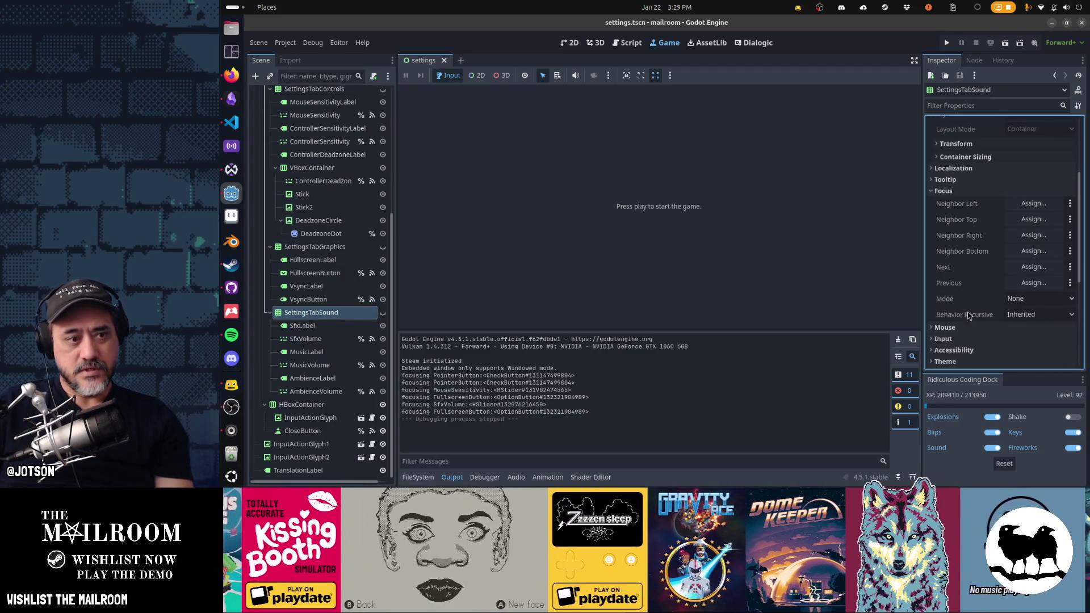
left_click(302, 404)
scroll(961, 308, "down", 5)
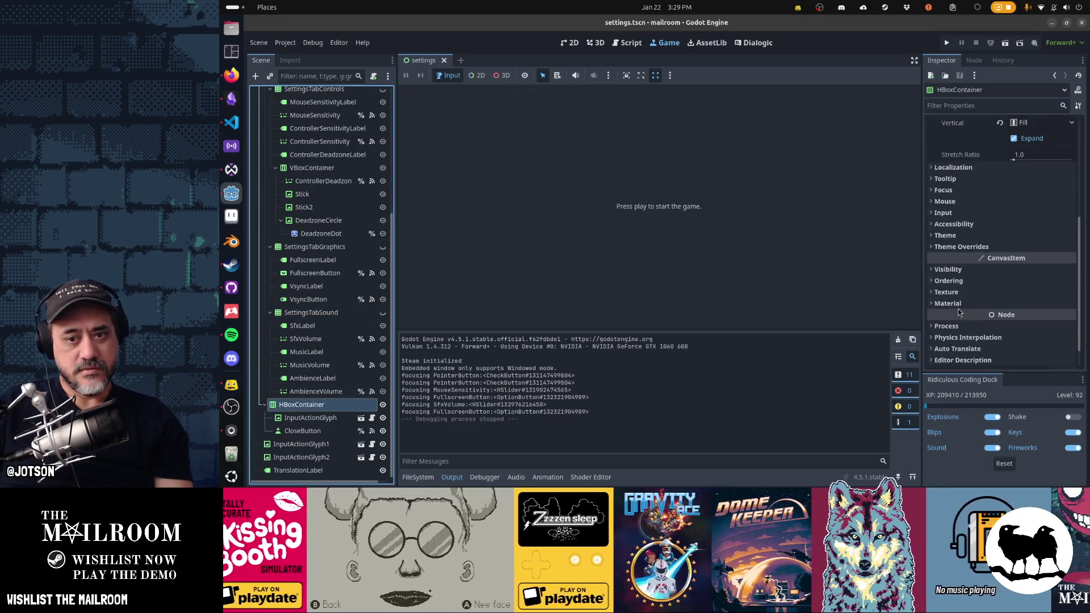
left_click(962, 192)
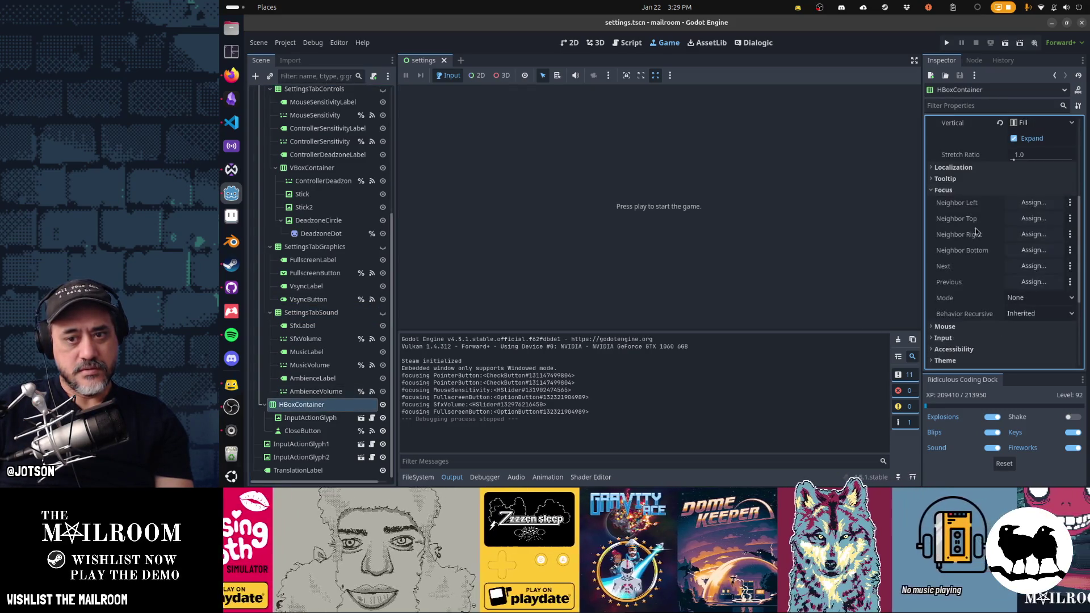
Inspect the Focus properties of InputActionGlyph1, InputActionGlyph2 and TranslationLabel.
left_click(301, 444)
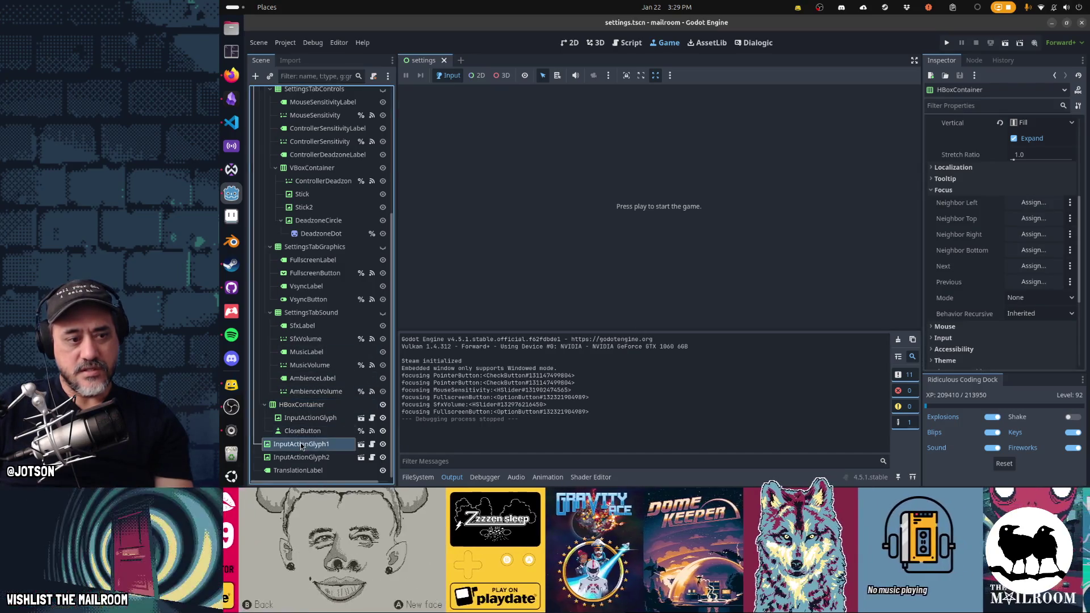
left_click(1003, 318)
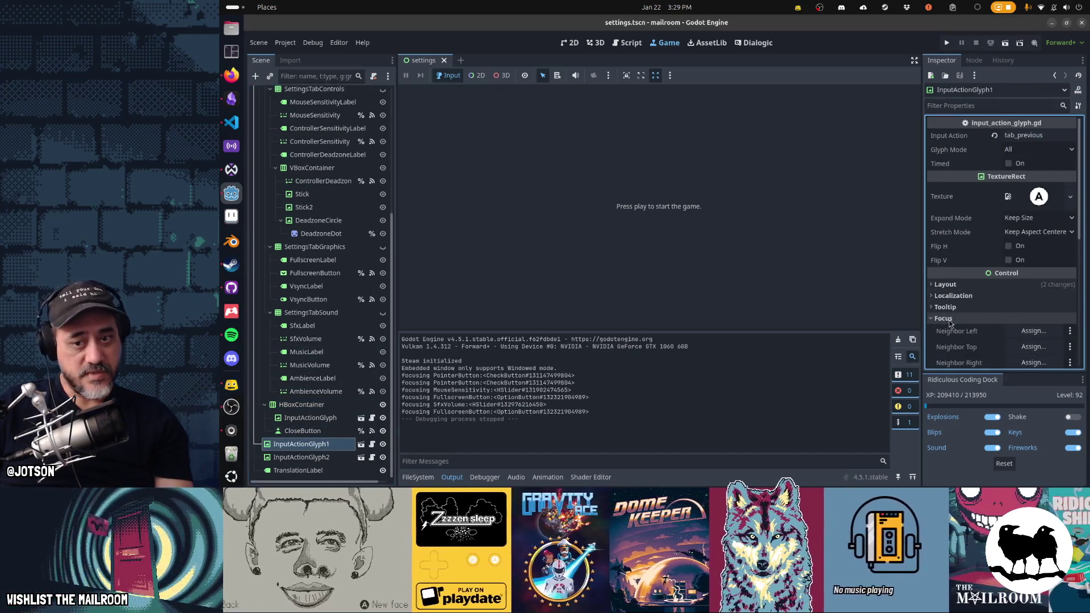
scroll(1004, 318, "down", 3)
left_click(290, 456)
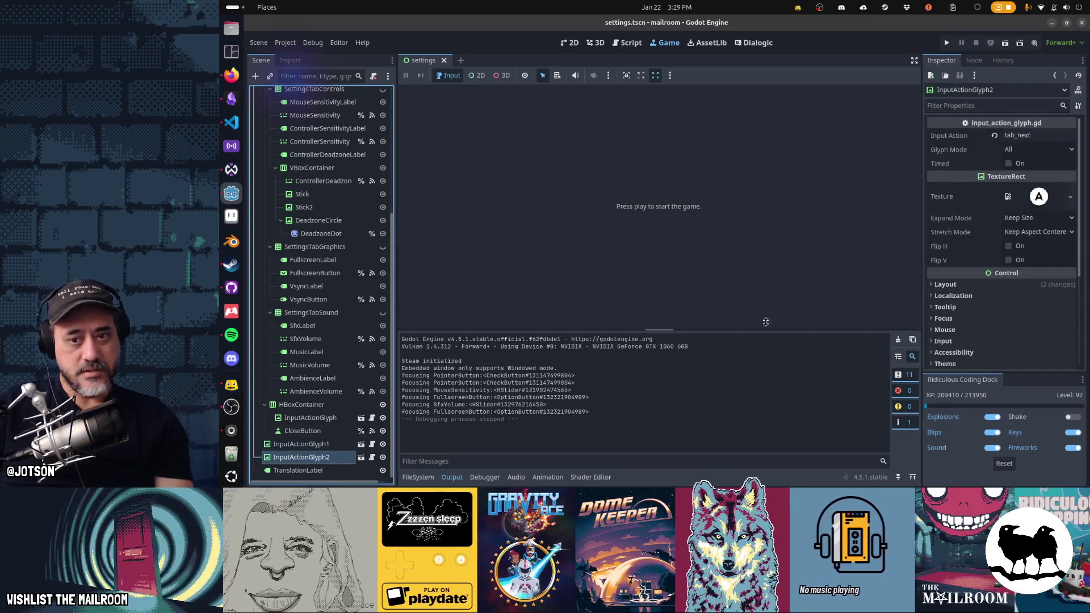
left_click(954, 318)
scroll(1022, 318, "down", 4)
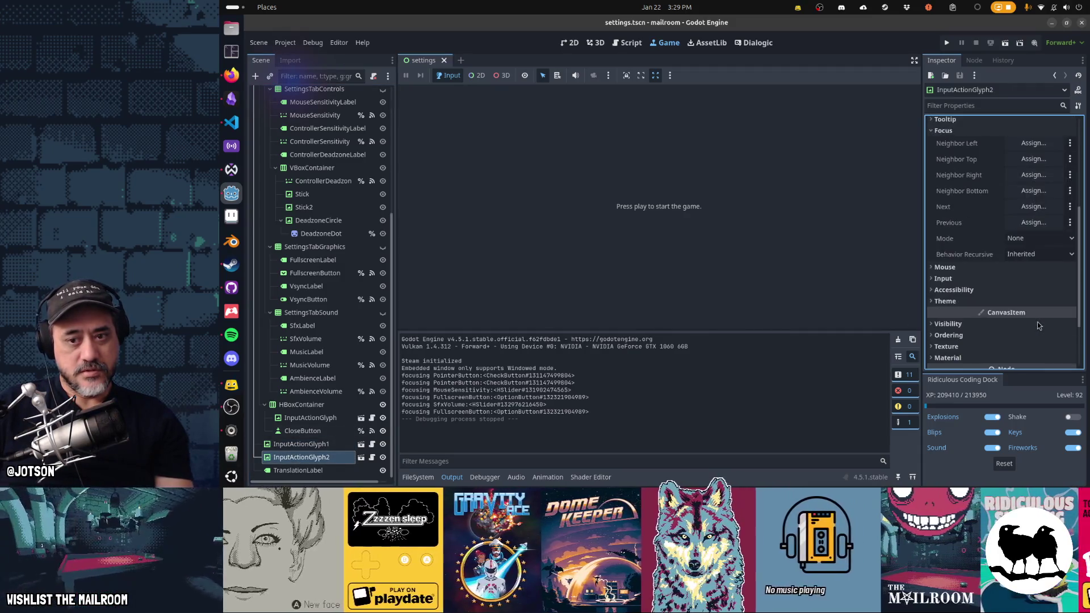
left_click(298, 471)
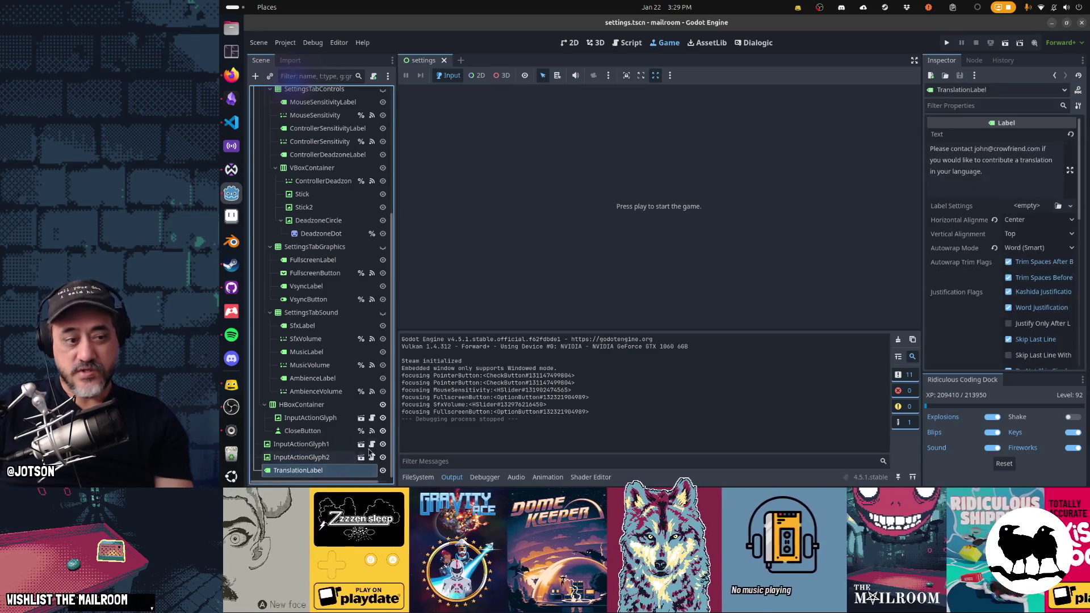
scroll(999, 256, "down", 5)
left_click(1017, 317)
scroll(1020, 335, "down", 4)
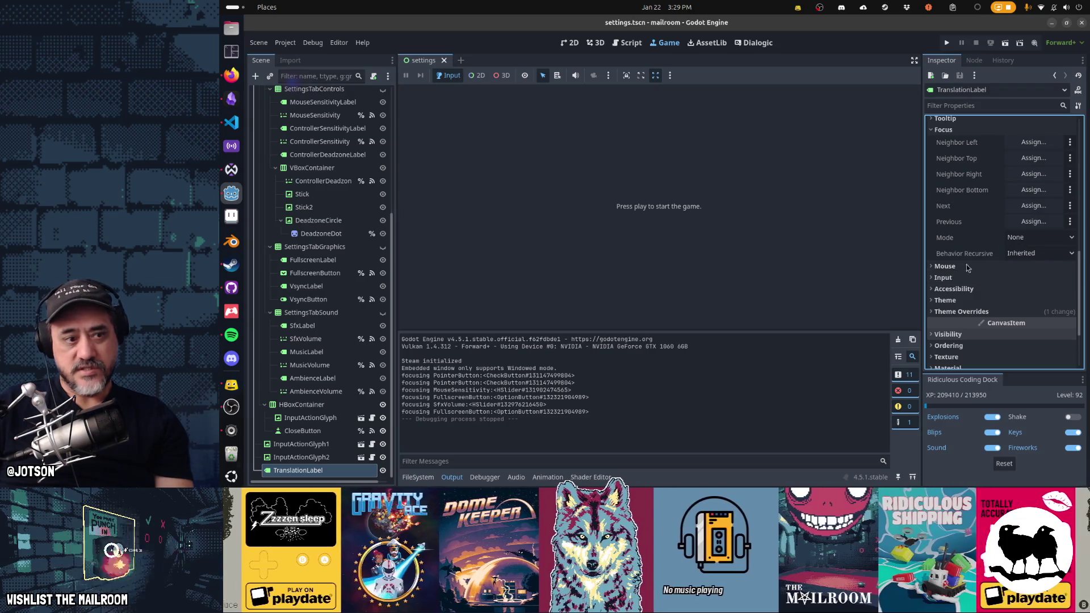
scroll(312, 454, "up", 5)
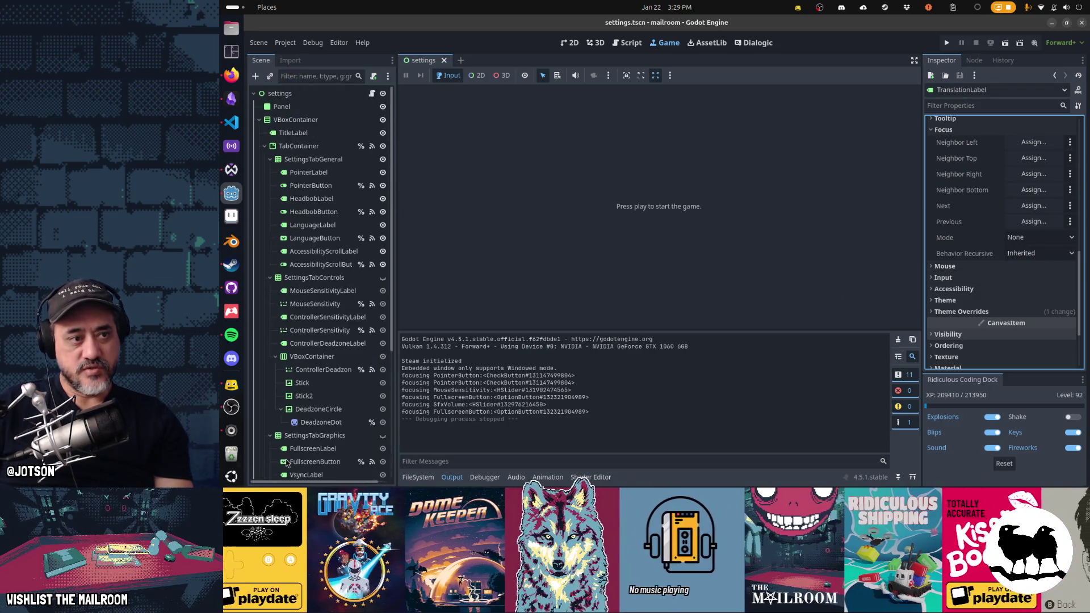
Inspect the Focus properties of TitleLabel, VBoxContainer, Panel and the root settings node.
left_click(293, 133)
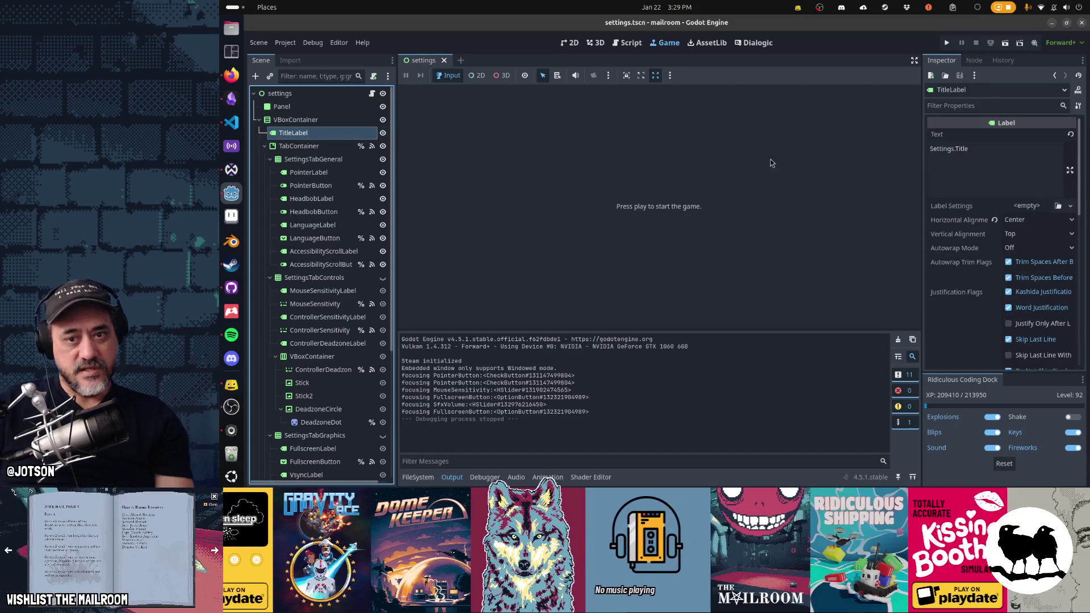
scroll(978, 239, "down", 5)
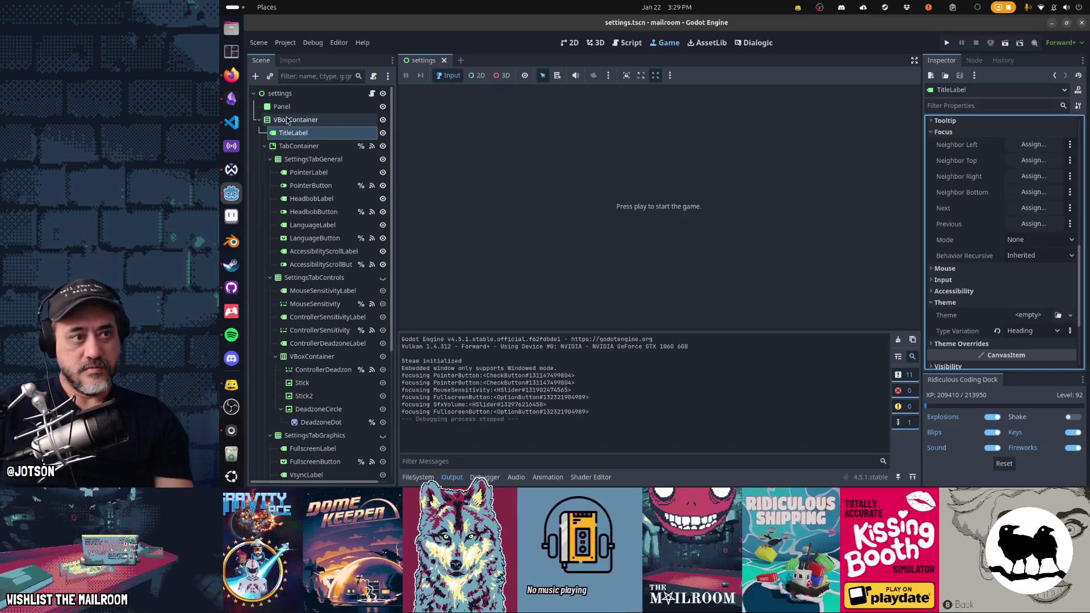
left_click(288, 120)
scroll(1011, 235, "down", 4)
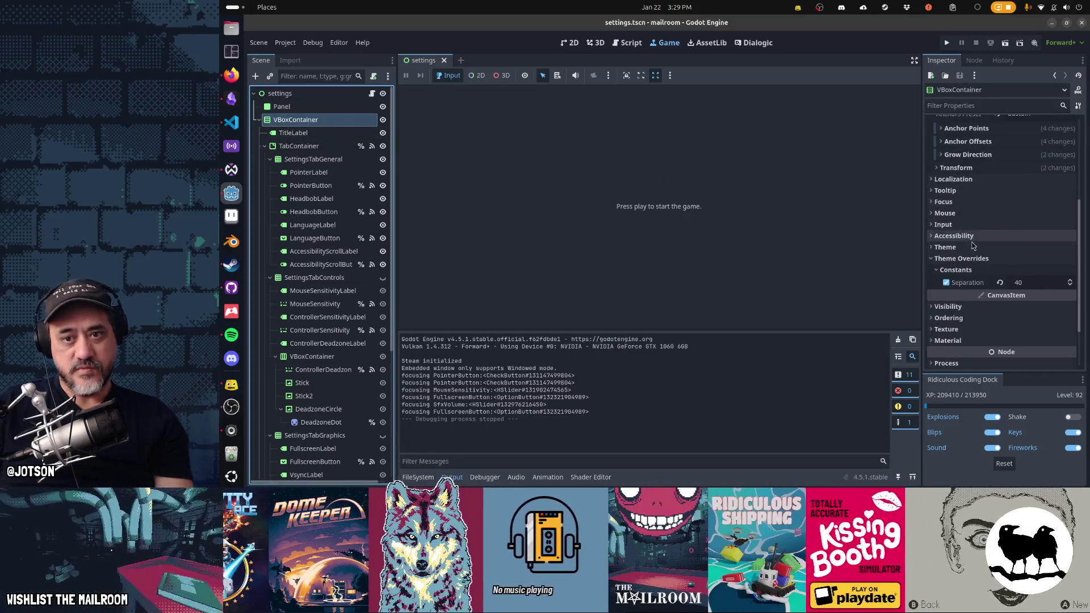
left_click(954, 203)
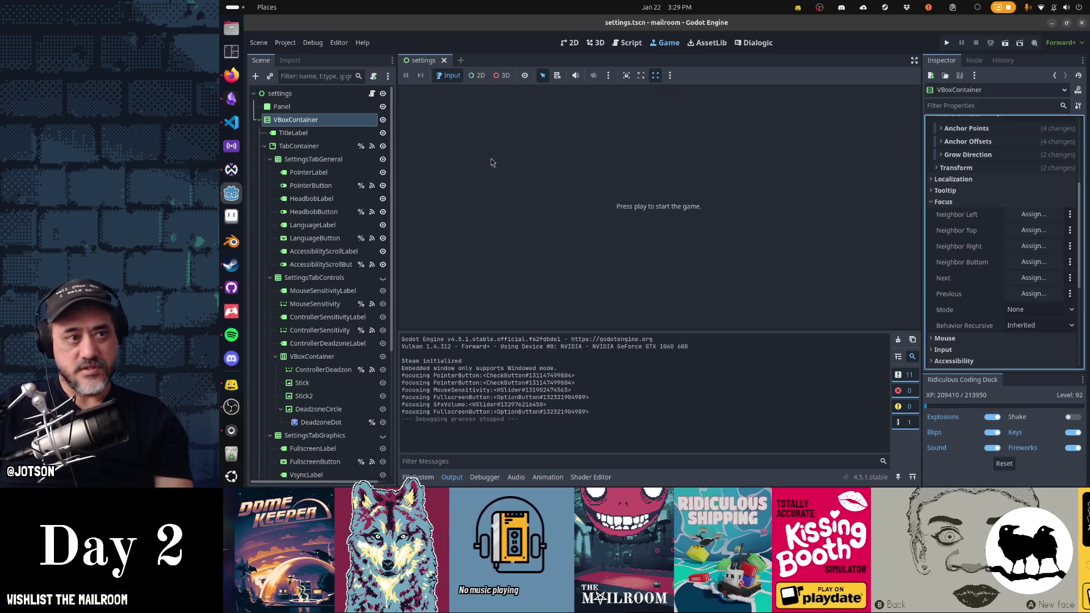
left_click(279, 107)
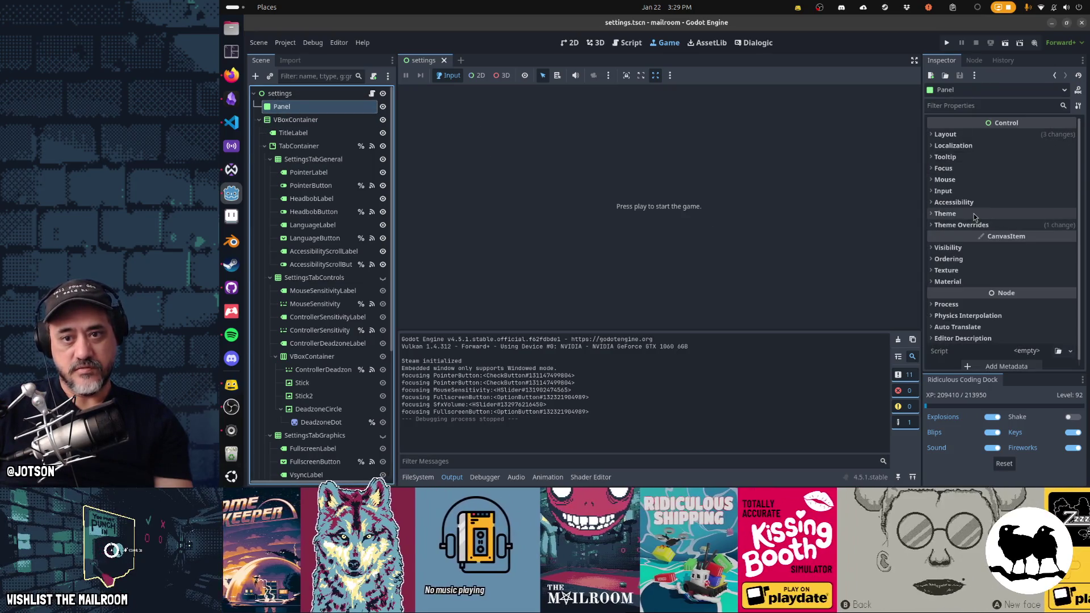
left_click(960, 168)
left_click(278, 94)
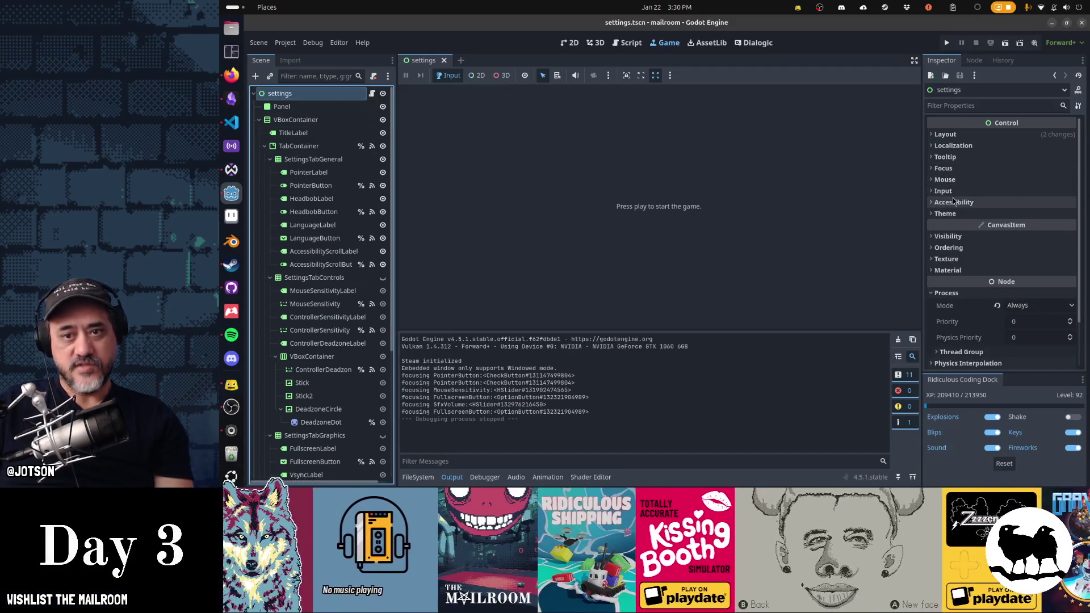
left_click(941, 170)
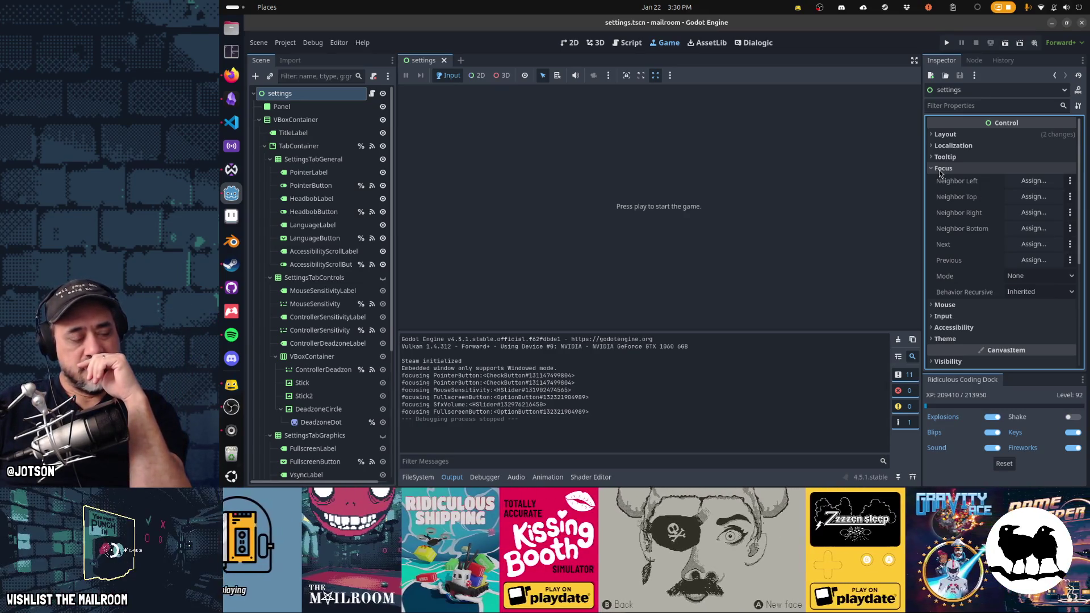
Open settings.gd, then switch to the GitHub issues window.
left_click(627, 43)
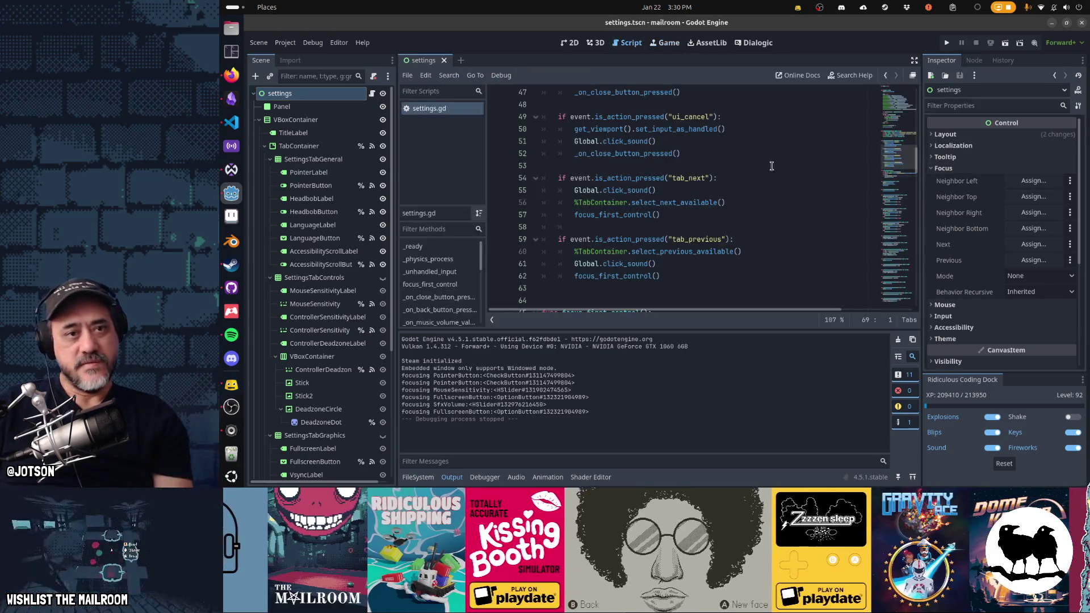
key("alt+Tab")
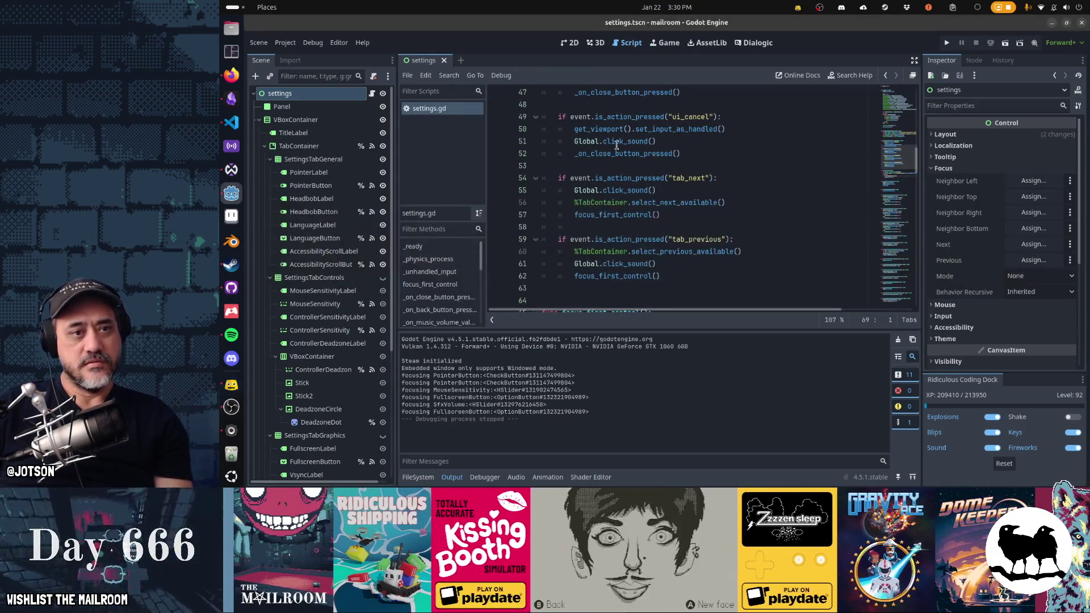
key("super")
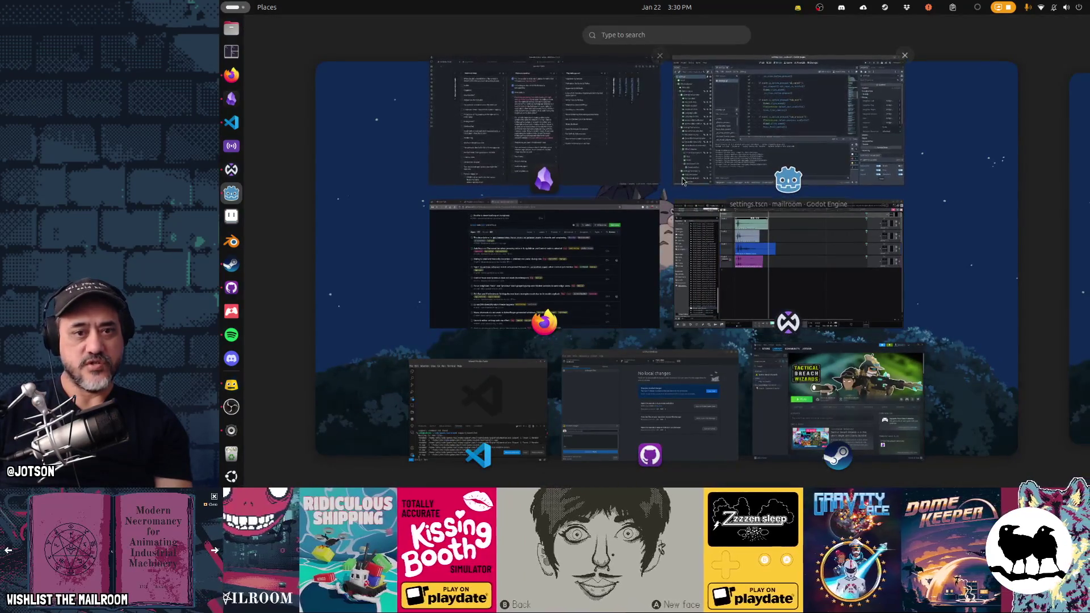
left_click(576, 285)
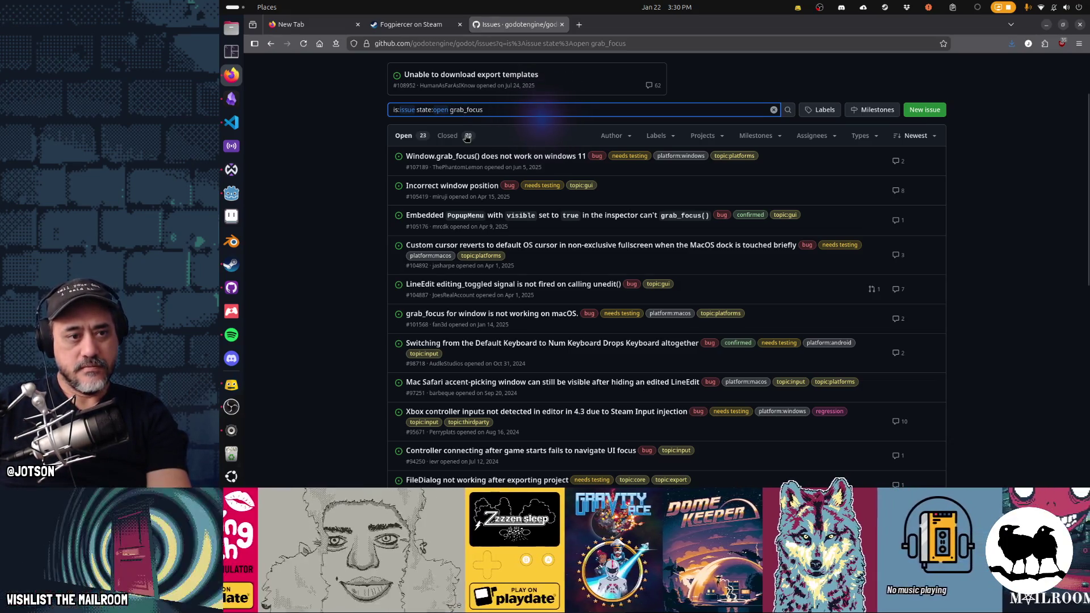
Open the Xbox controller issue in a new tab, search it for grab_focus, then close it.
mouse_move(480, 221)
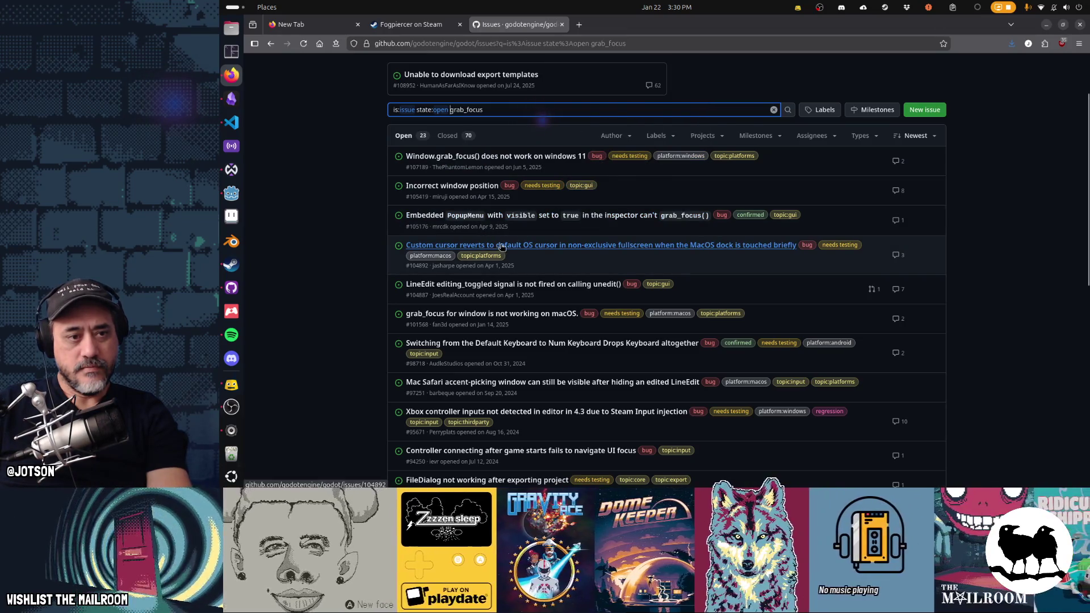
mouse_move(573, 252)
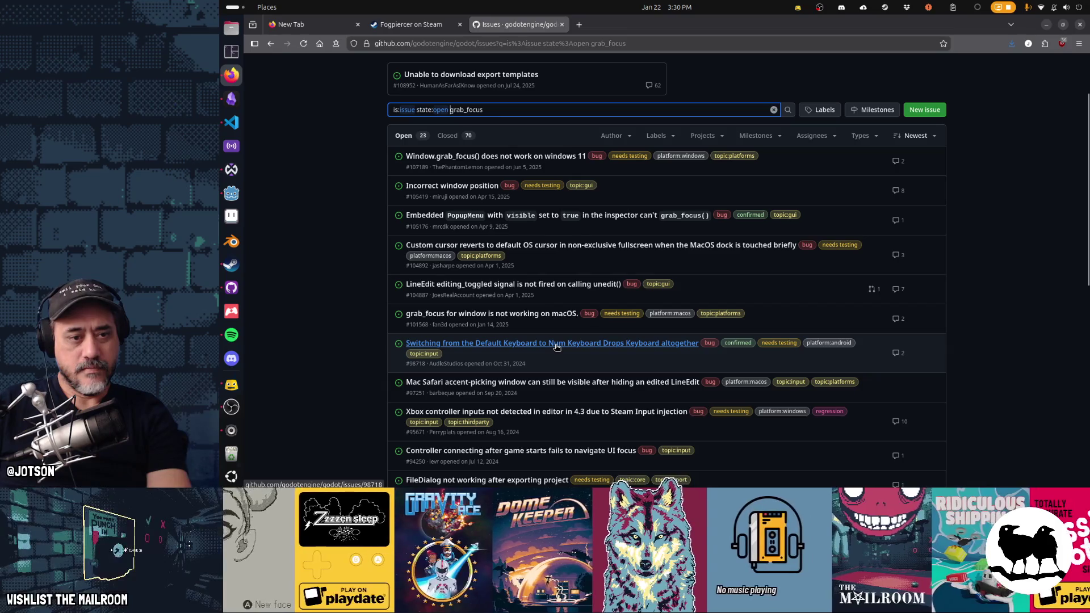
scroll(558, 370, "down", 3)
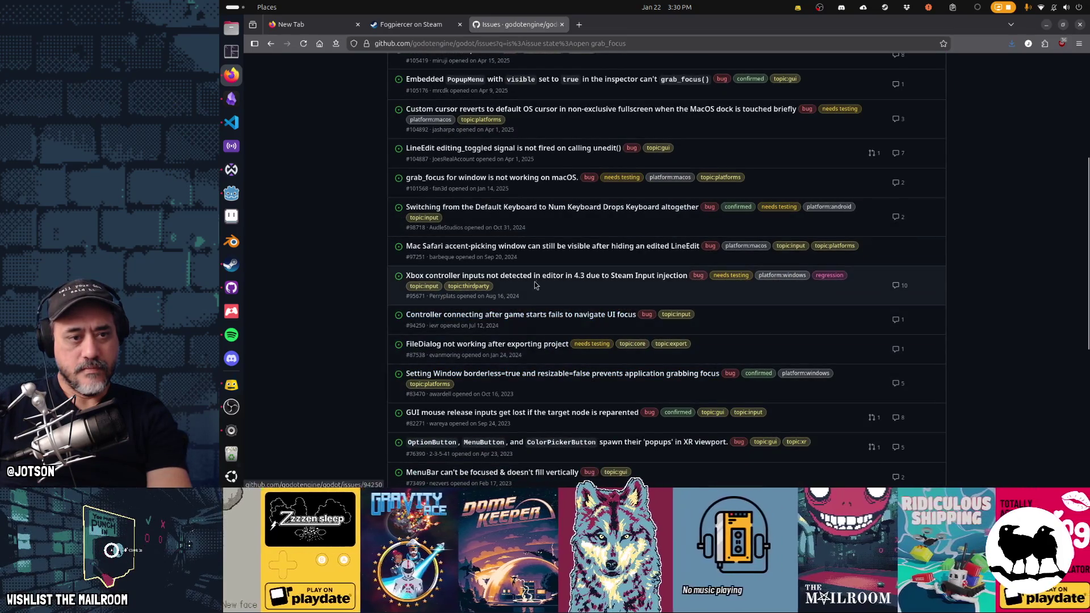
mouse_move(536, 283)
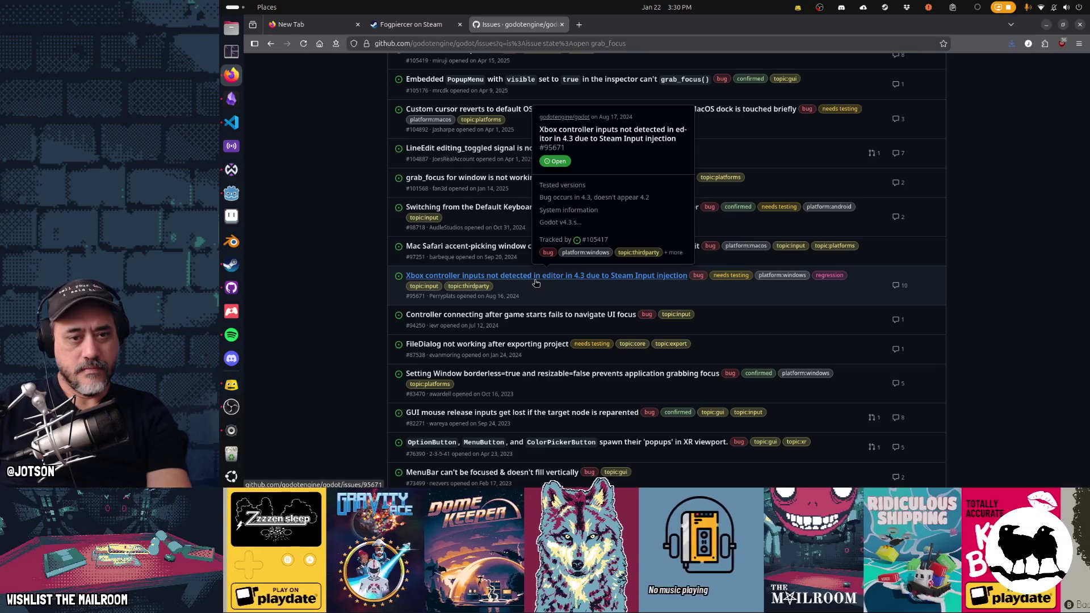
middle_click(527, 282)
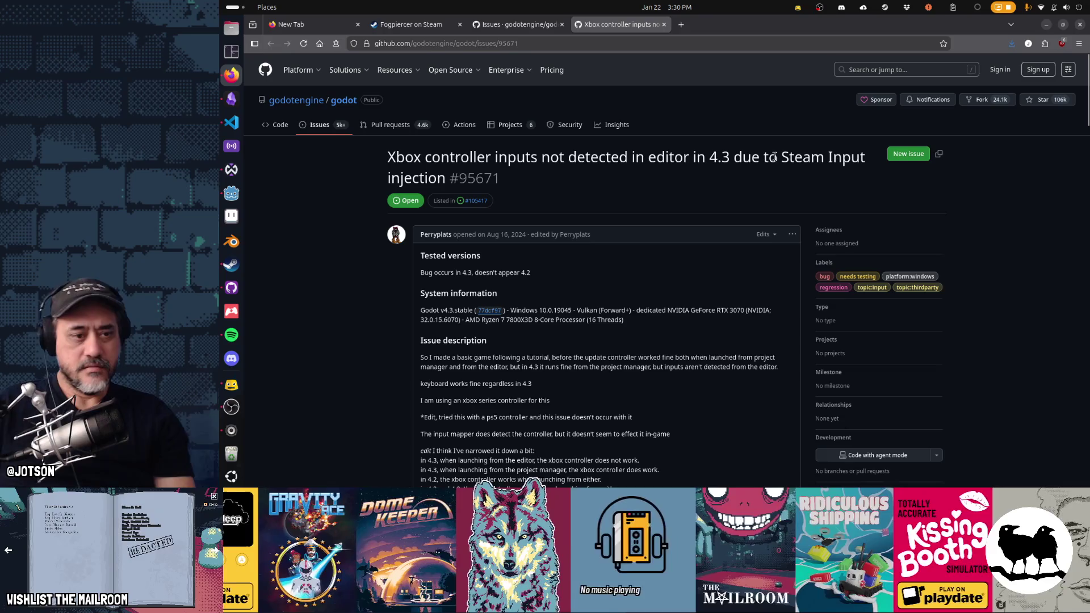
key("ctrl+f")
type("grab_focus")
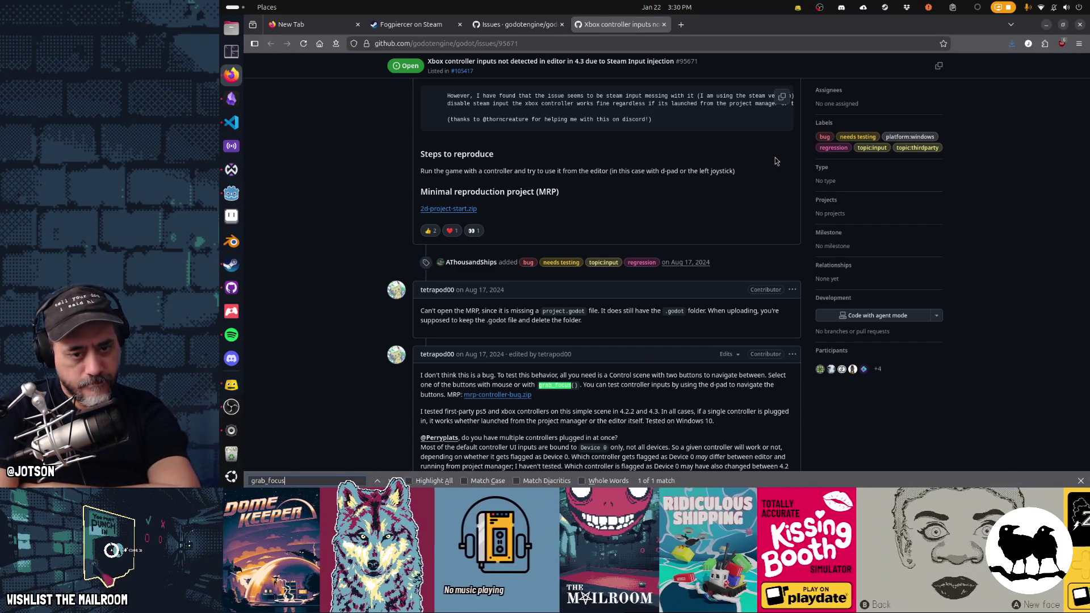
key("Return")
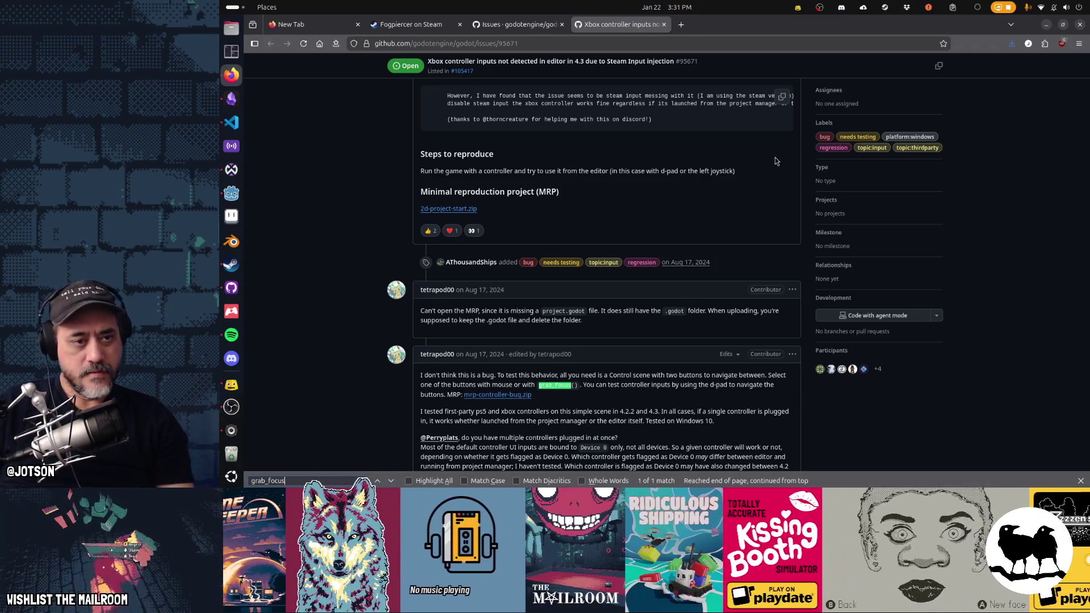
key("ctrl+w")
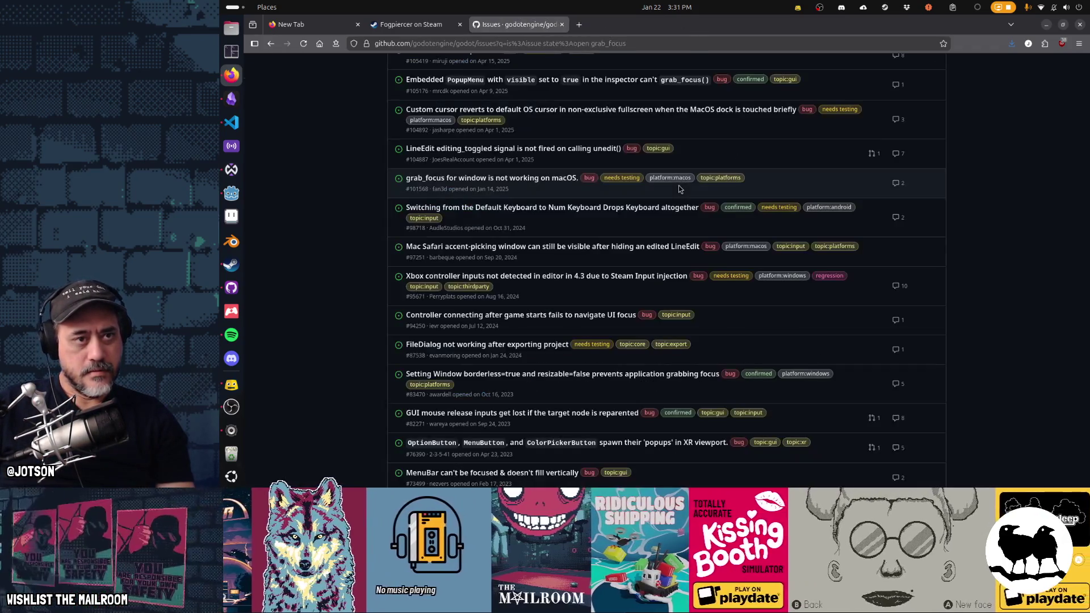
Open issue #94250 in a new tab and switch to it.
scroll(636, 265, "down", 1)
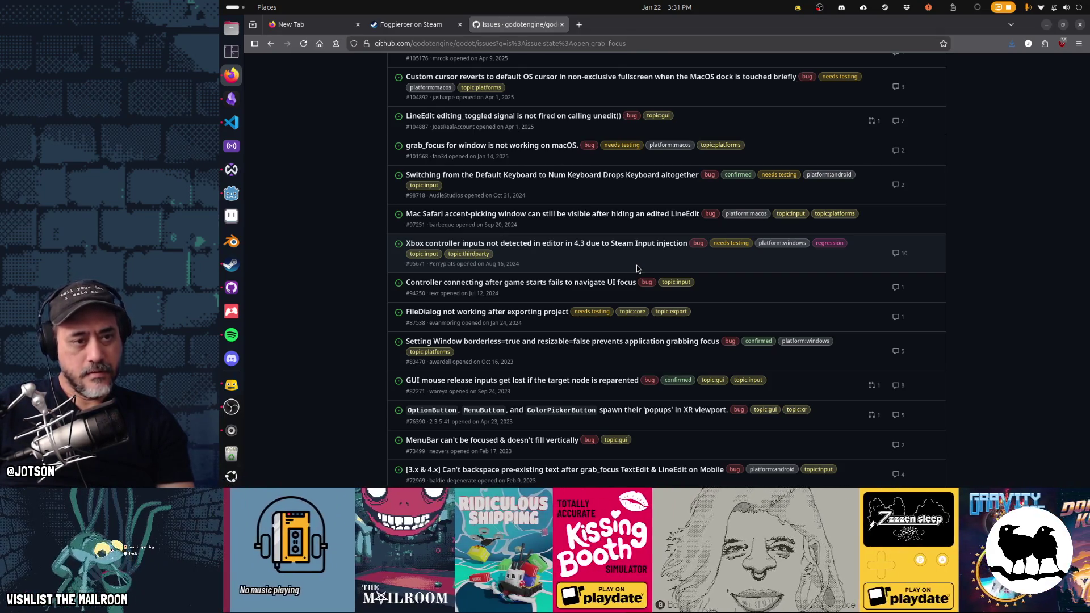
mouse_move(631, 282)
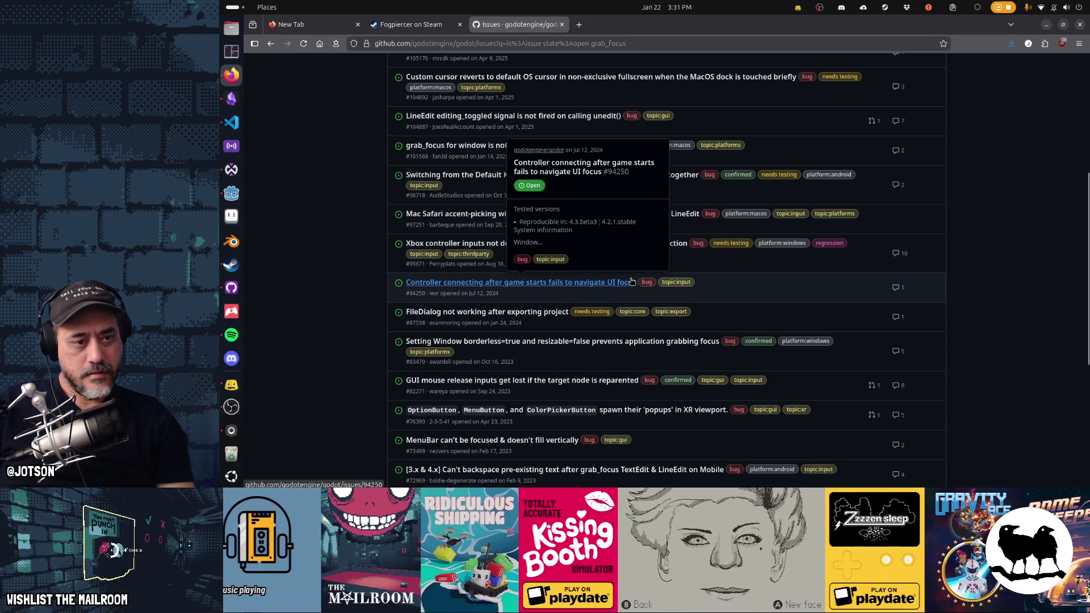
middle_click(614, 284)
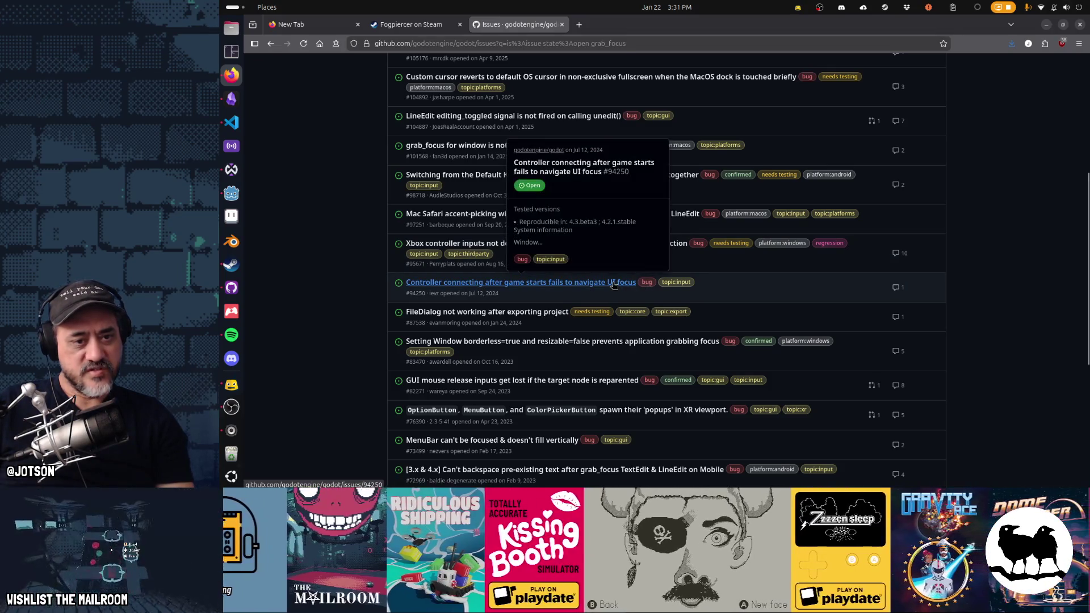
key("ctrl+Tab")
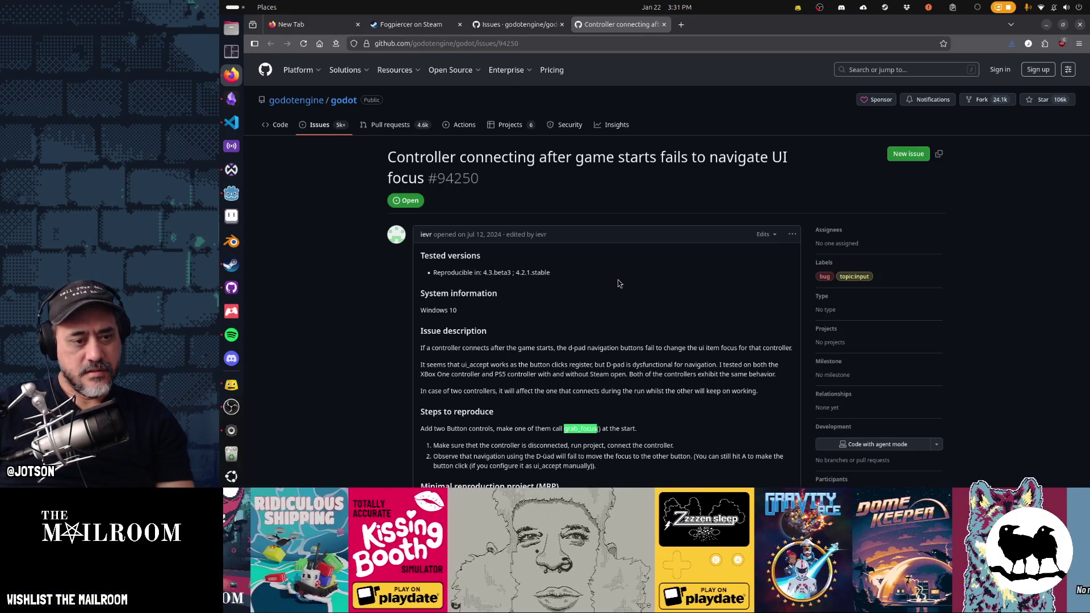
scroll(619, 284, "down", 2)
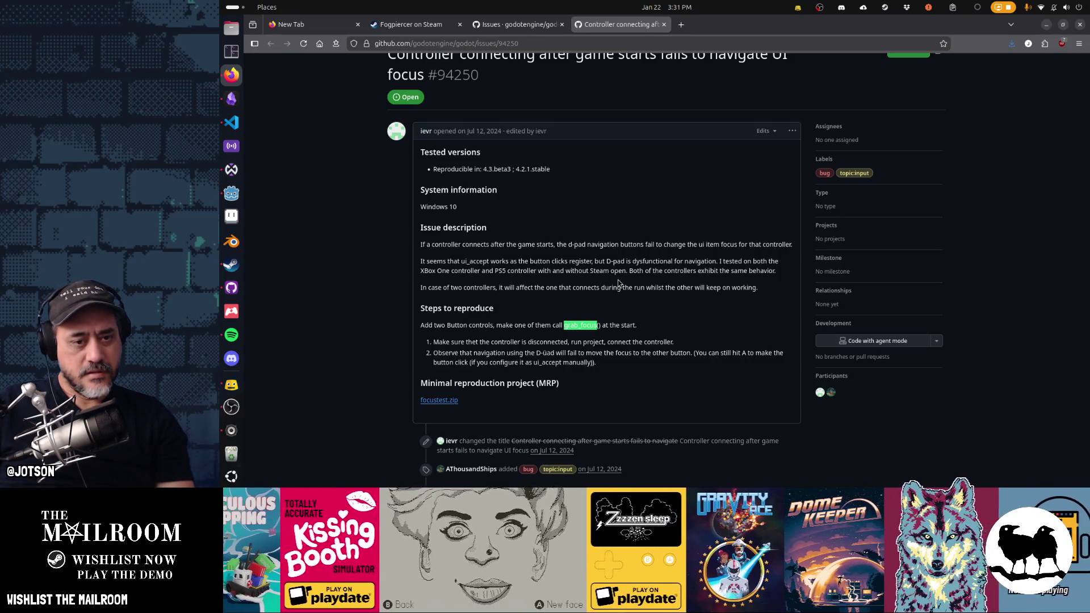
scroll(619, 284, "down", 3)
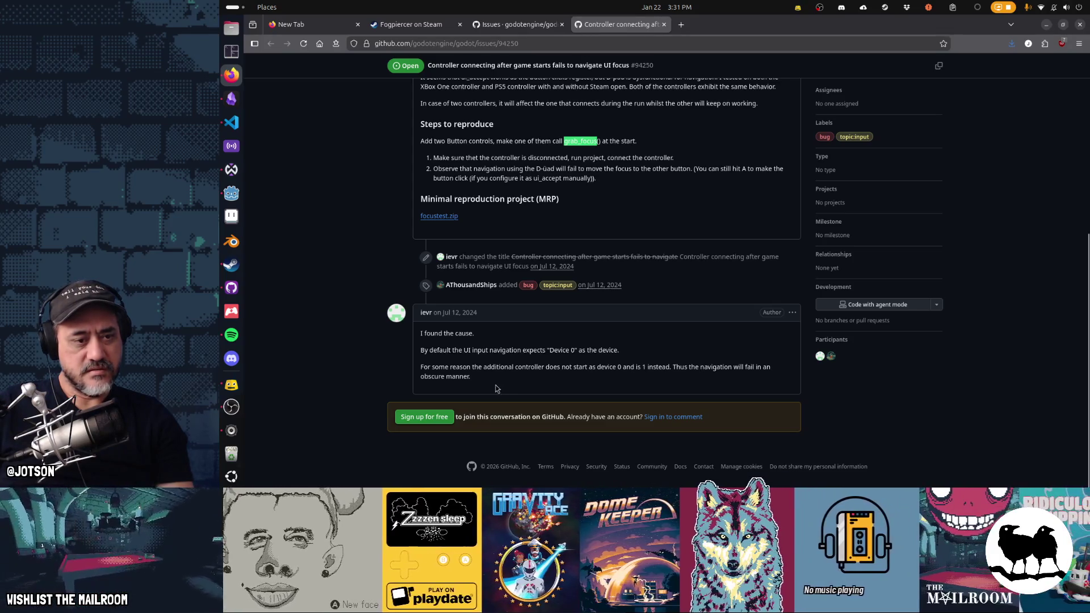
scroll(496, 388, "up", 5)
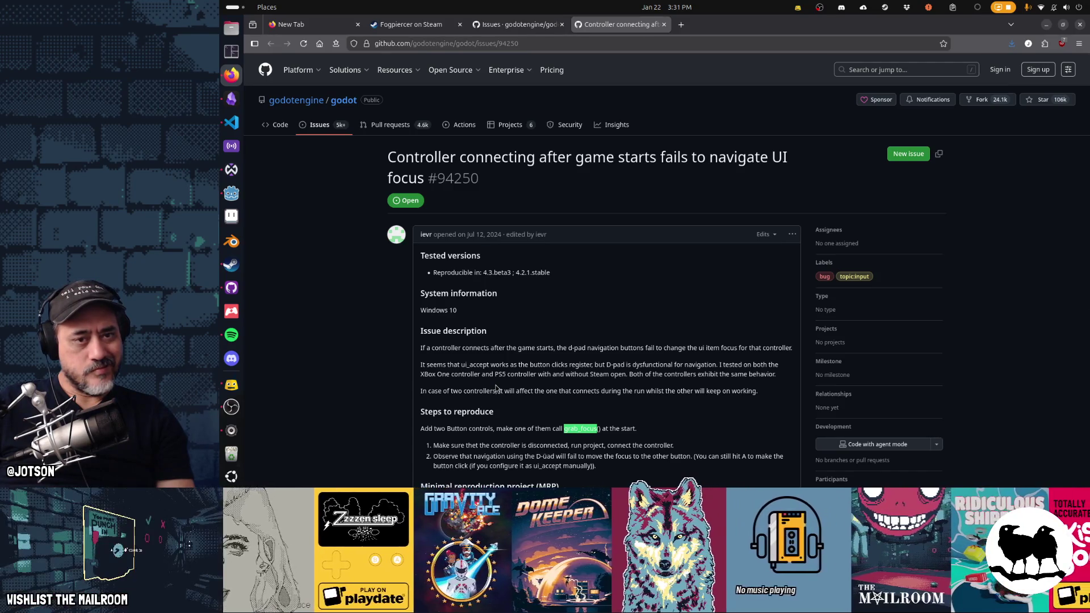
key("ctrl+w")
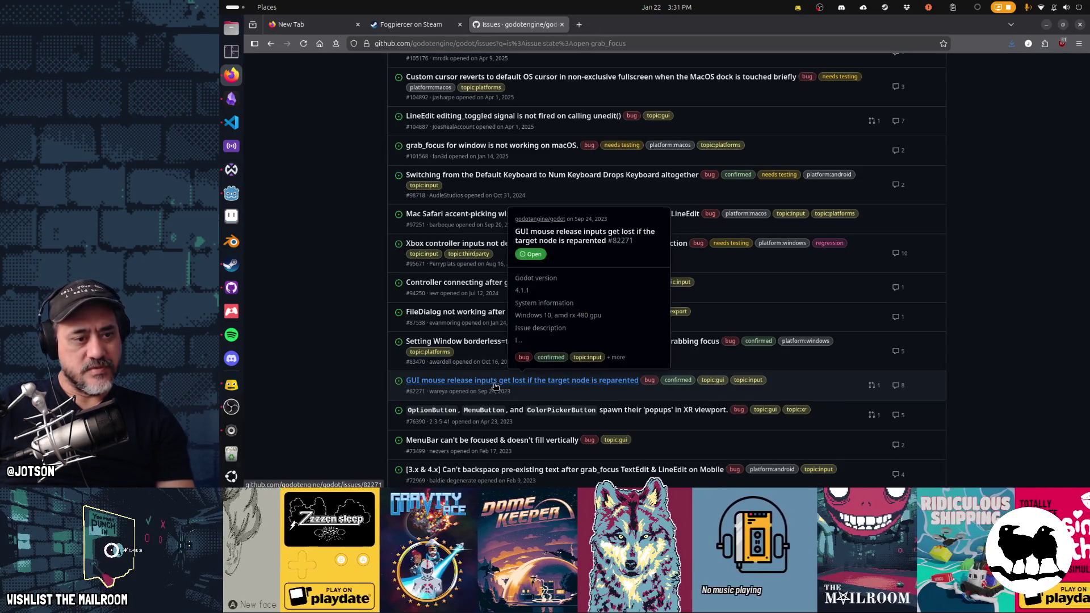
Open issues #71305 (Tab-key focus) and #38022 (PopupMenu focus) in background tabs.
scroll(331, 357, "down", 3)
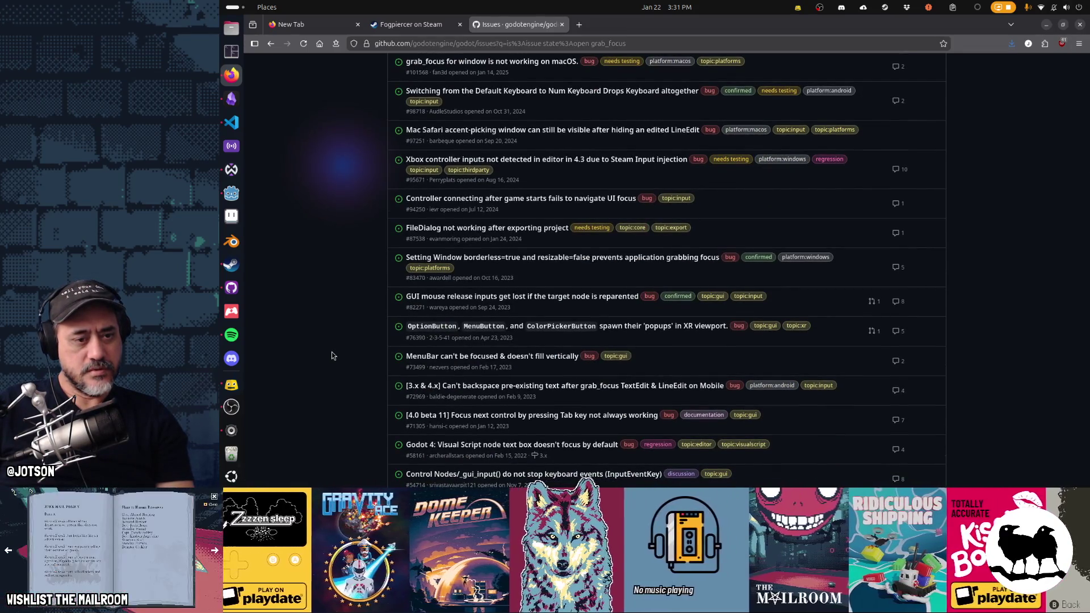
scroll(331, 356, "down", 2)
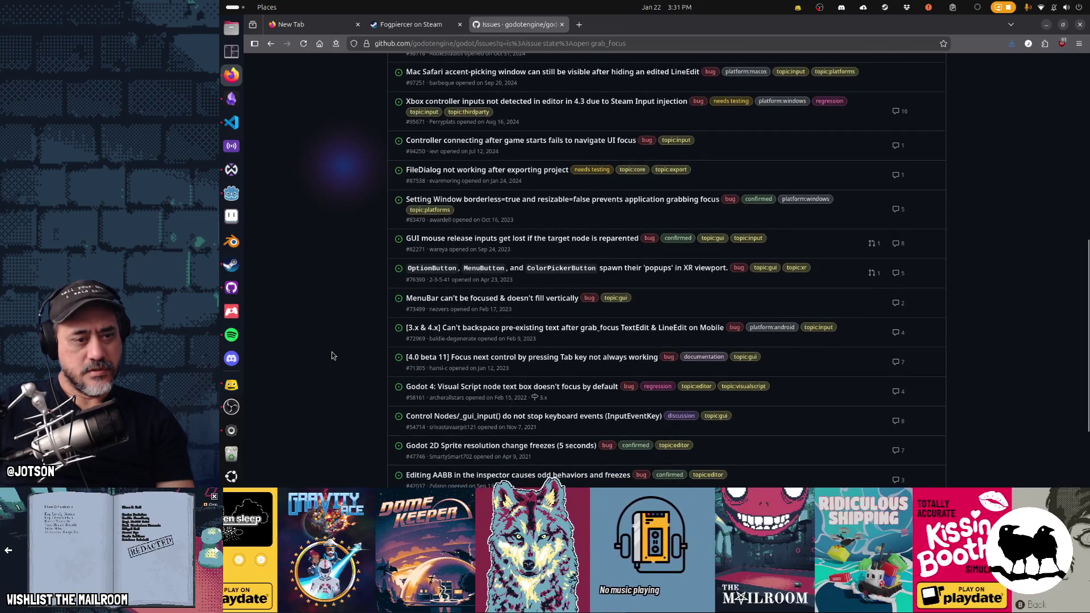
mouse_move(536, 359)
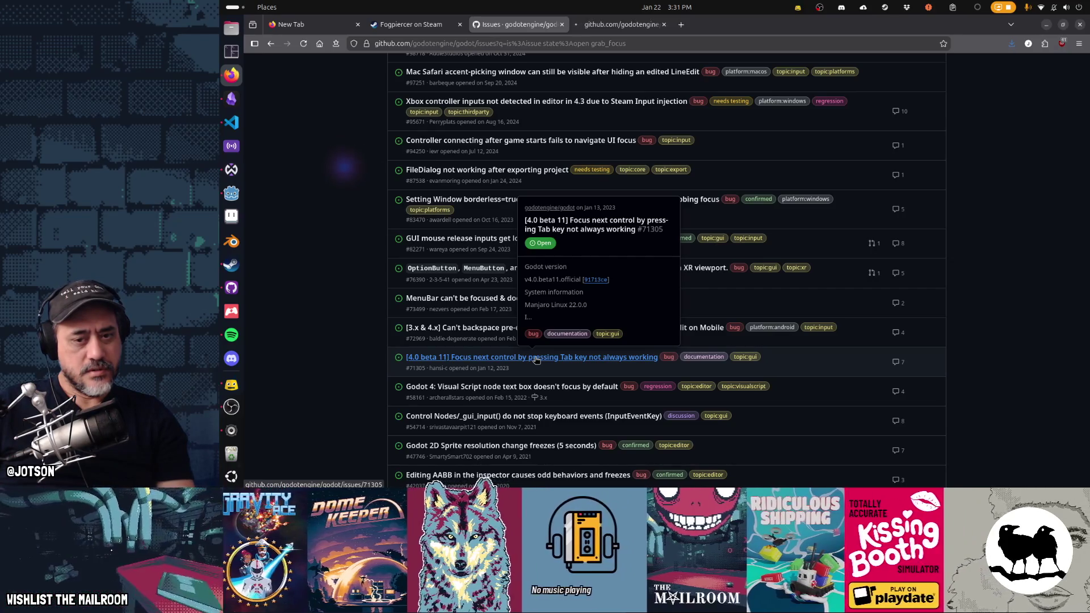
scroll(536, 359, "up", 1)
scroll(346, 356, "down", 3)
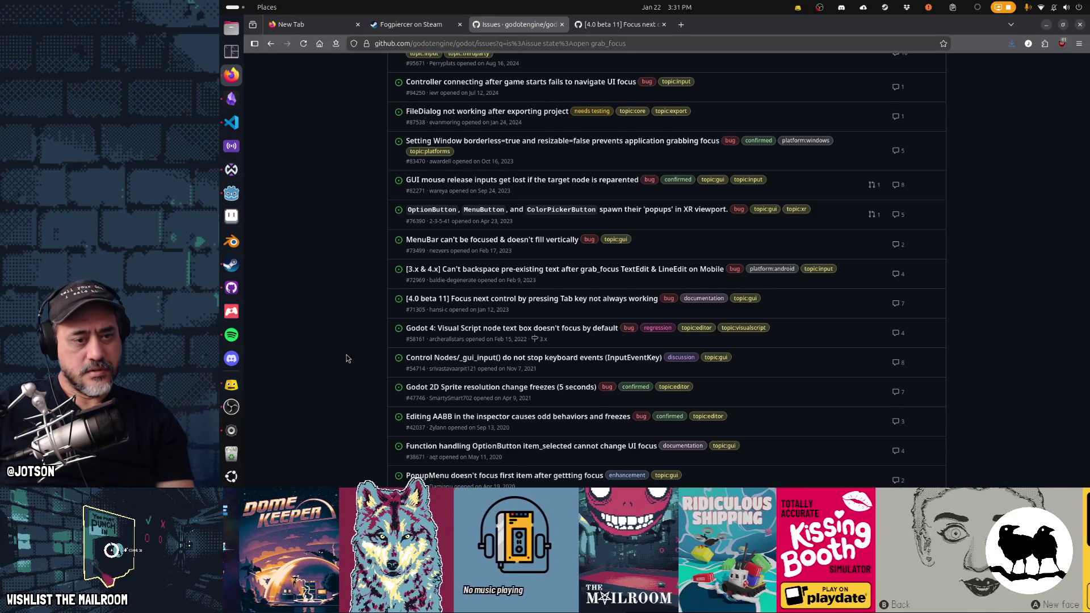
scroll(347, 355, "down", 2)
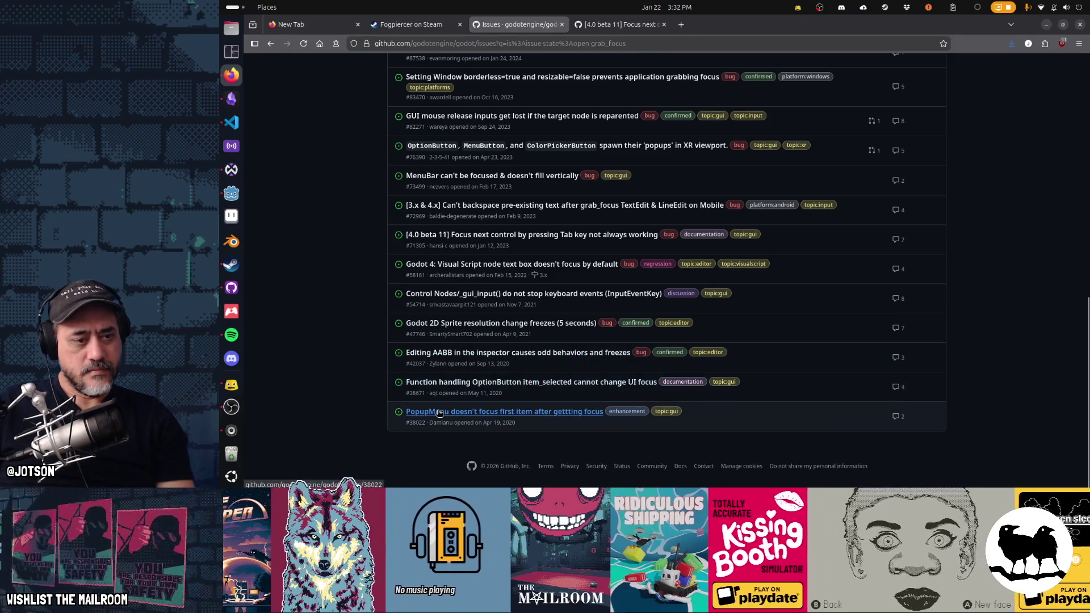
mouse_move(439, 413)
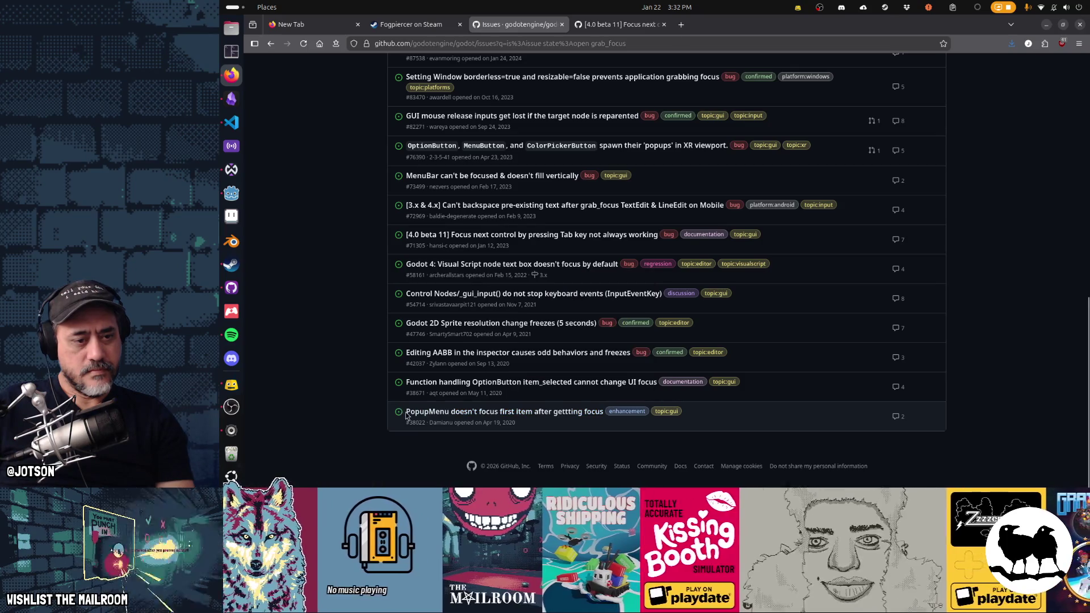
middle_click(453, 418)
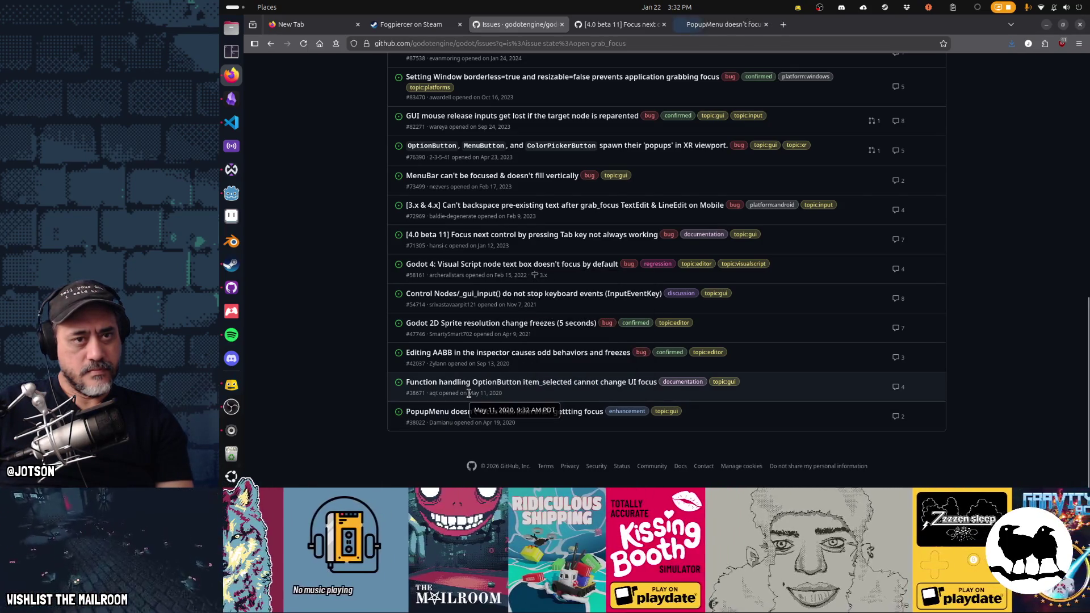
scroll(468, 393, "up", 10)
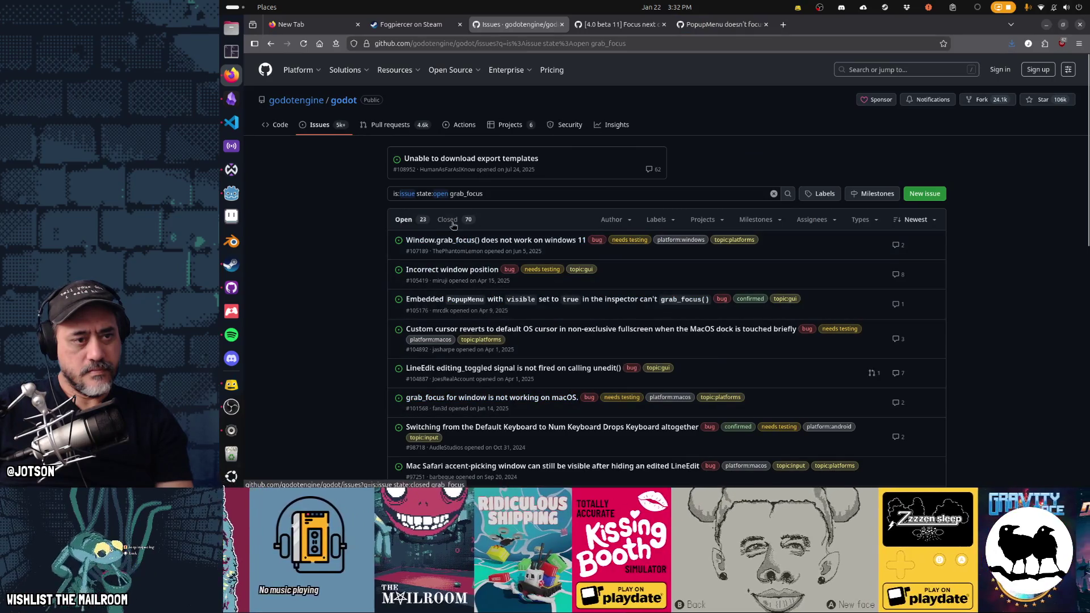
List the closed grab_focus issues and open 'Accessibility focus mode breaks behavior of grab_focus' in the background.
key("Return")
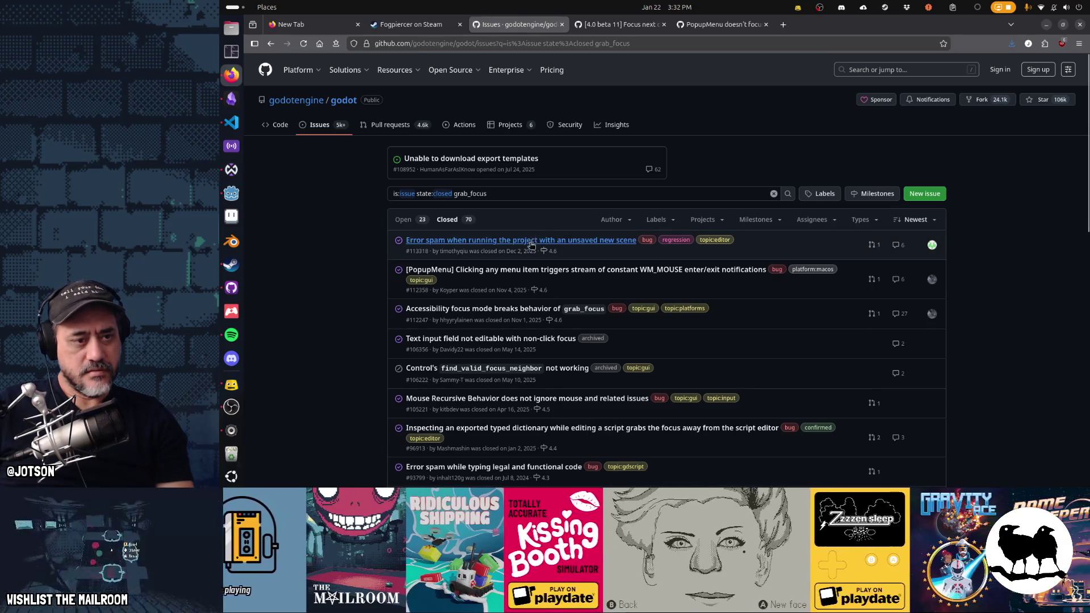
mouse_move(517, 310)
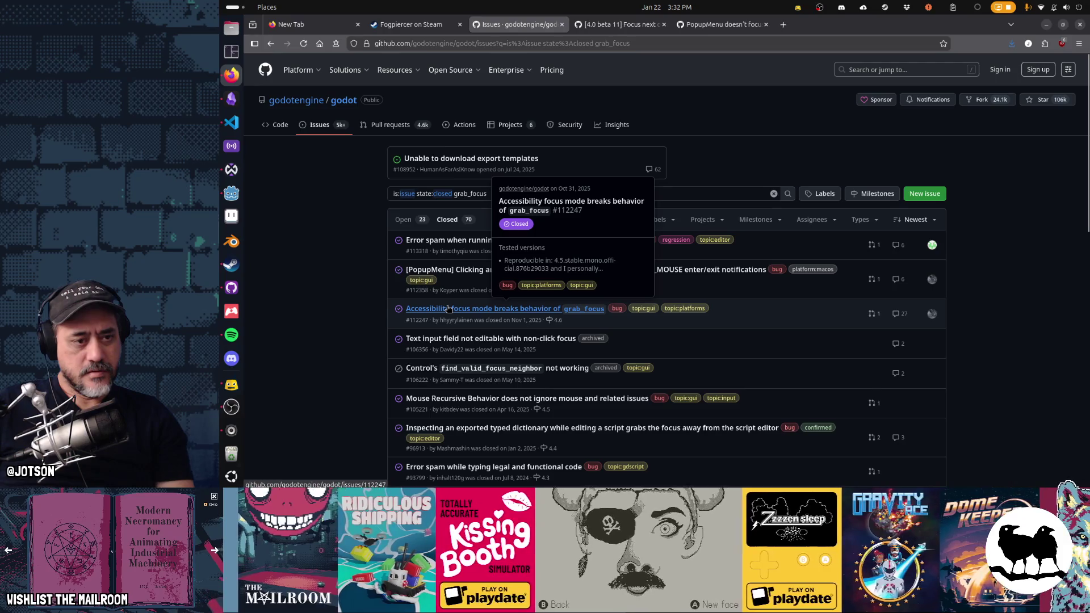
middle_click(423, 310)
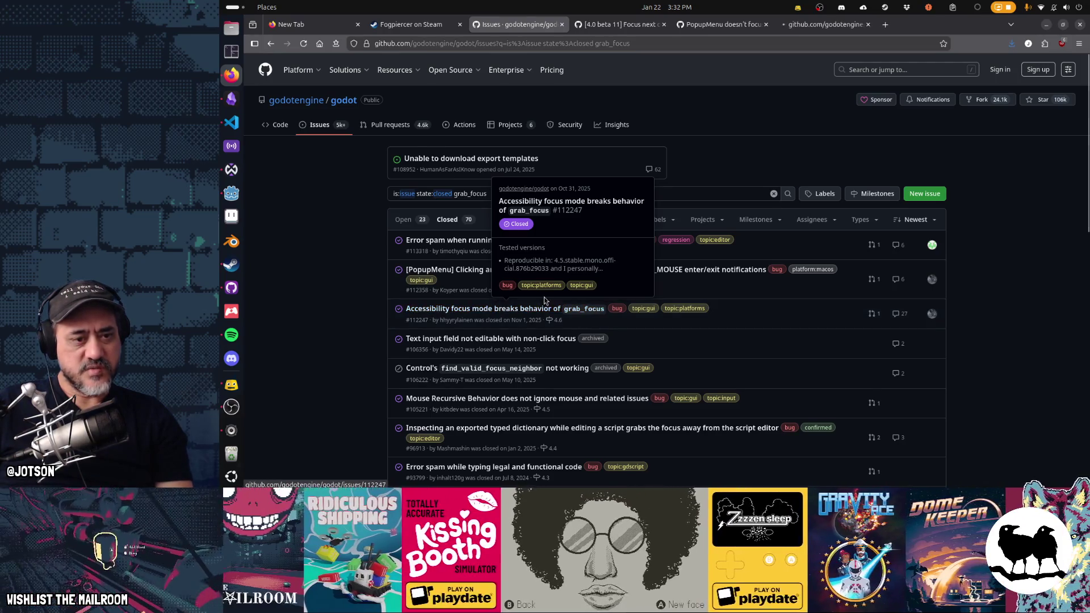
Read issue #112247, close its tab, and bring up the window overview.
key("ctrl+9")
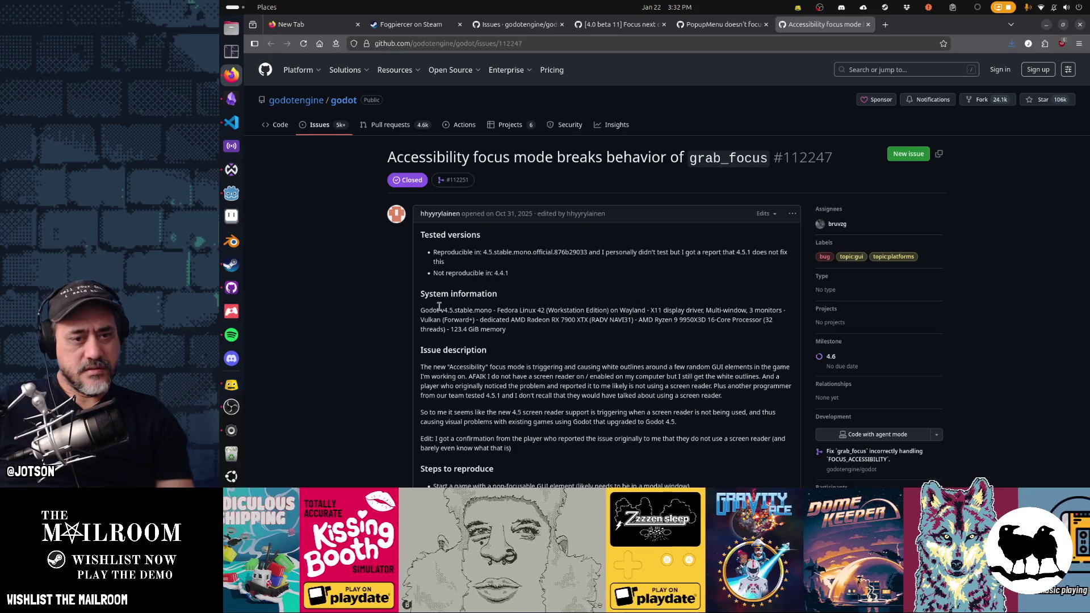
scroll(510, 349, "down", 2)
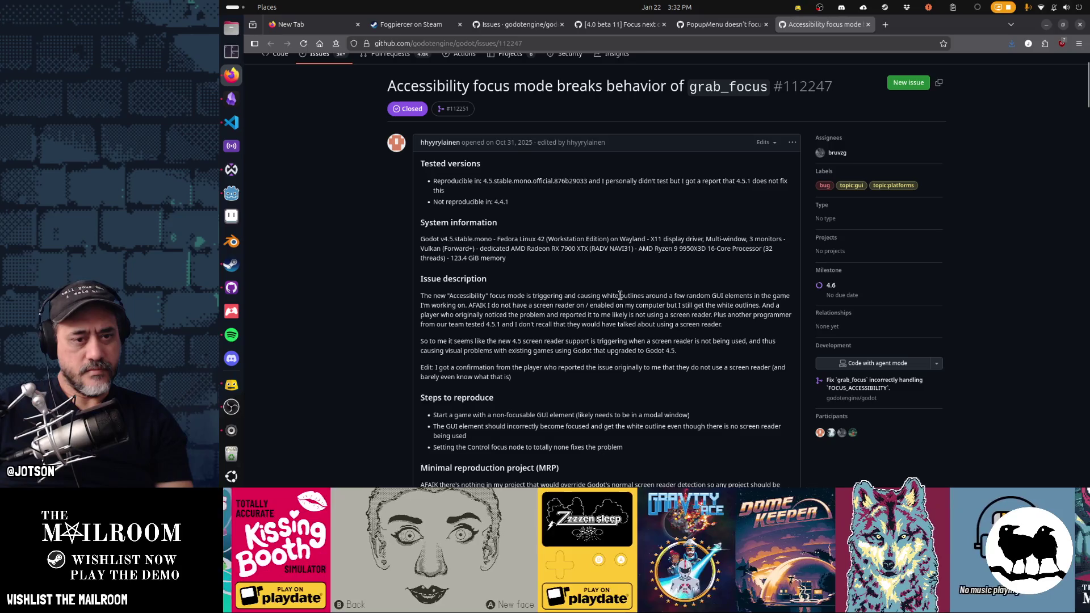
key("ctrl+w")
key("super")
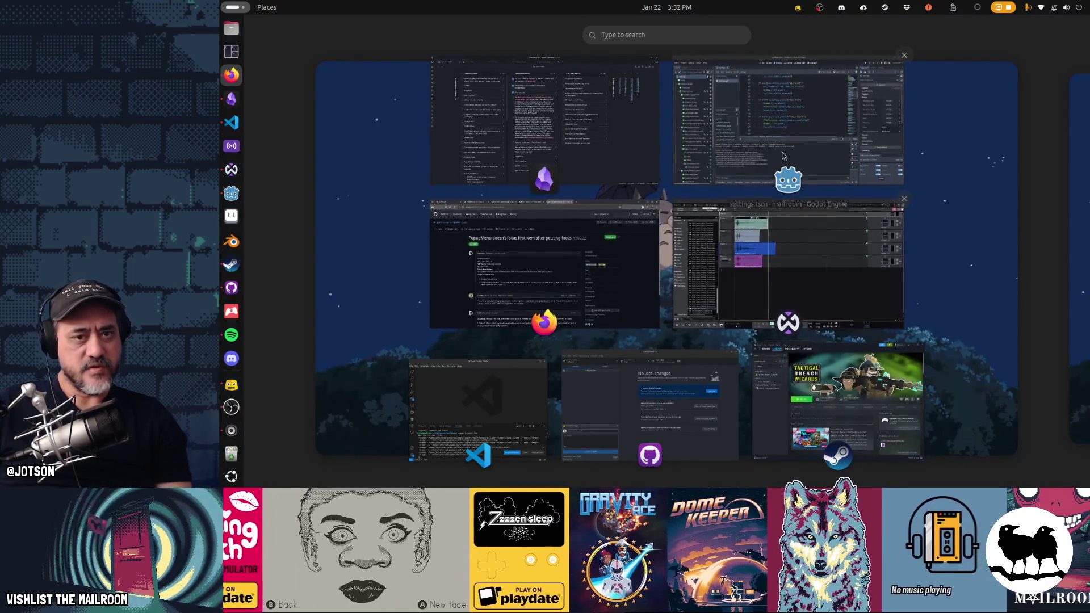
Check the settings node's Focus Mode choices in the Inspector, keep None, and return to Firefox.
left_click(781, 161)
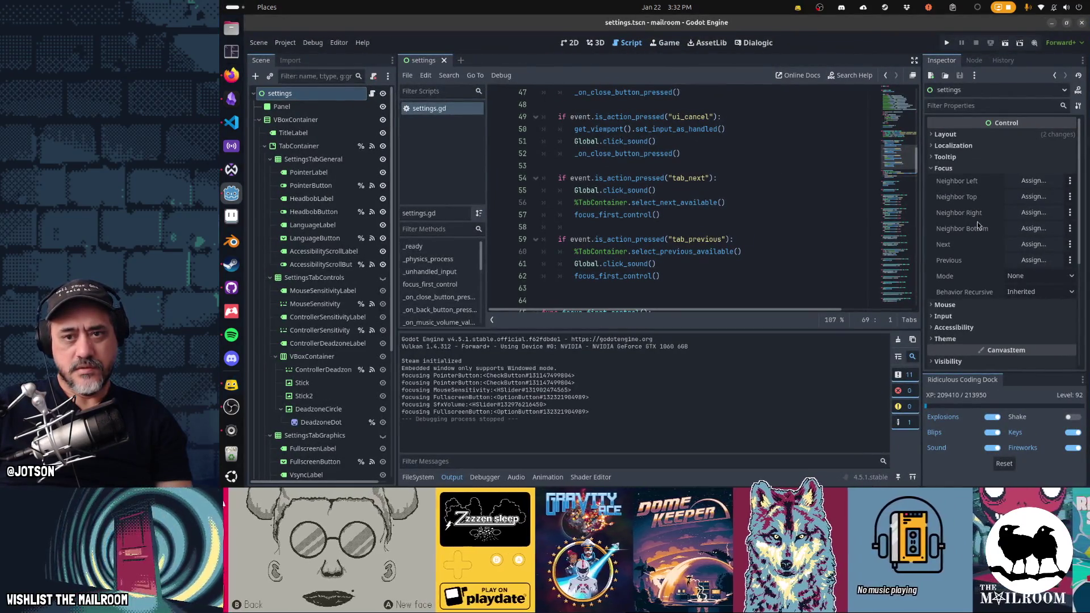
left_click(1032, 276)
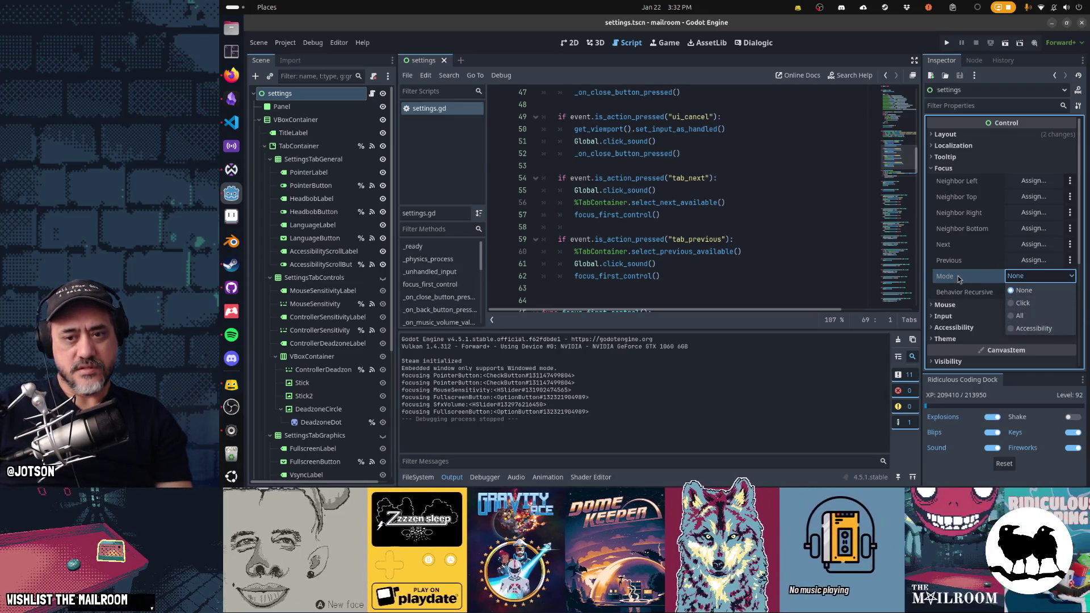
left_click(959, 276)
key("alt+Tab")
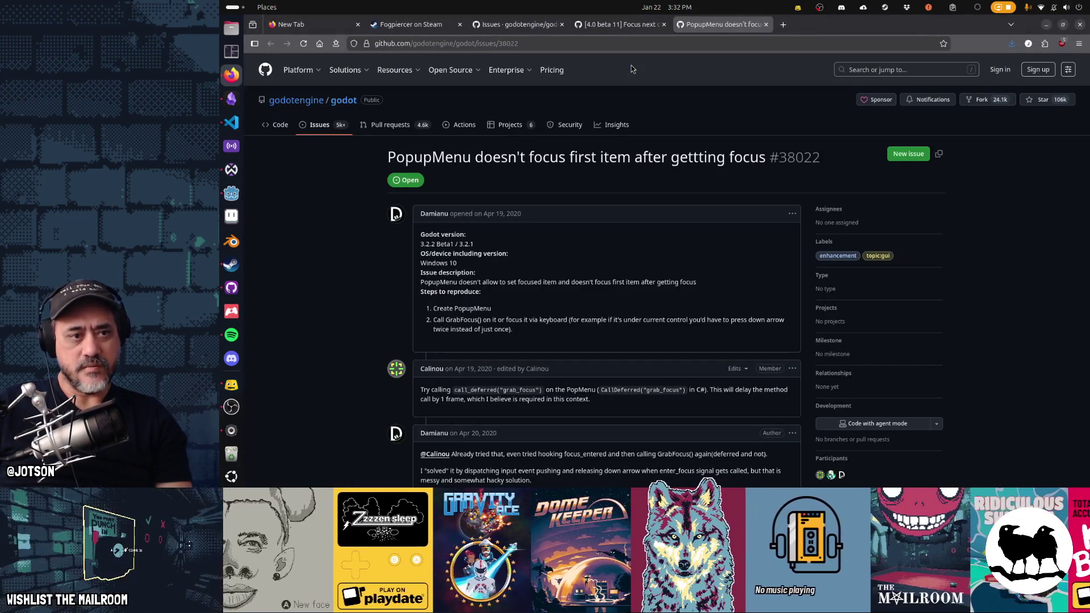
Close the PopupMenu issue tab, skim the Tab-key issue, and switch Godot to the game view.
key("ctrl+w")
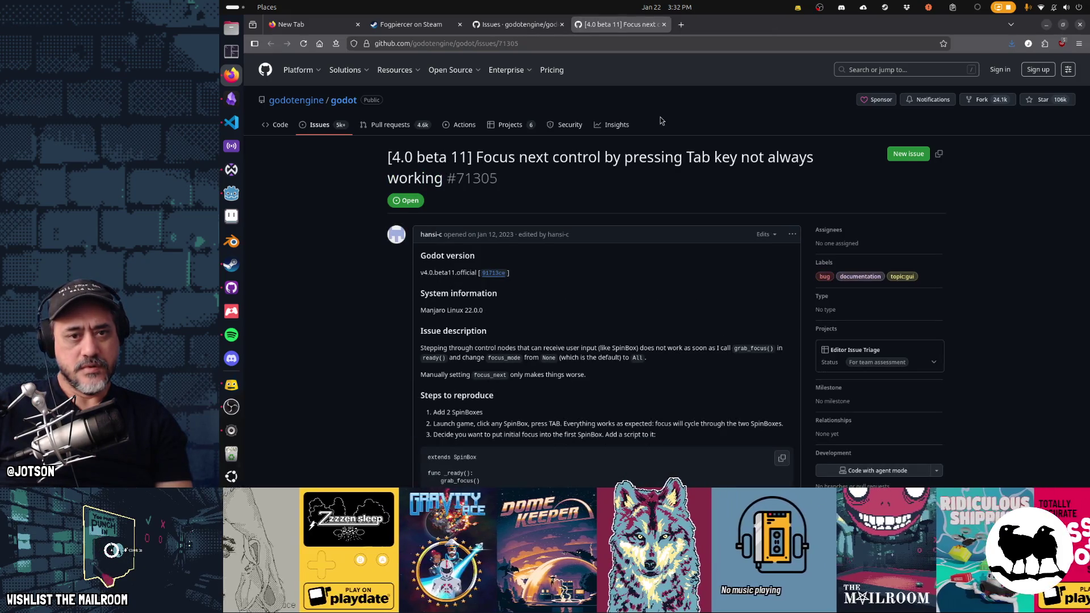
scroll(660, 117, "down", 3)
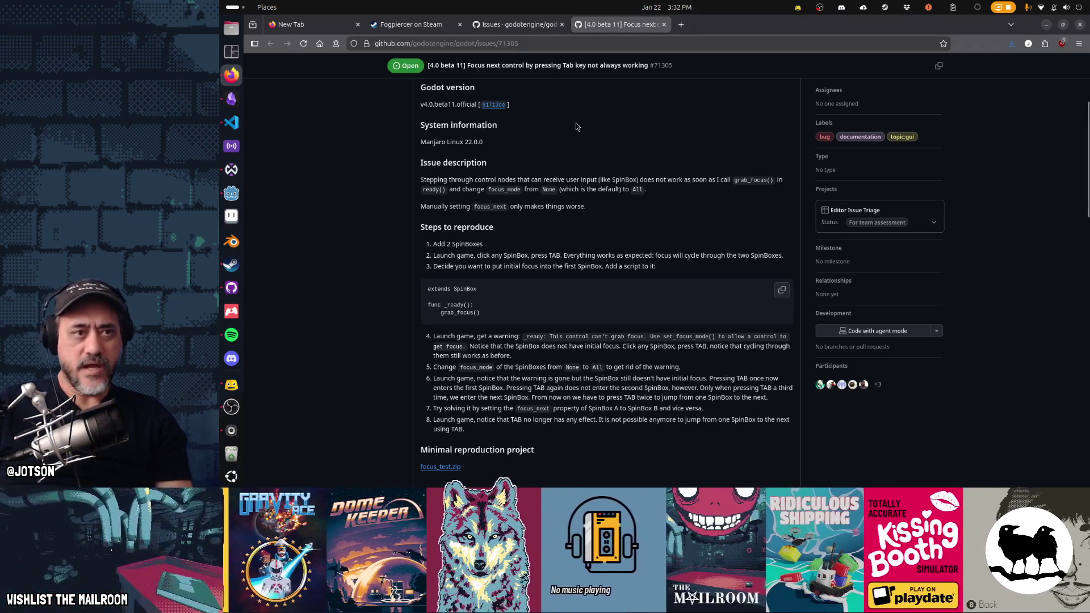
key("alt+Tab")
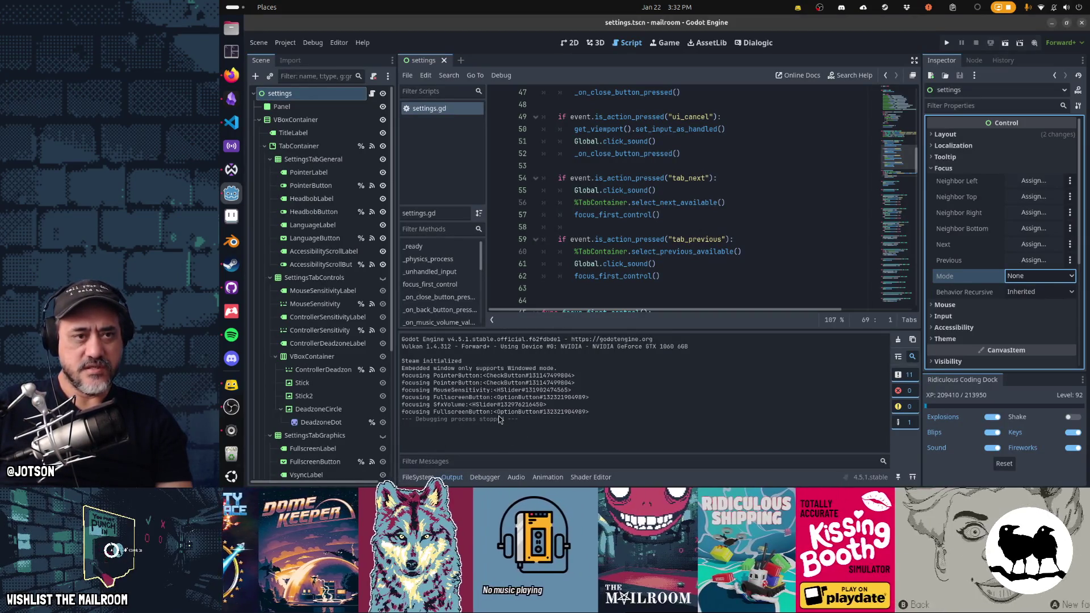
key("ctrl+F4")
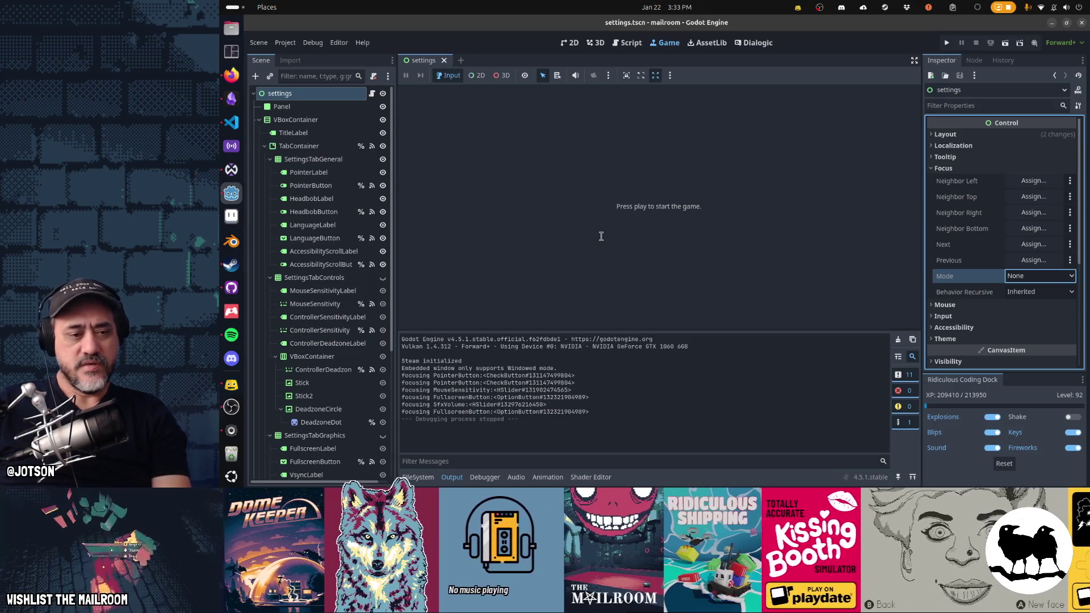
key("alt+Tab")
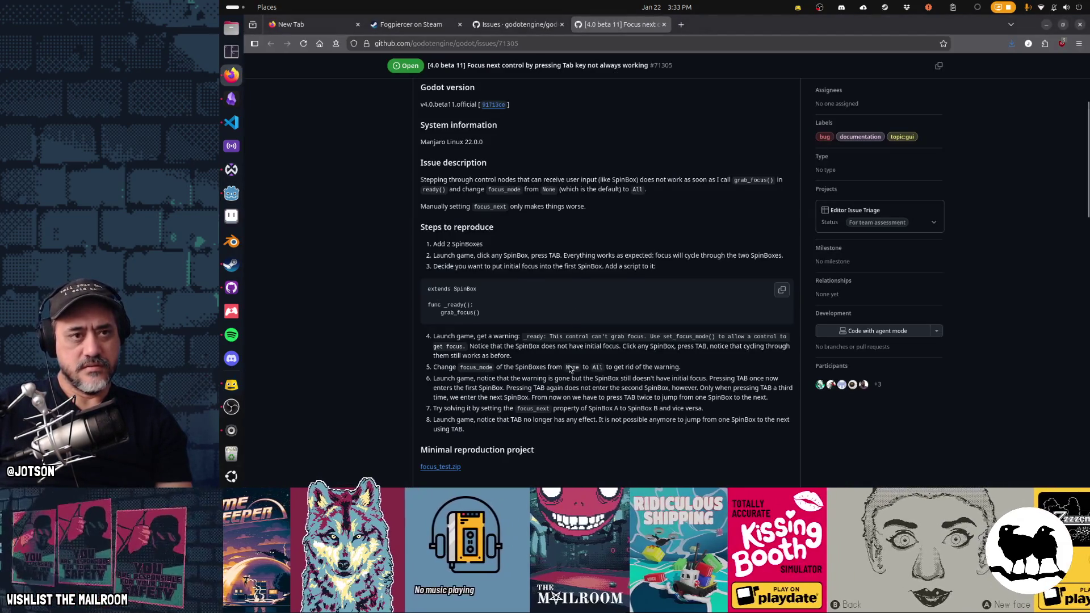
Return to the grab_focus search showing open issues, scroll through the results, and show the window overview.
key("alt+Left")
mouse_move(571, 370)
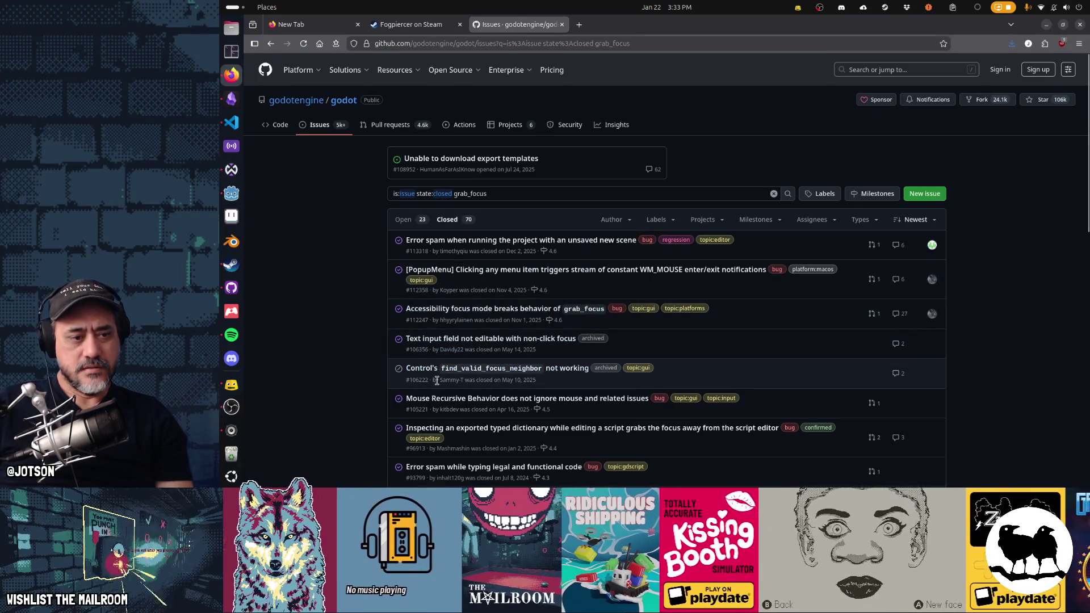
scroll(437, 380, "down", 2)
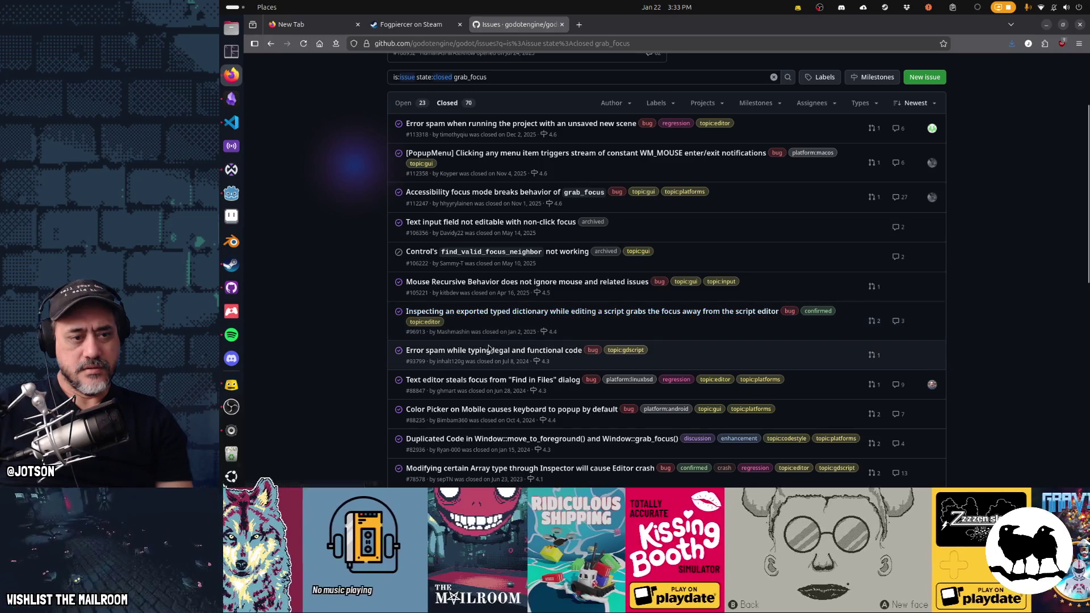
scroll(489, 348, "down", 1)
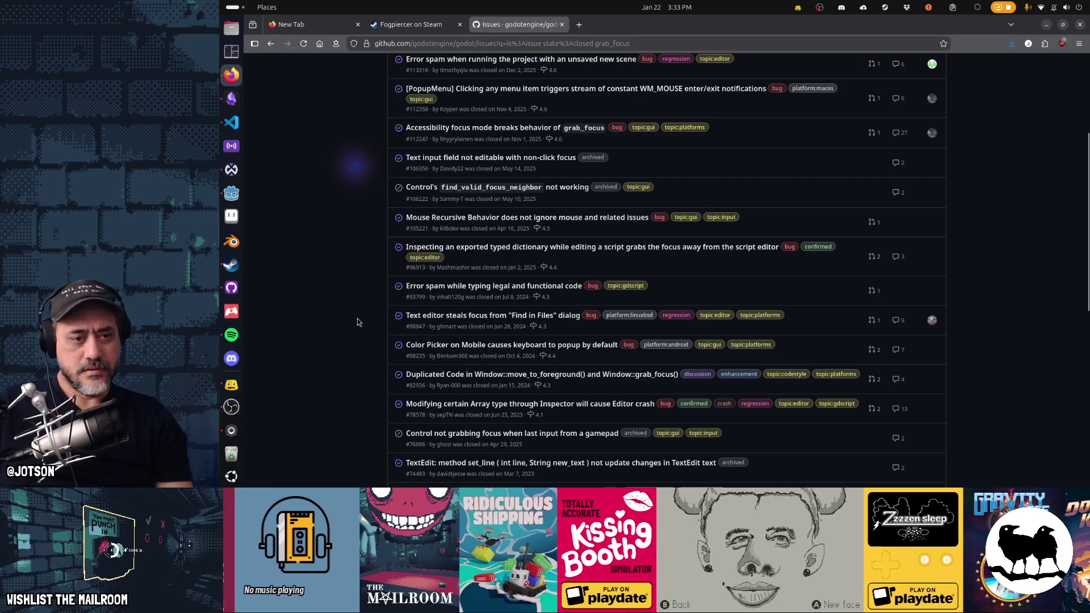
scroll(358, 319, "down", 1)
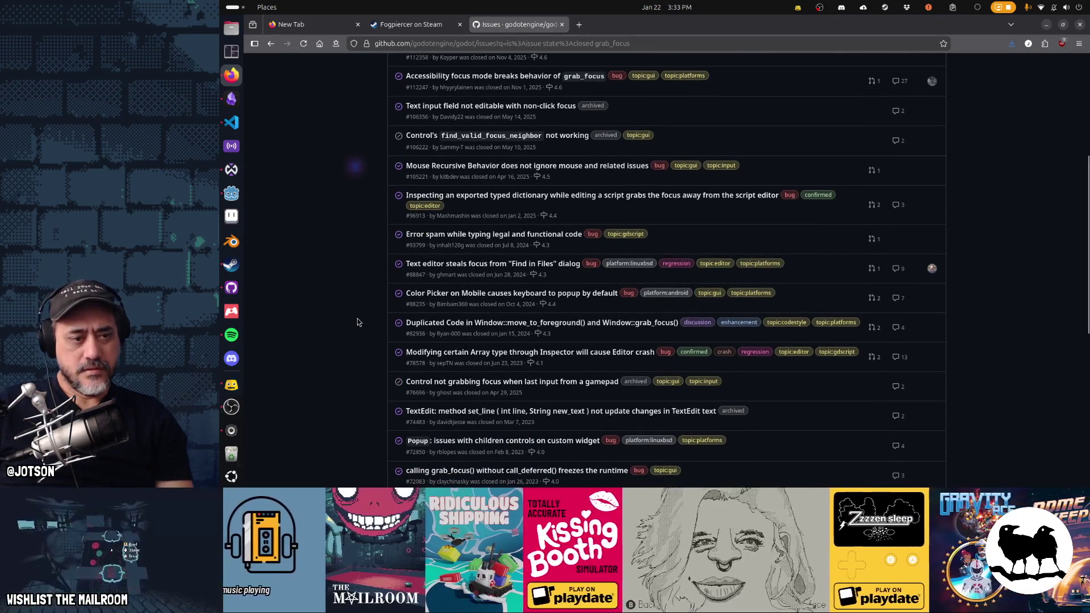
scroll(358, 319, "down", 1)
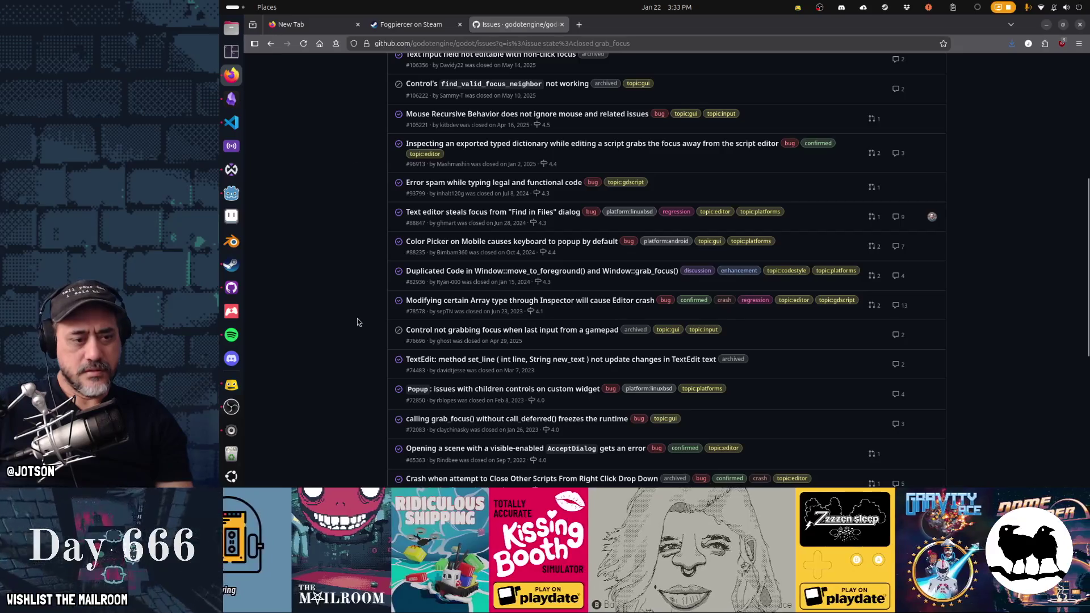
scroll(358, 322, "down", 1)
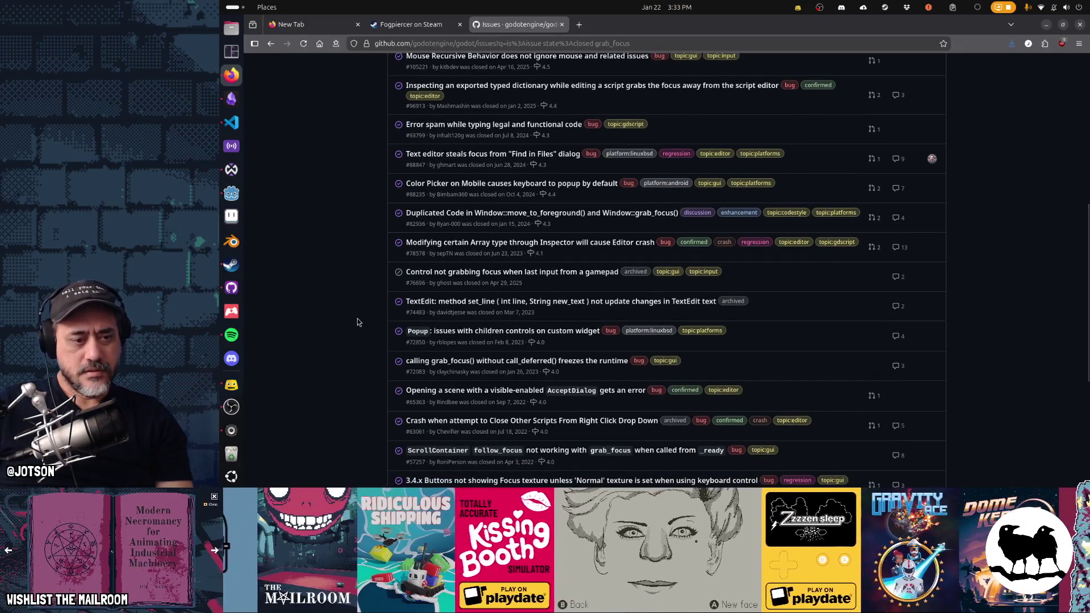
scroll(357, 319, "down", 2)
scroll(357, 319, "down", 1)
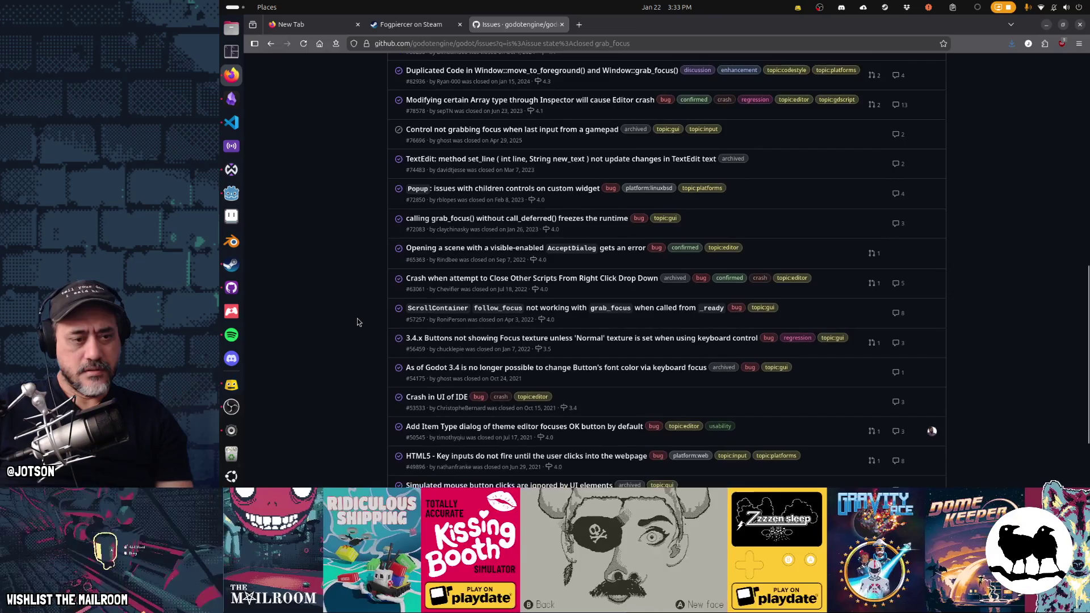
scroll(357, 319, "down", 2)
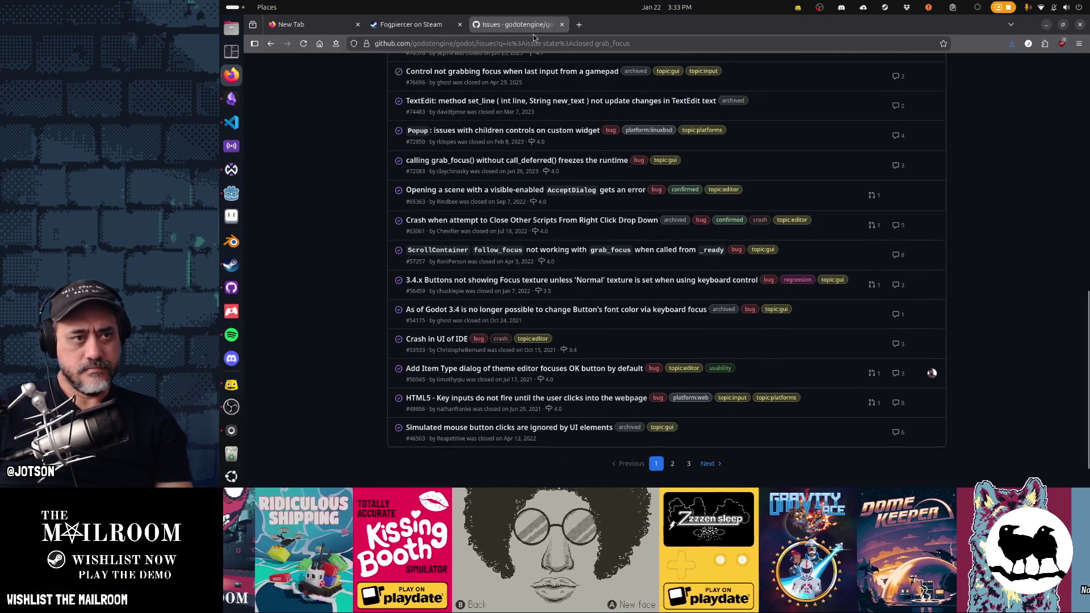
scroll(618, 198, "up", 10)
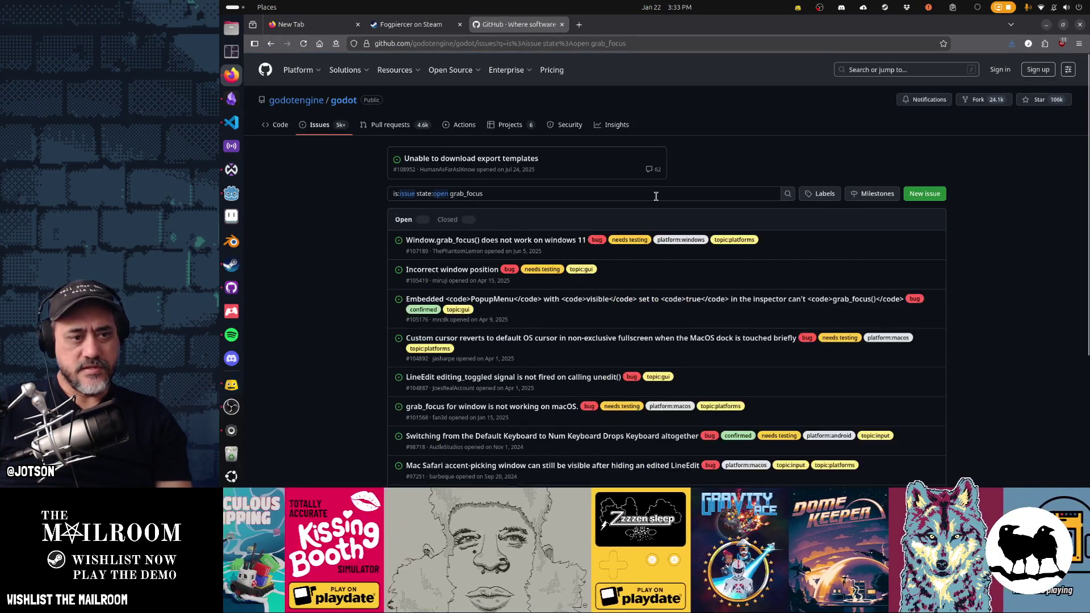
scroll(690, 298, "down", 10)
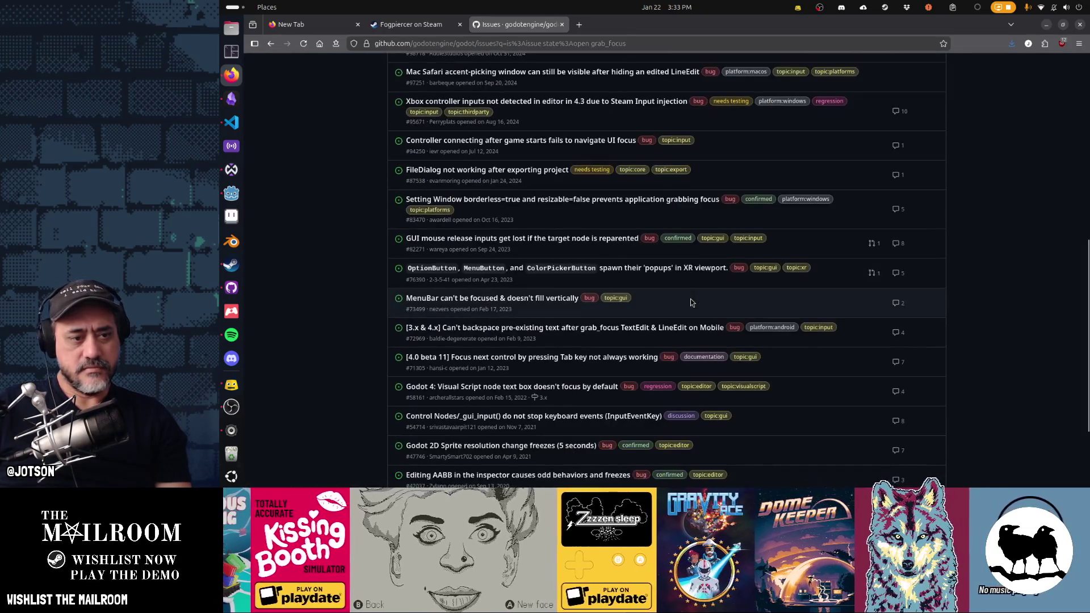
key("super")
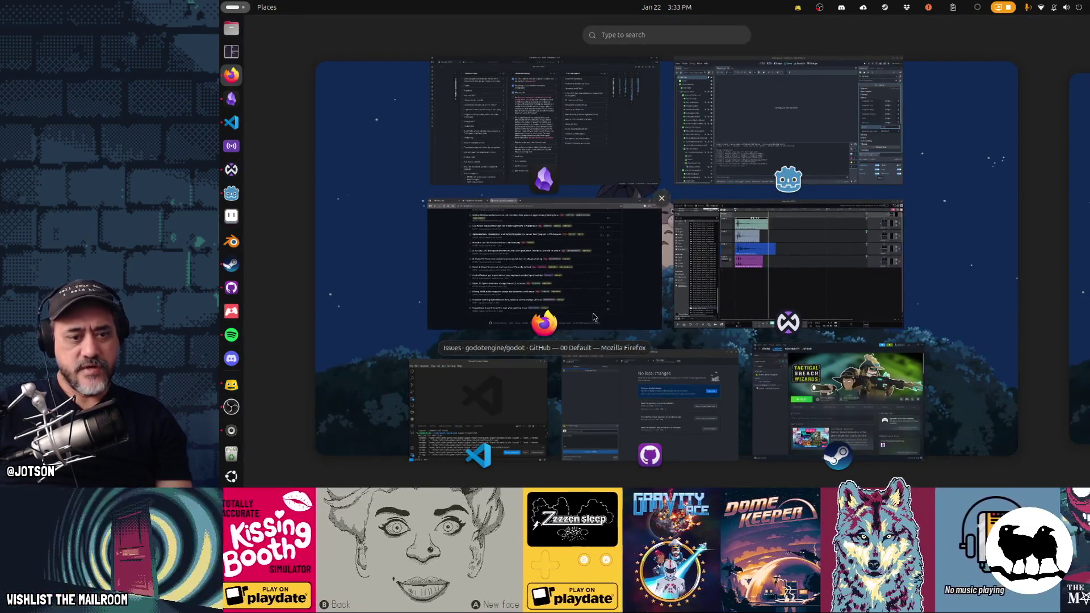
Bring the Godot editor forward and show settings.gd in the Script workspace.
left_click(776, 140)
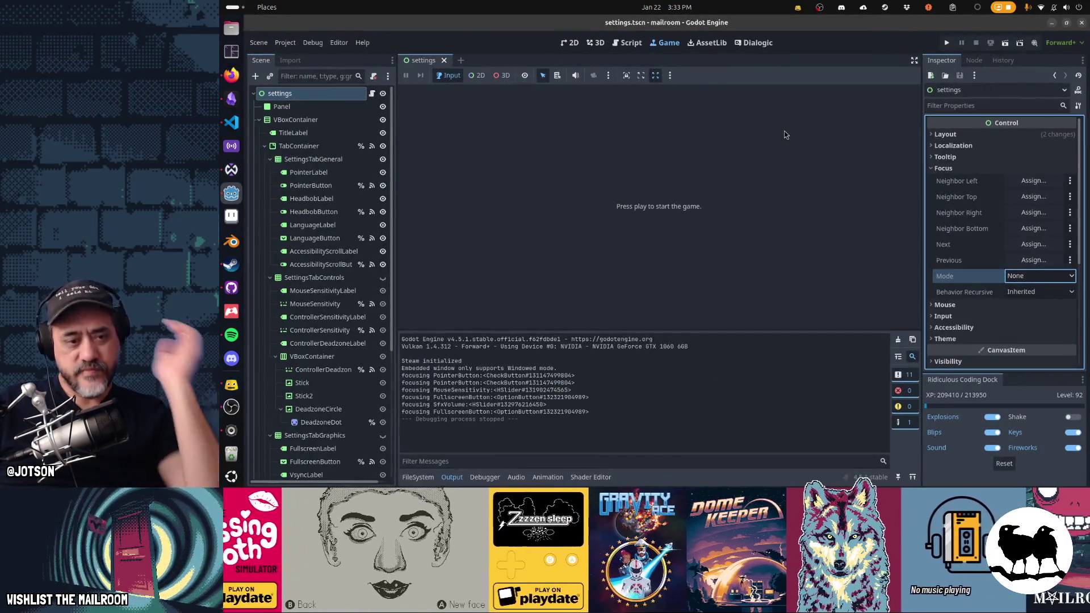
left_click(630, 43)
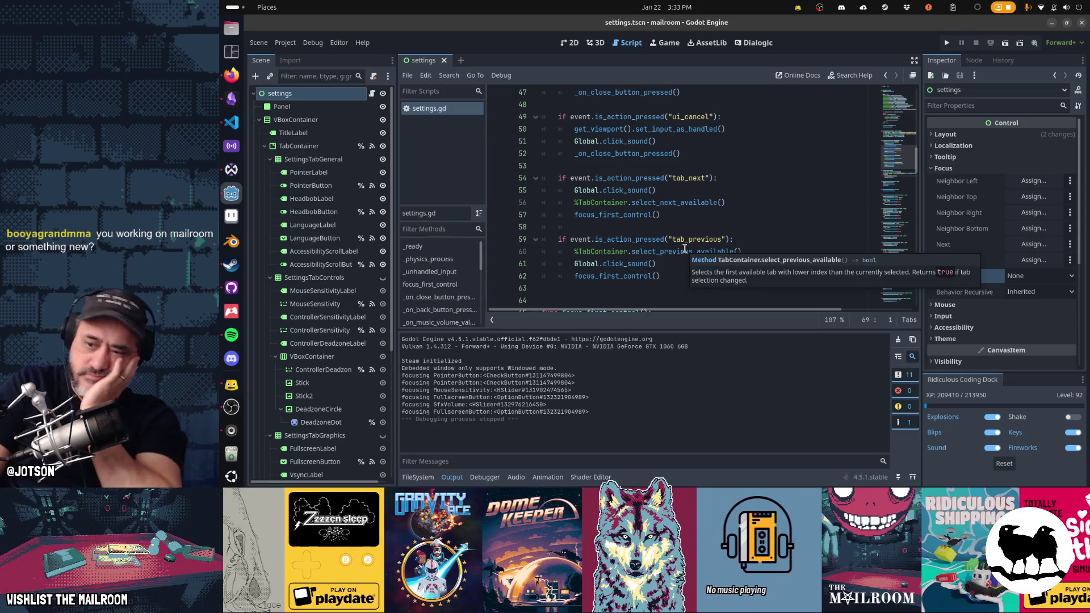
Hide the Output panel, place the caret on line 59's tab_previous check, and run the scene with F6.
left_click(452, 477)
left_click(714, 214)
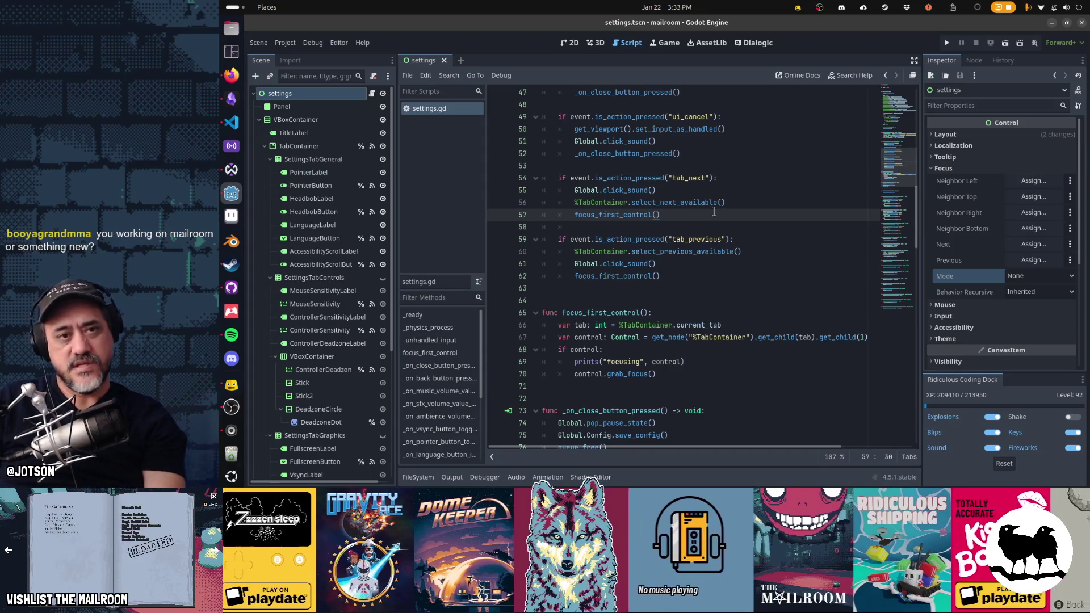
left_click(722, 240)
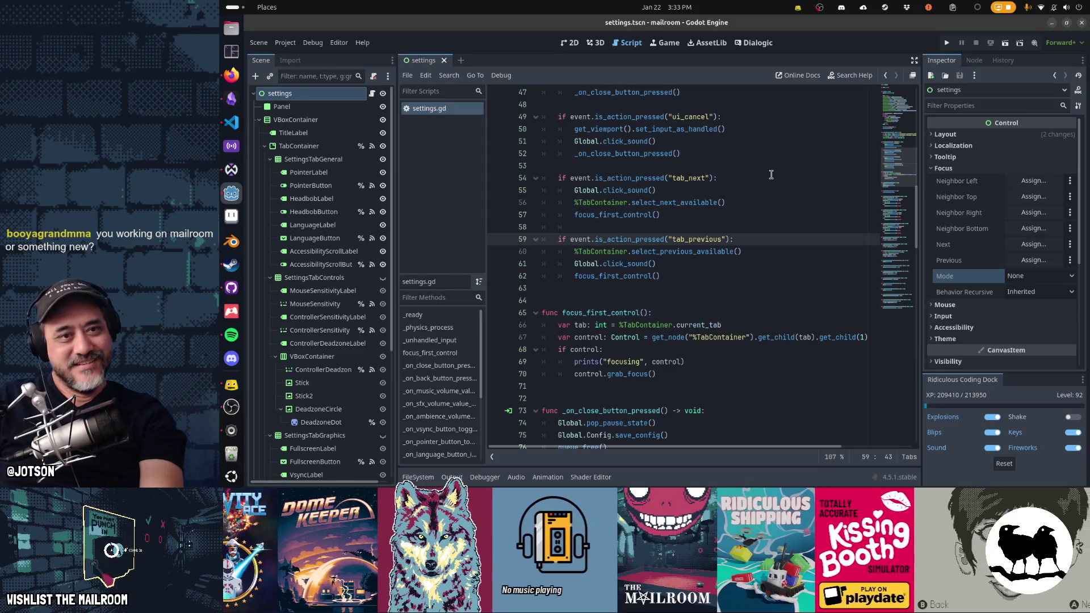
key("F6")
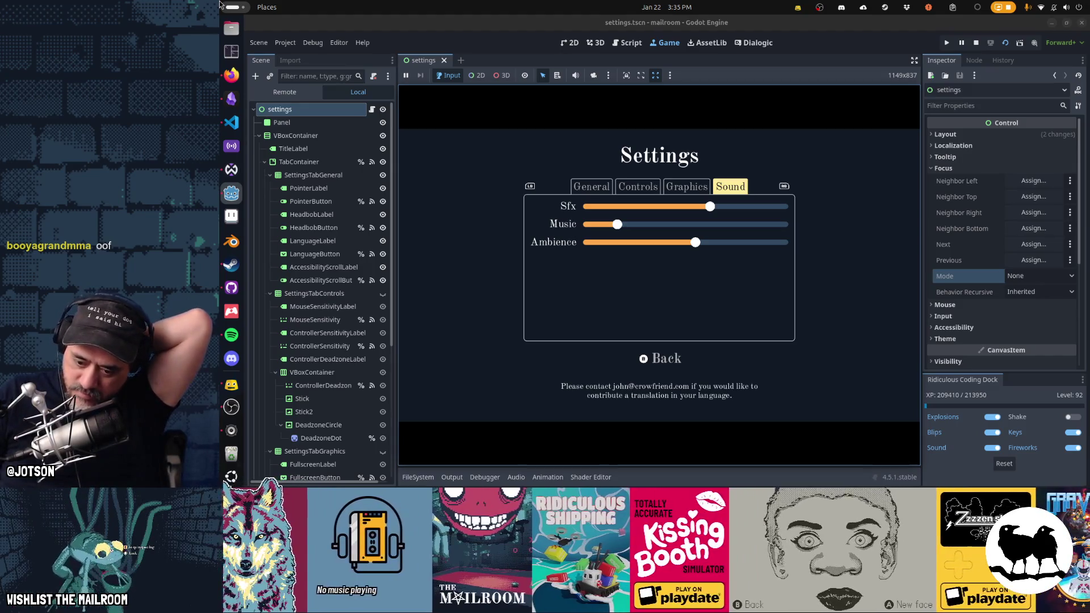
Stop the game with F8 and search settings.gd for 'focus'.
key("F8")
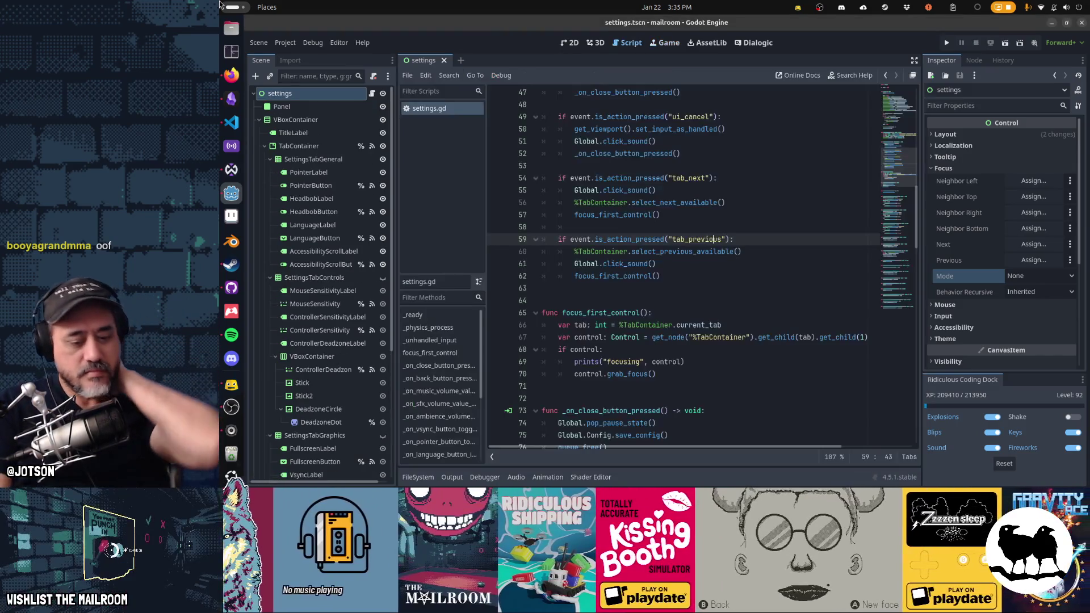
key("ctrl+f")
type("focus")
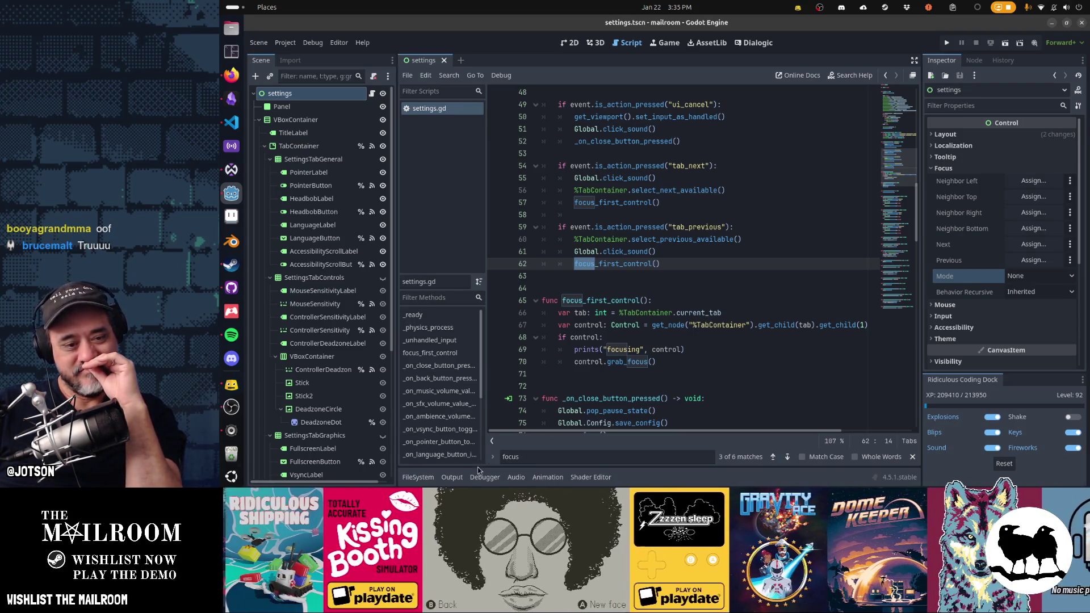
Move the 'focusing' print on line 69 below the grab_focus call.
left_click(456, 478)
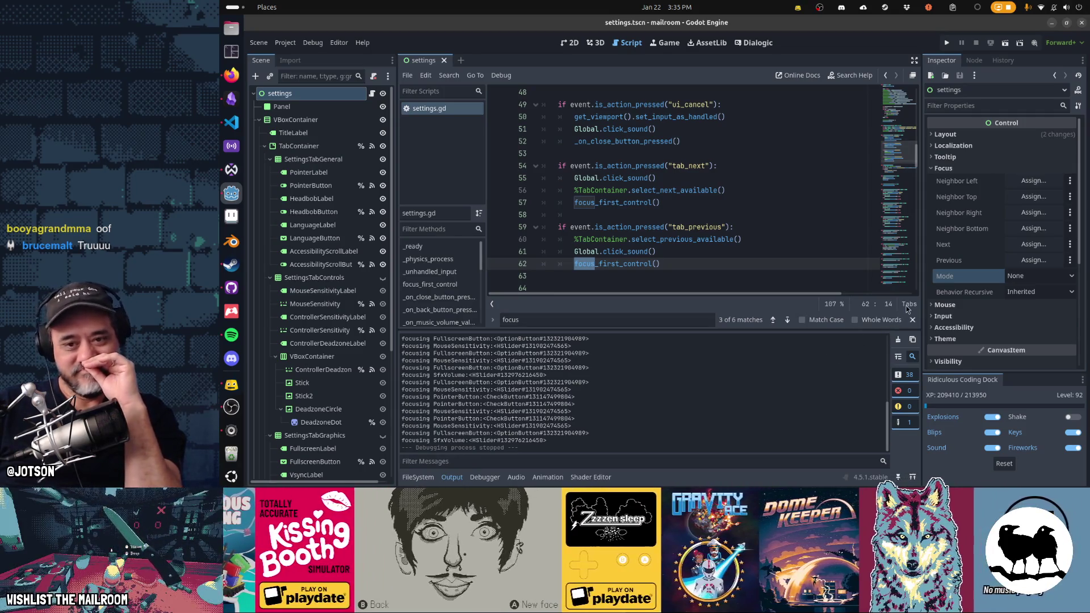
left_click(448, 479)
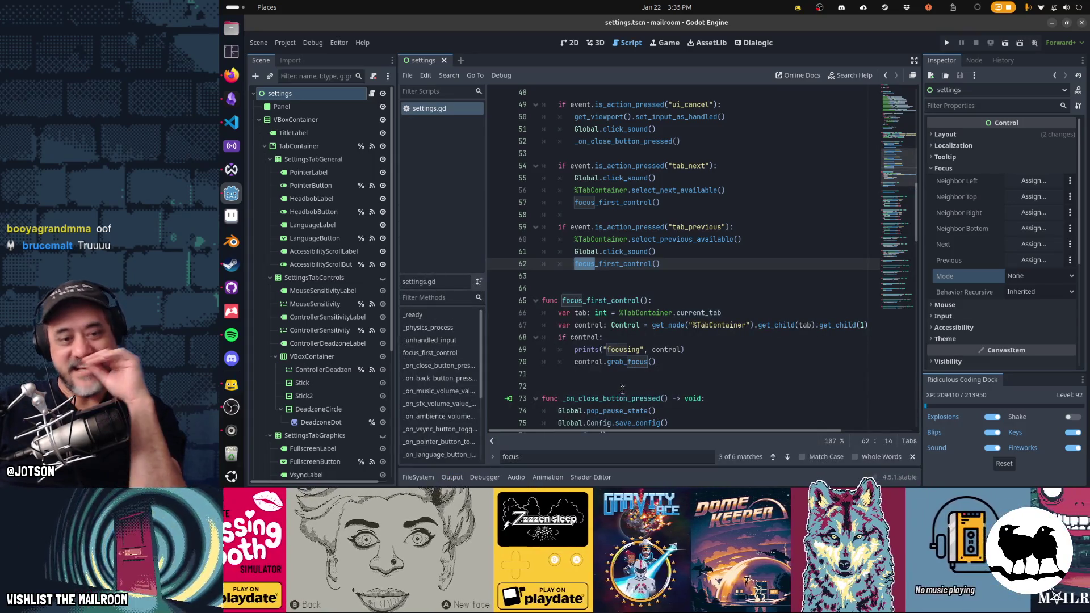
left_click(603, 348)
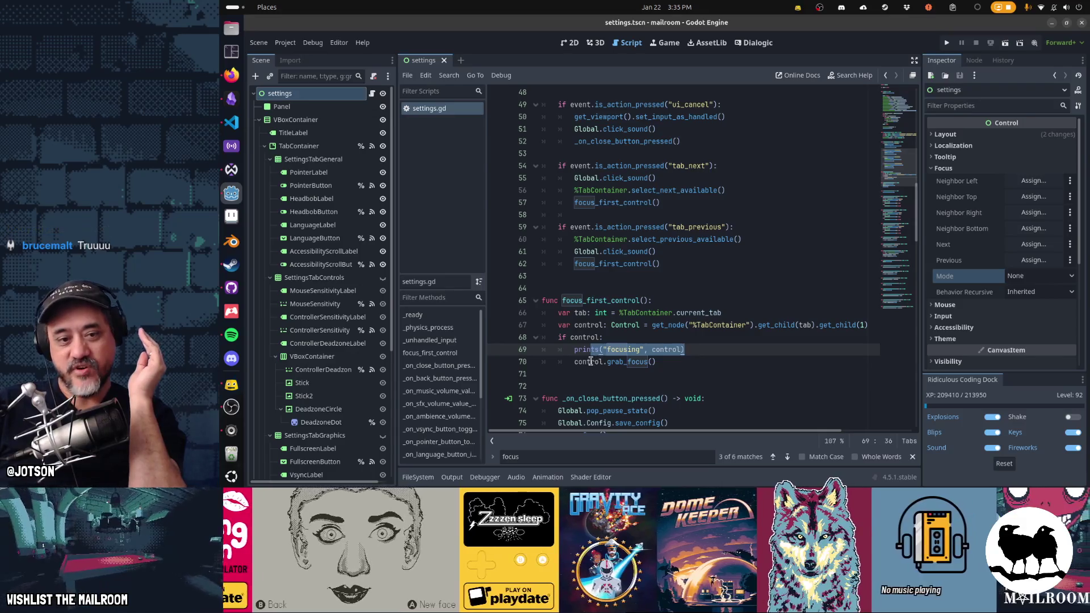
left_click_drag(591, 361, 650, 362)
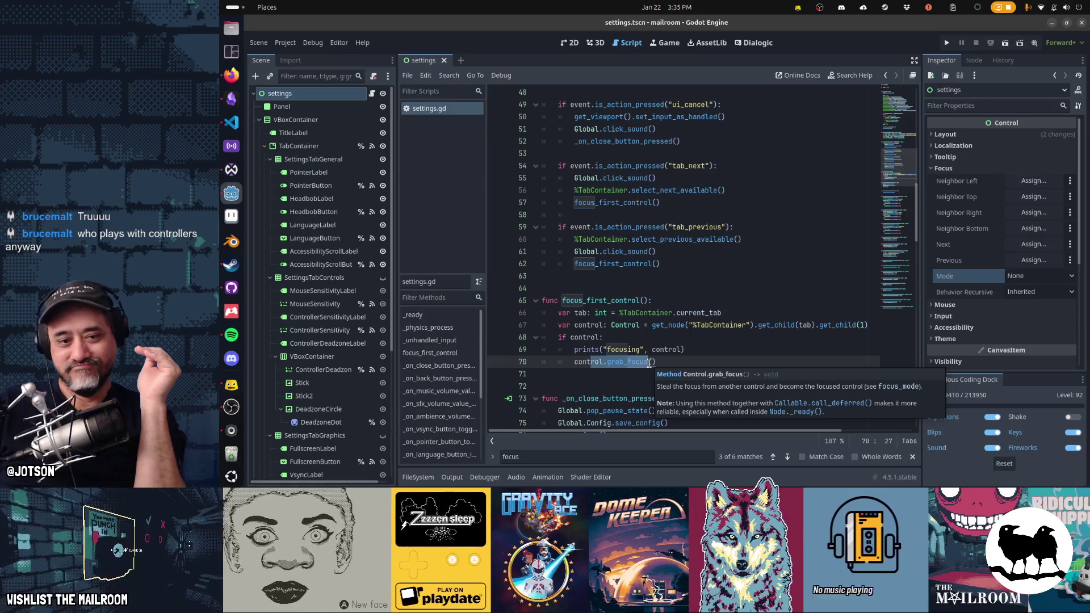
left_click(663, 363)
key("Up")
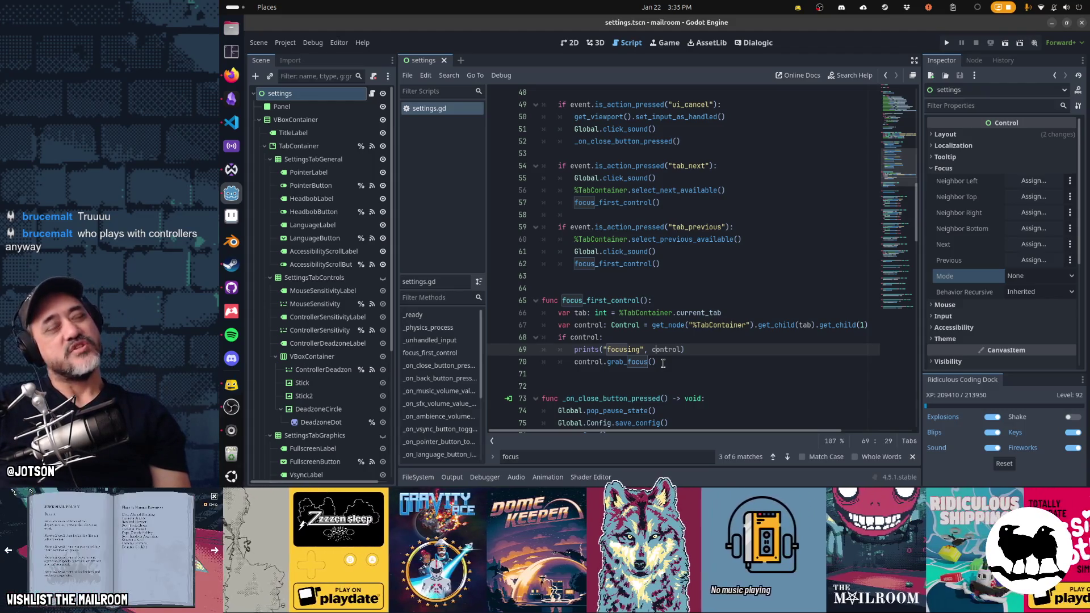
key("alt+Down")
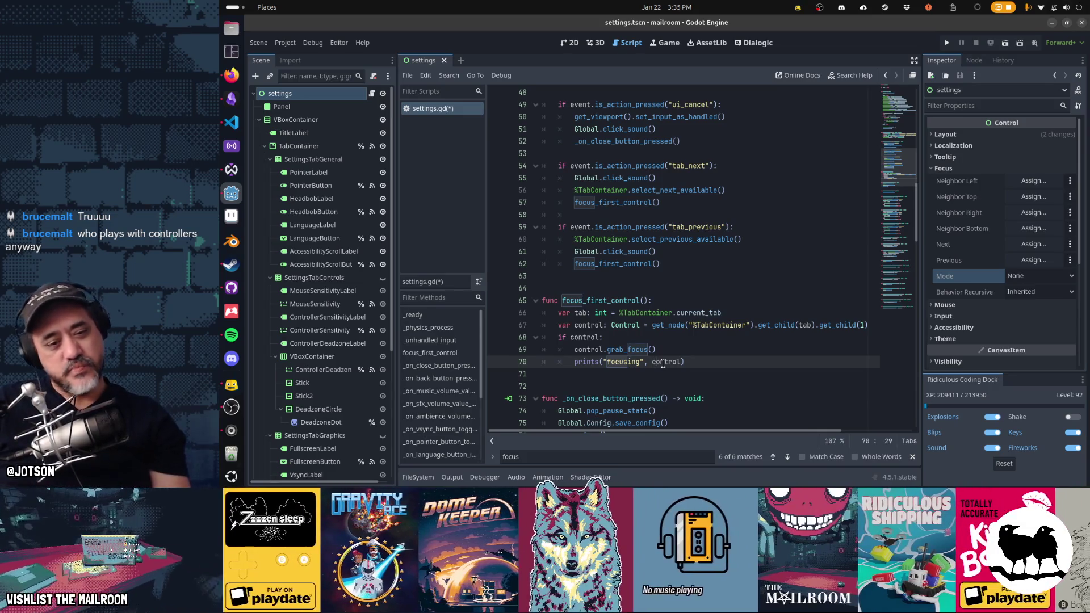
Set a breakpoint on line 70, save settings.gd, and run the scene with F5.
left_click(497, 363)
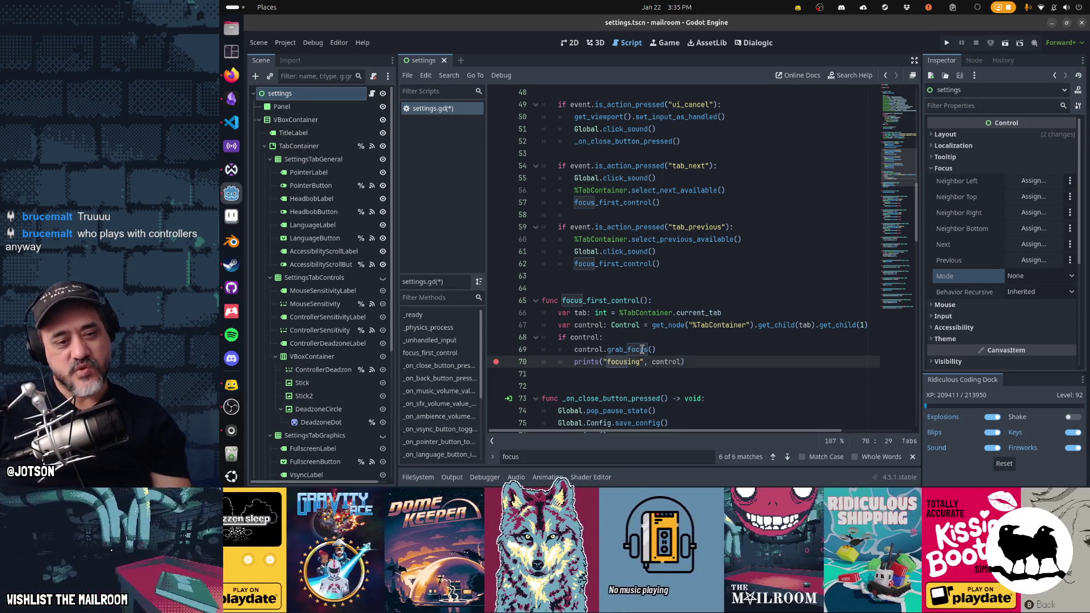
key("ctrl+s")
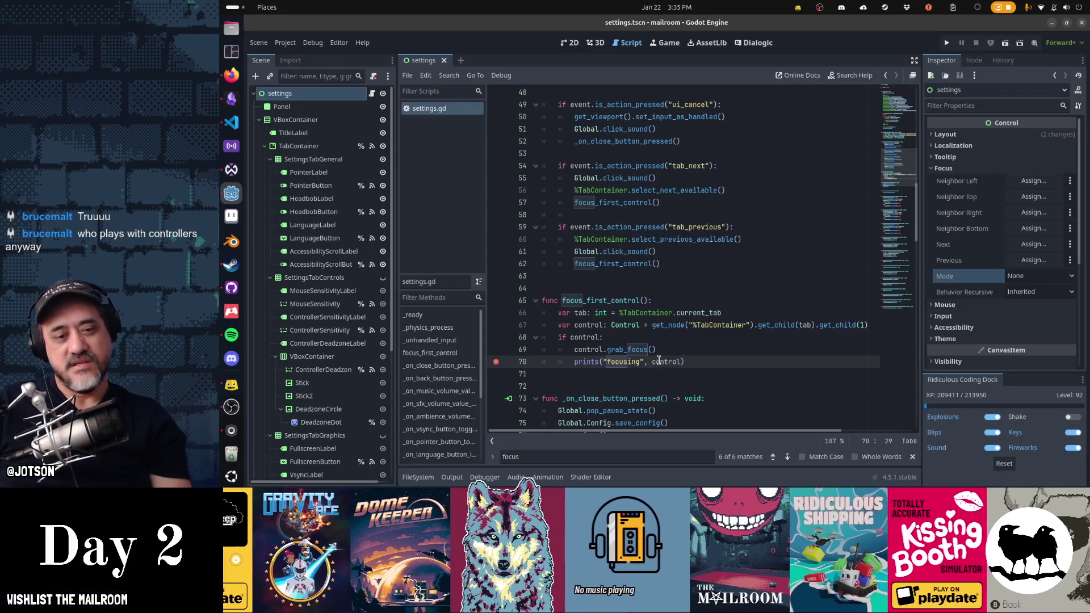
key("F5")
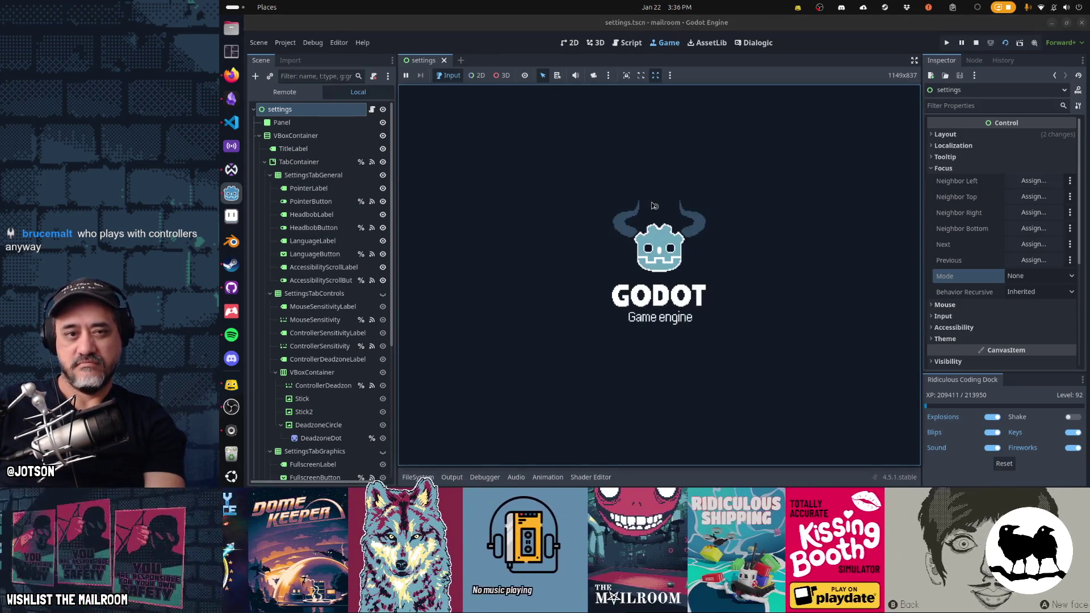
Resume twice with F12, switching settings tabs with E, then inspect the paused script and output log.
key("F12")
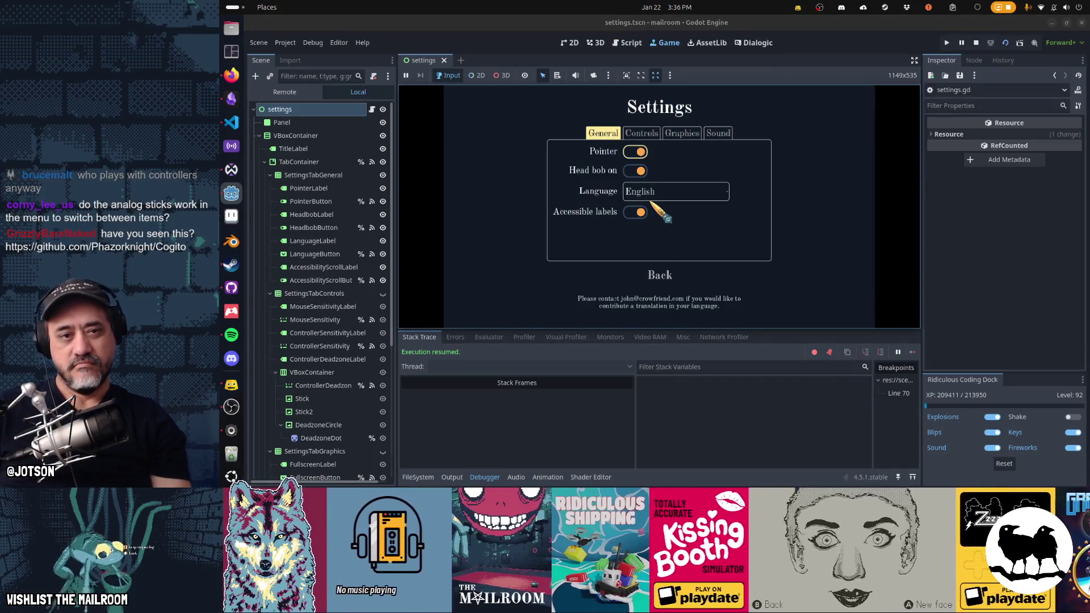
key("e")
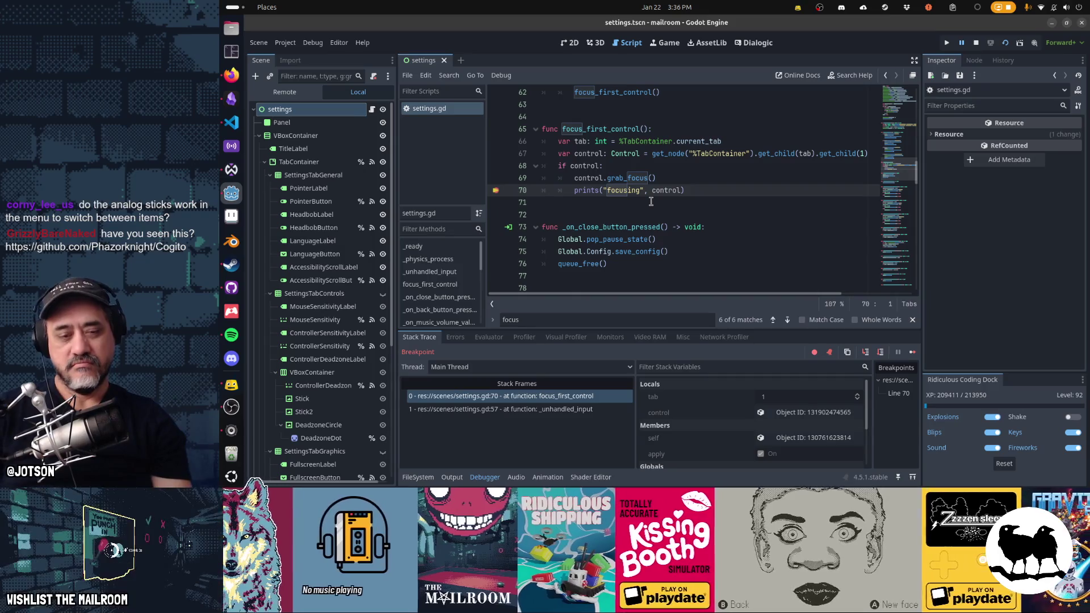
key("F12")
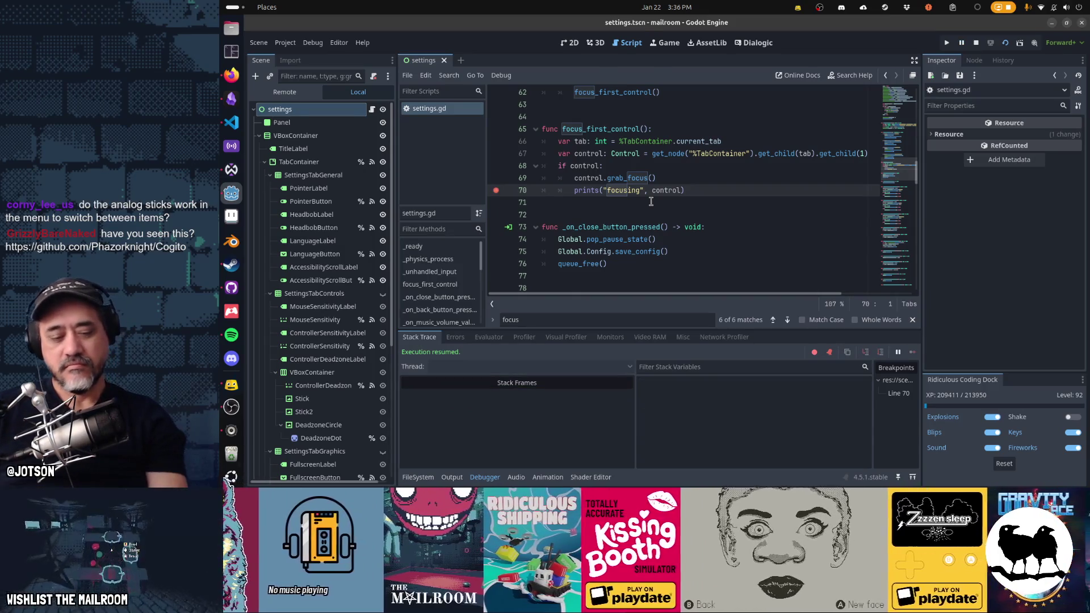
key("e")
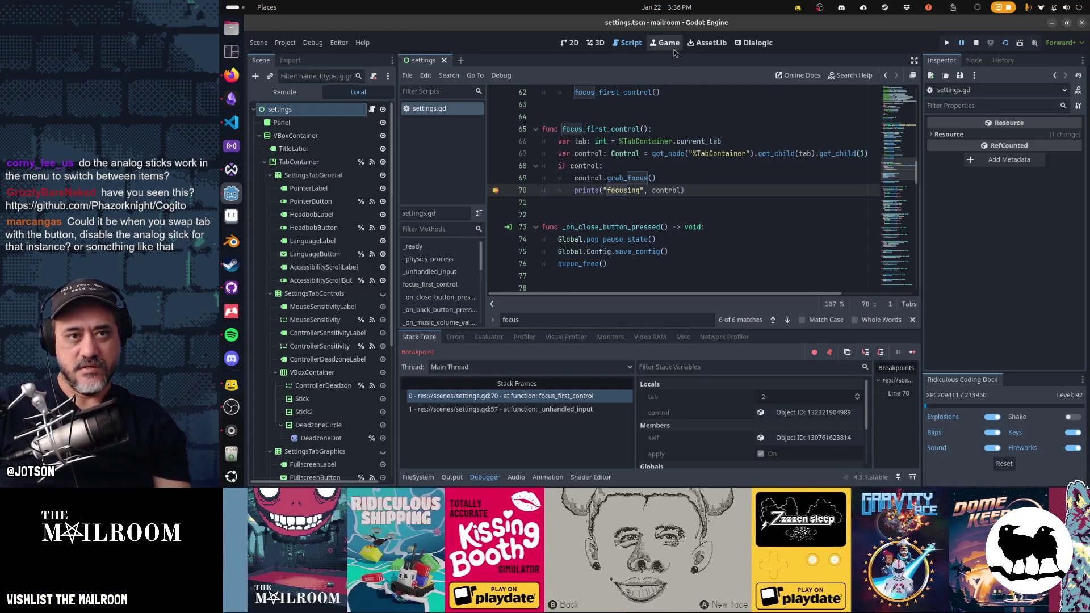
left_click(674, 49)
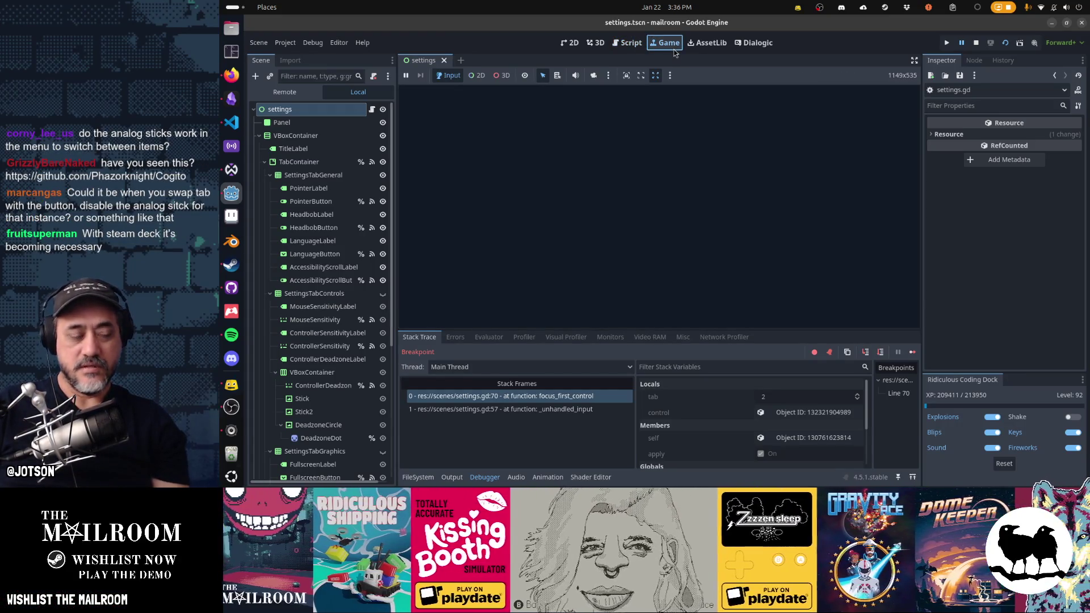
left_click(638, 49)
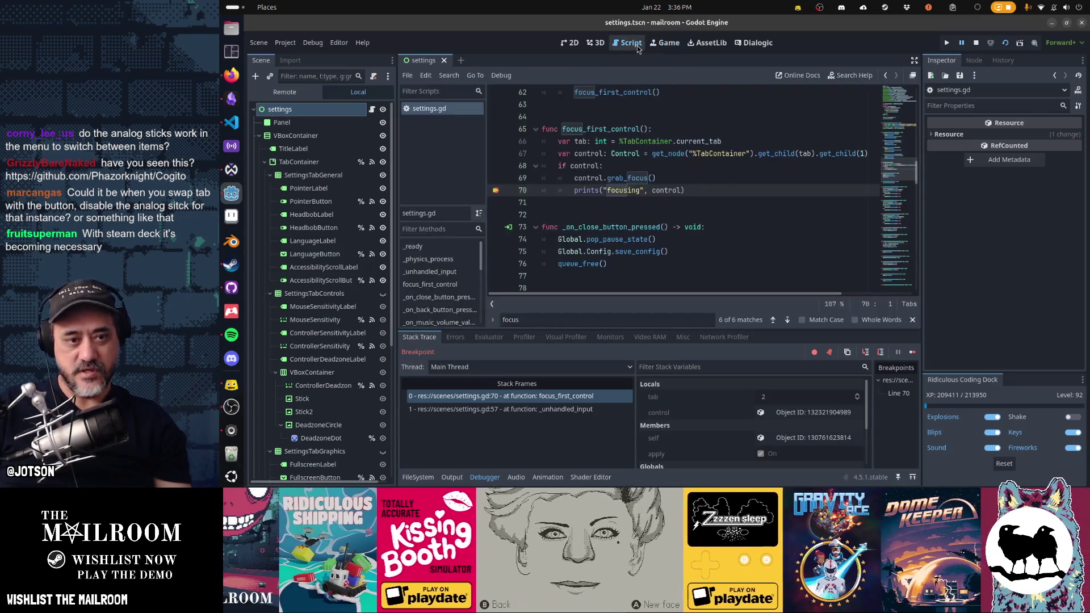
left_click(453, 477)
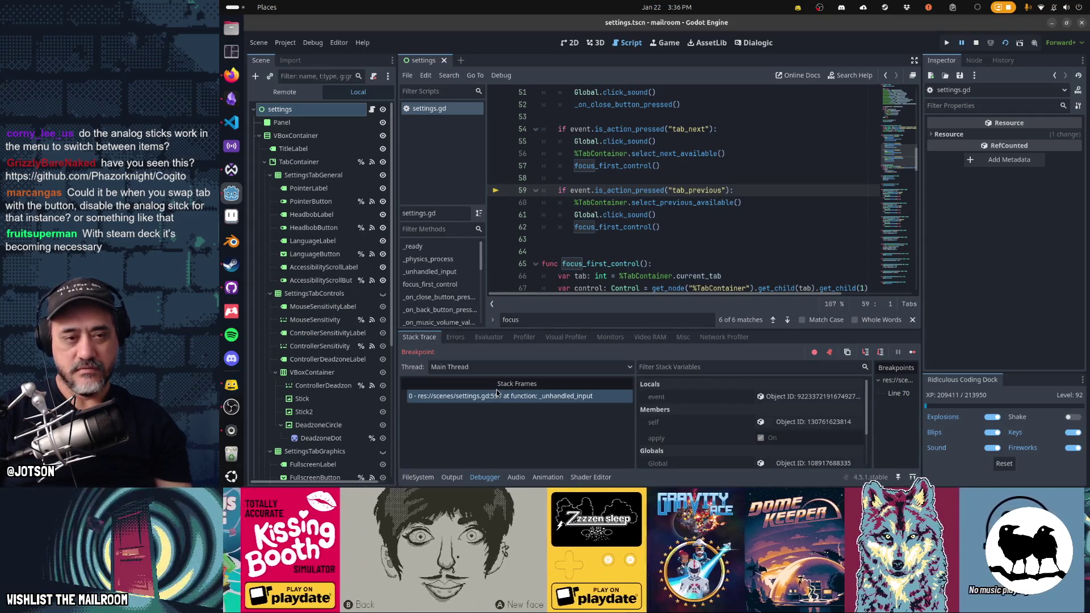
Check the game view, close the Files window, return to the script, and resume with F12.
key("ctrl+F4")
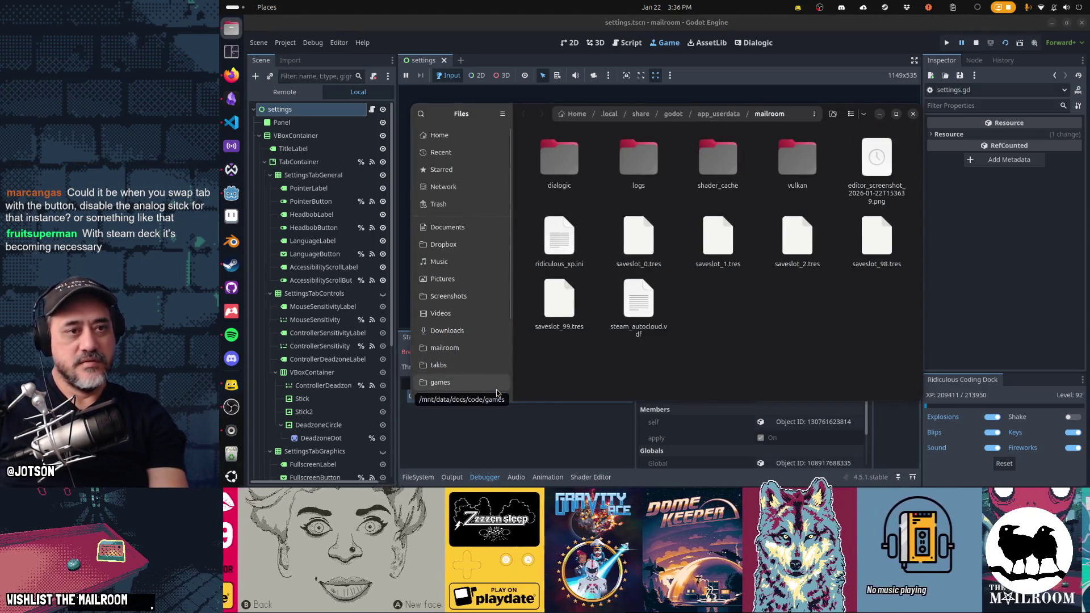
left_click(913, 114)
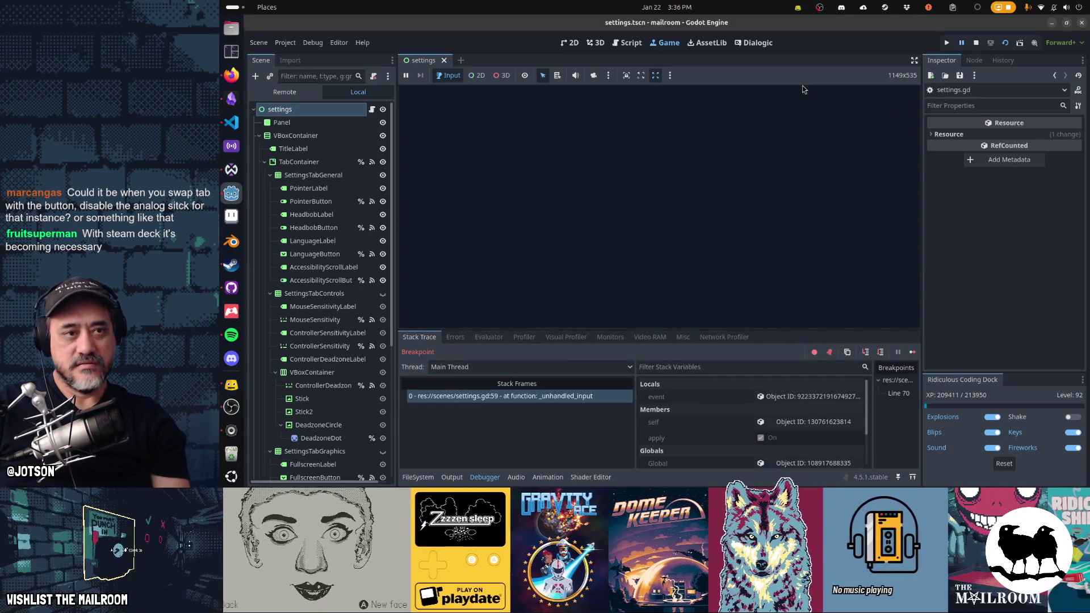
left_click(623, 41)
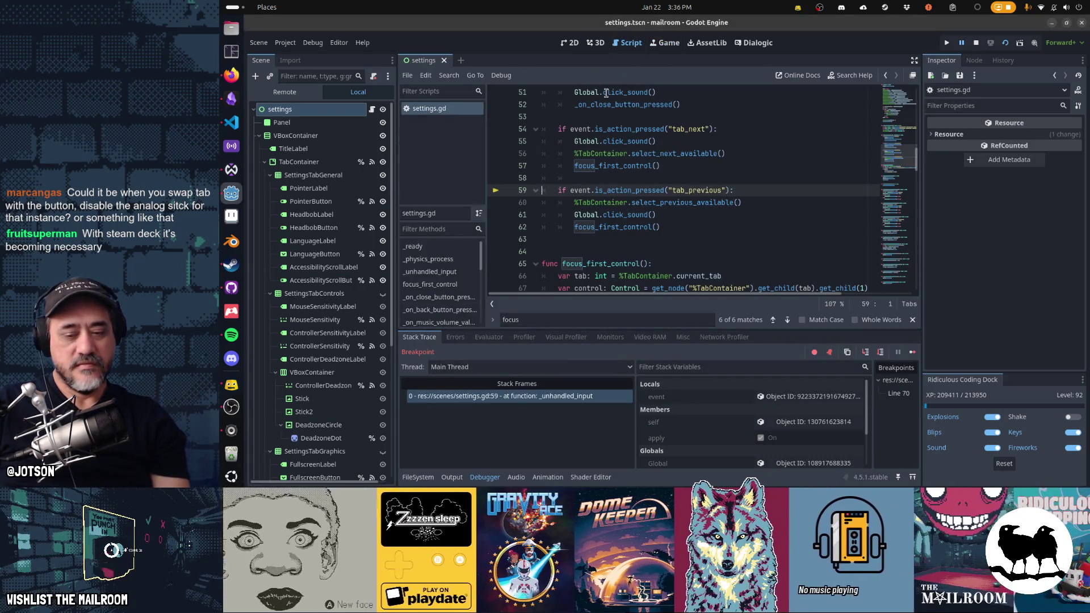
key("F12")
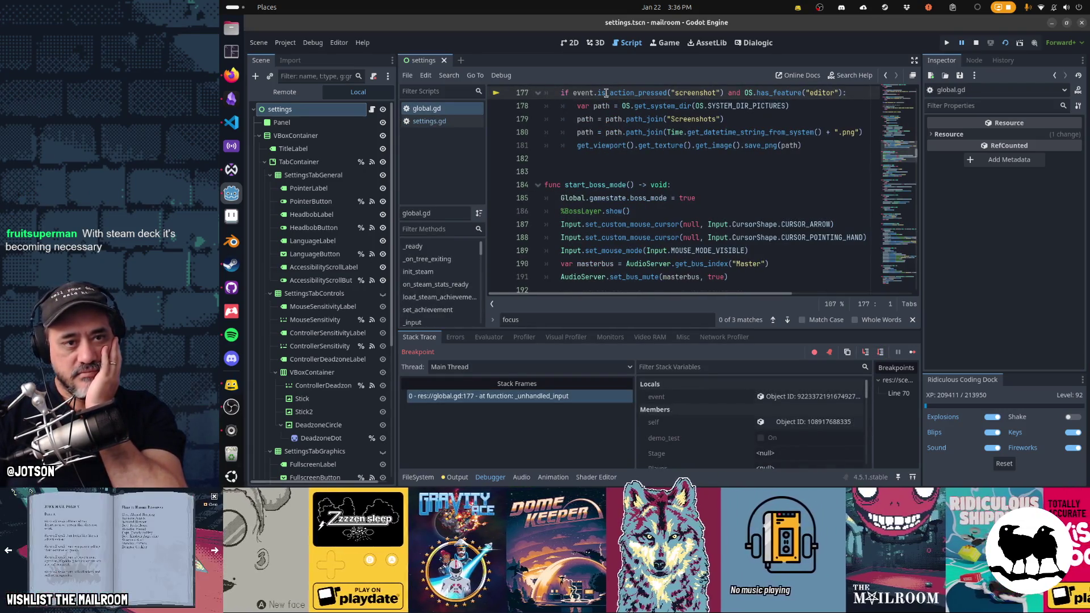
Step through the remaining breakpoints with F10/F12, then stop the game and go back to settings.gd.
key("F12")
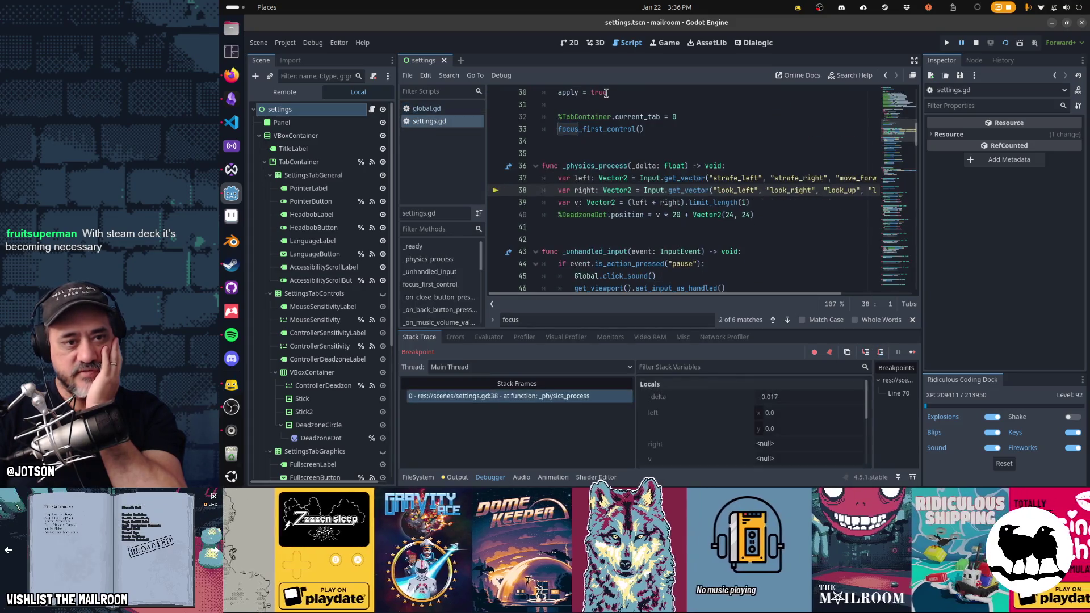
key("F10")
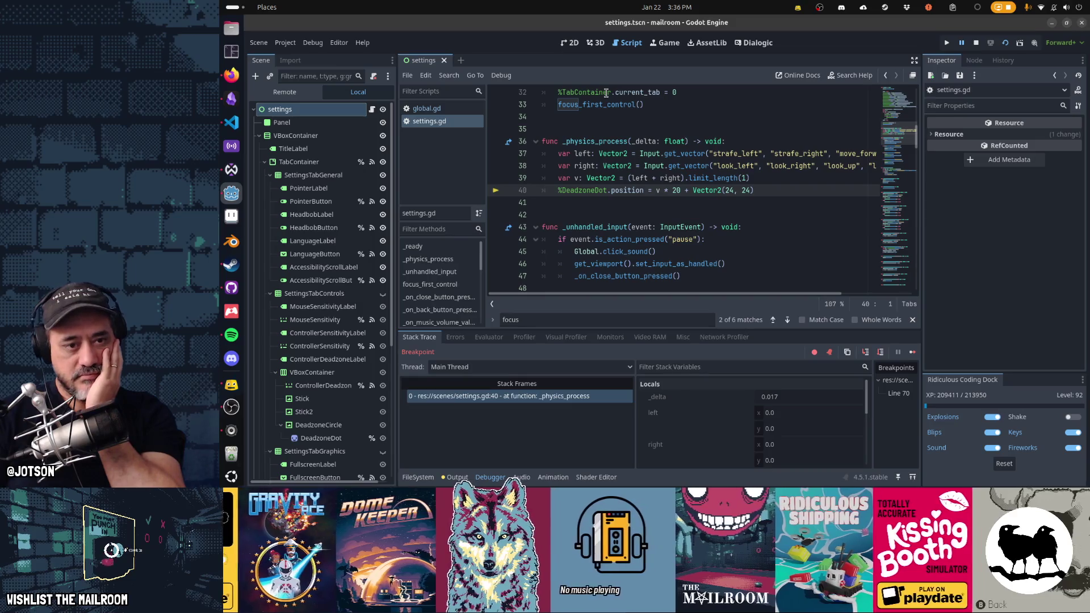
key("F10")
key("F10")
key("F10")
key("F10")
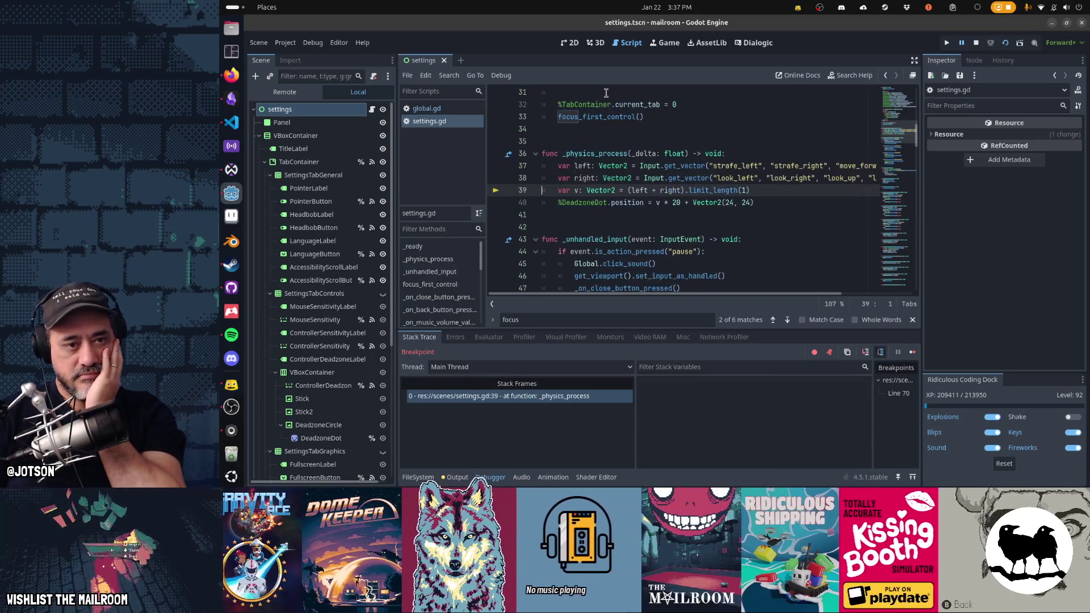
key("F12")
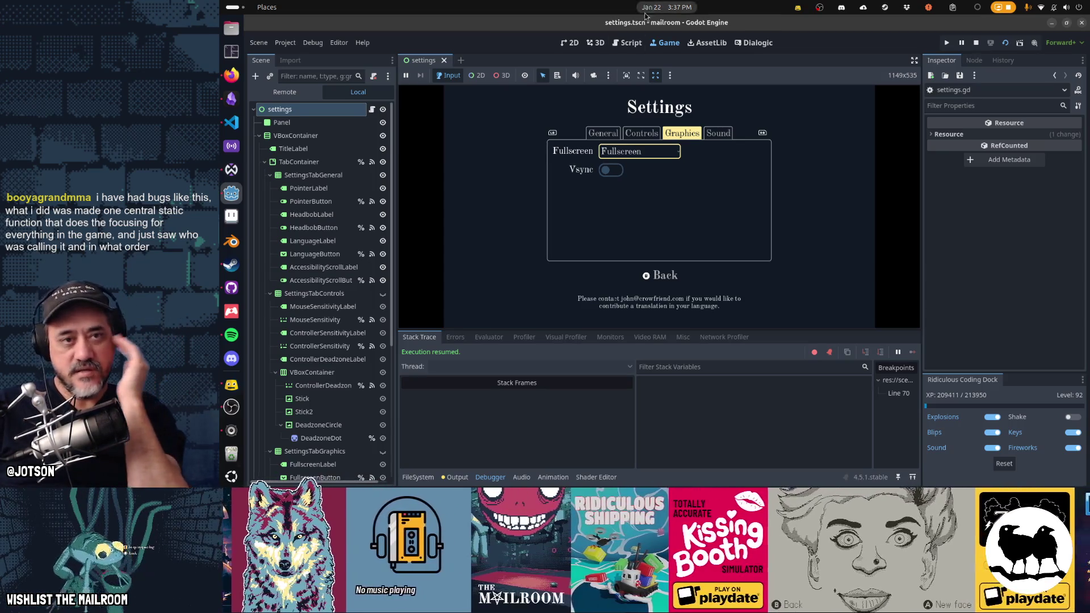
key("F8")
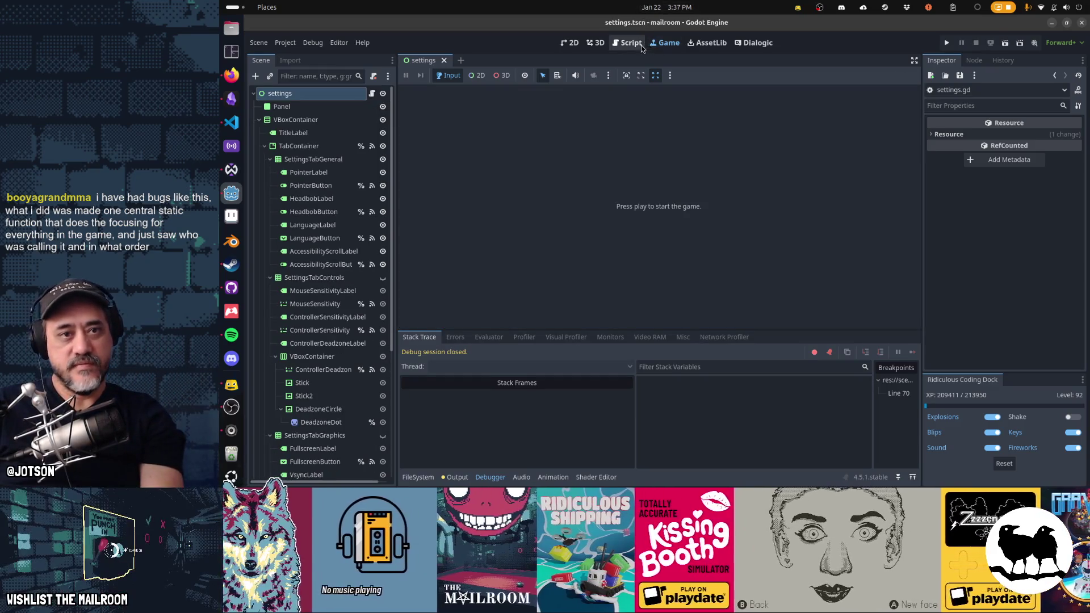
left_click(620, 46)
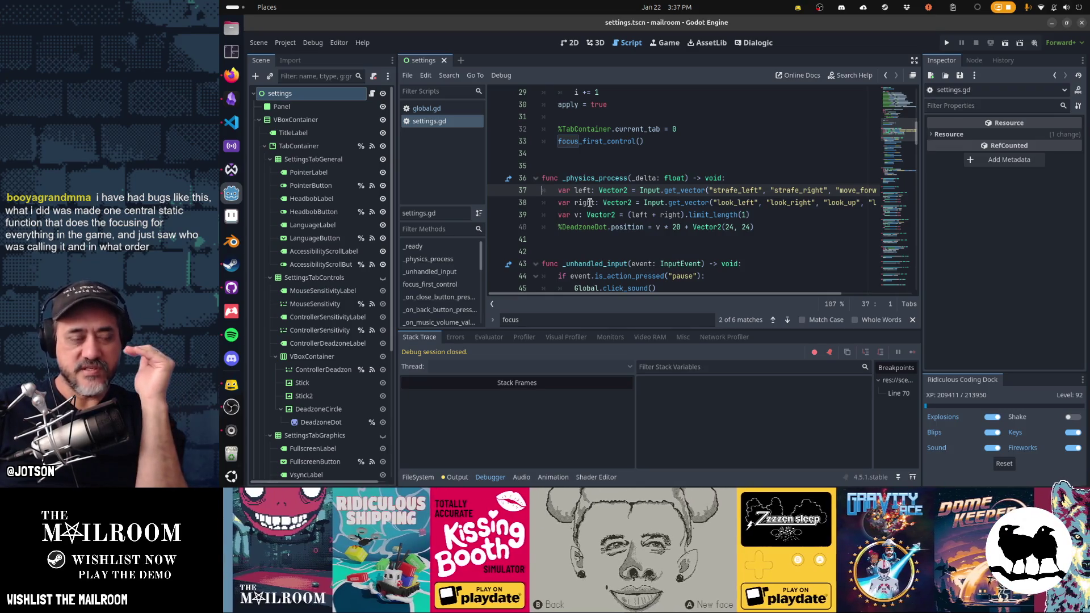
Clear the breakpoint on line 70, the prints("focusing", control) line in focus_first_control.
scroll(590, 203, "down", 10)
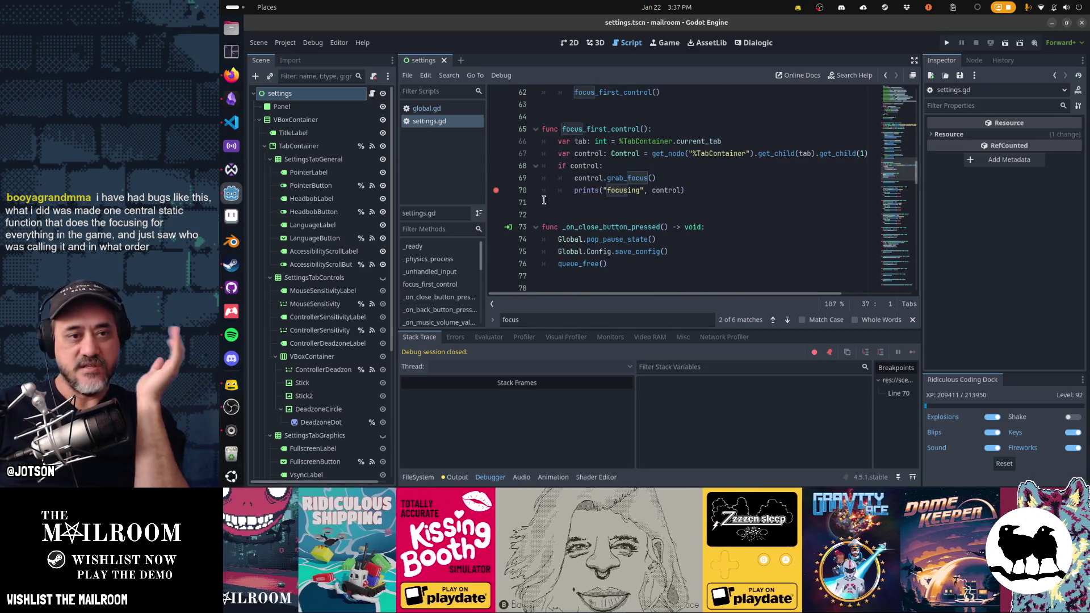
key("ctrl+shift+F9")
left_click(709, 190)
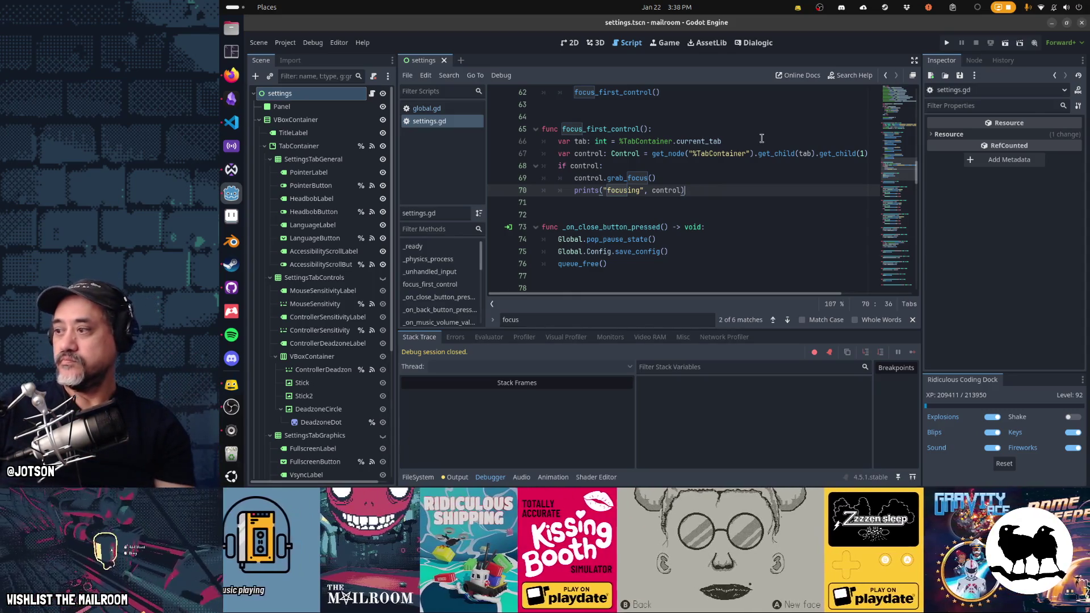
left_click(231, 407)
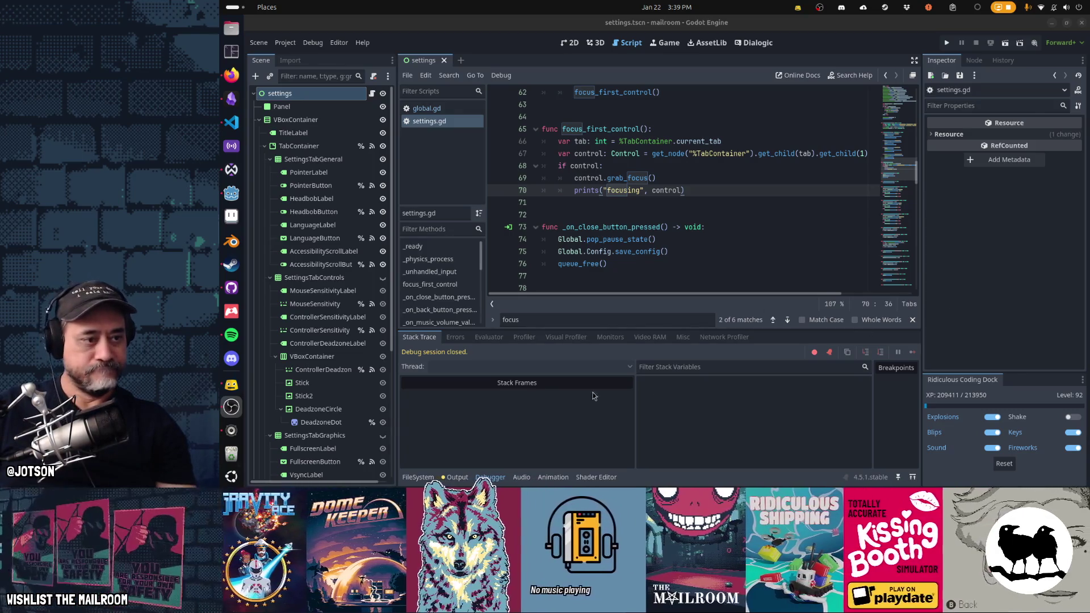
left_click(233, 336)
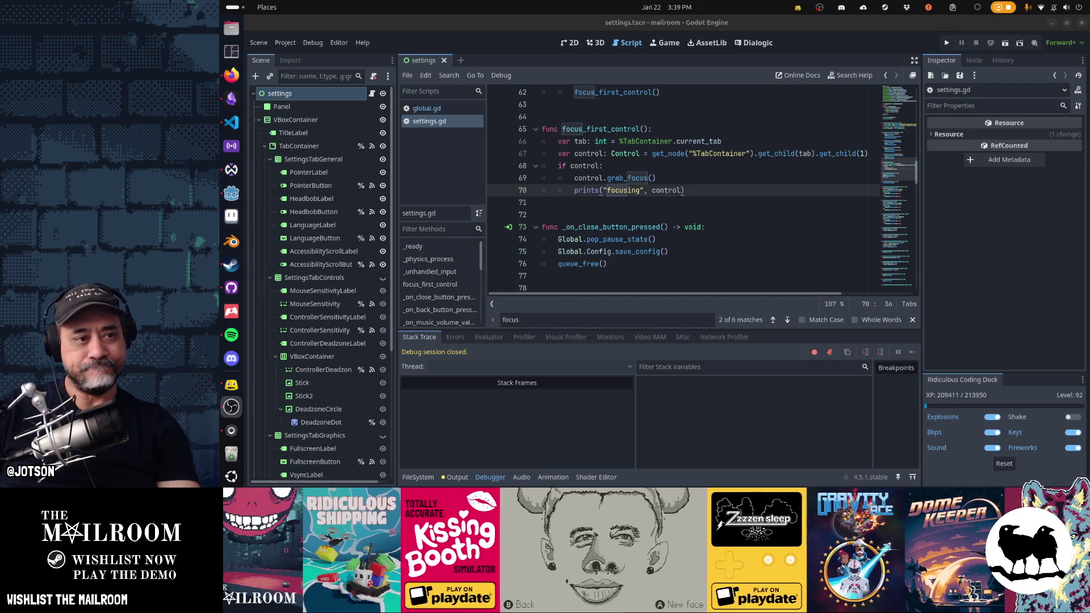
Select PointerLabel and expand its Control > Focus properties in the Inspector.
left_click(336, 173)
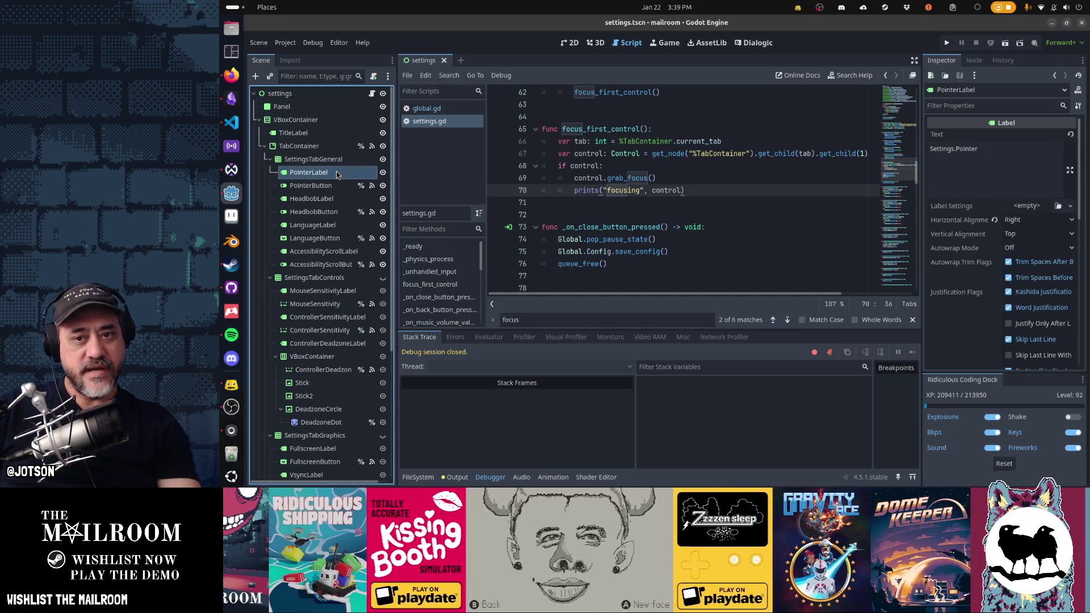
scroll(1051, 270, "down", 5)
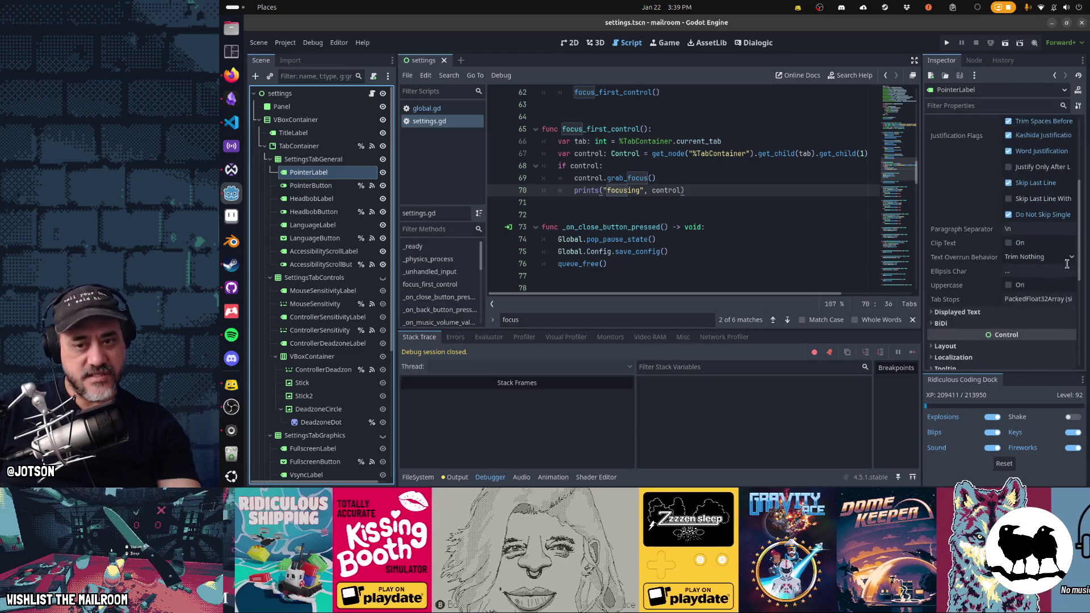
scroll(1050, 270, "down", 4)
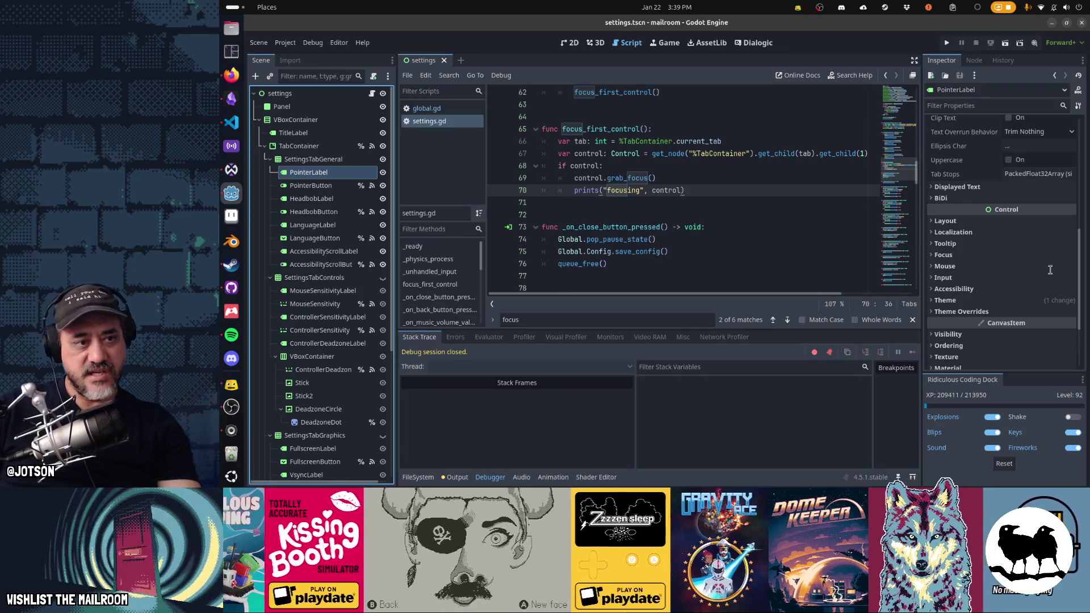
left_click(980, 256)
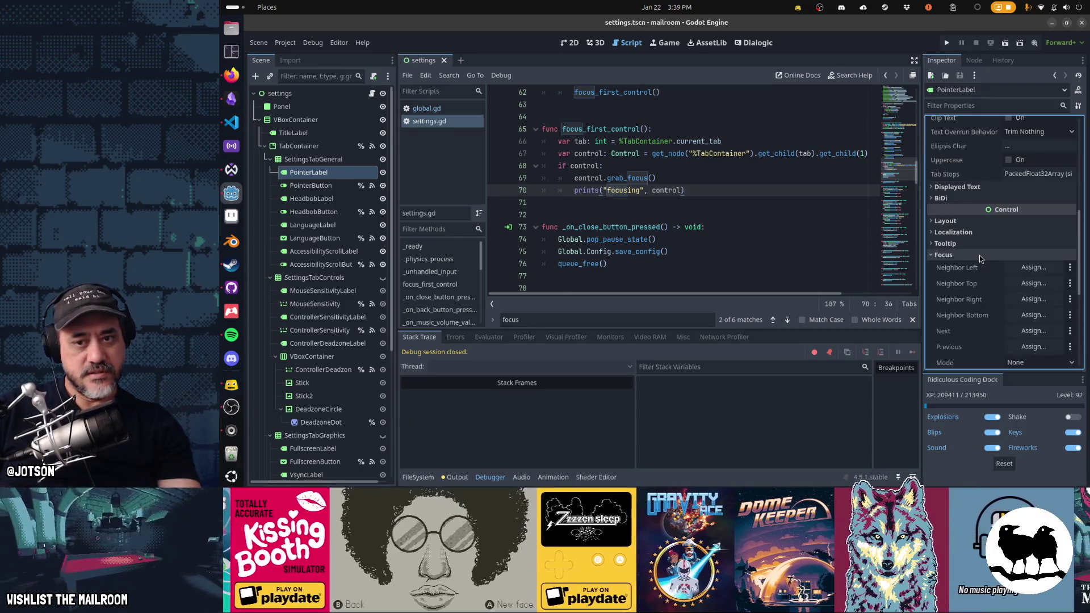
scroll(980, 255, "down", 2)
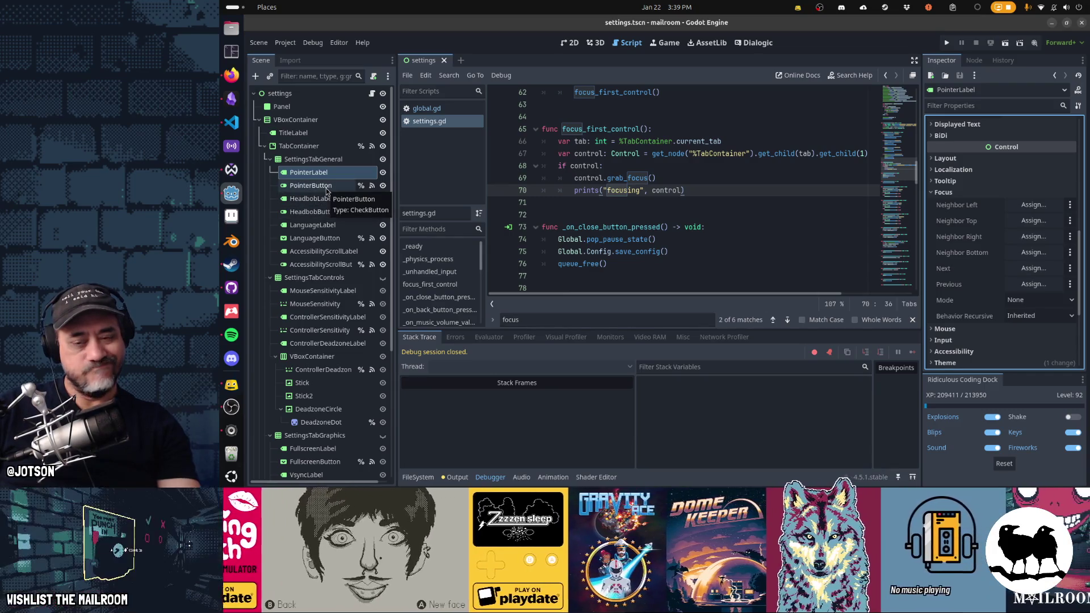
left_click(636, 165)
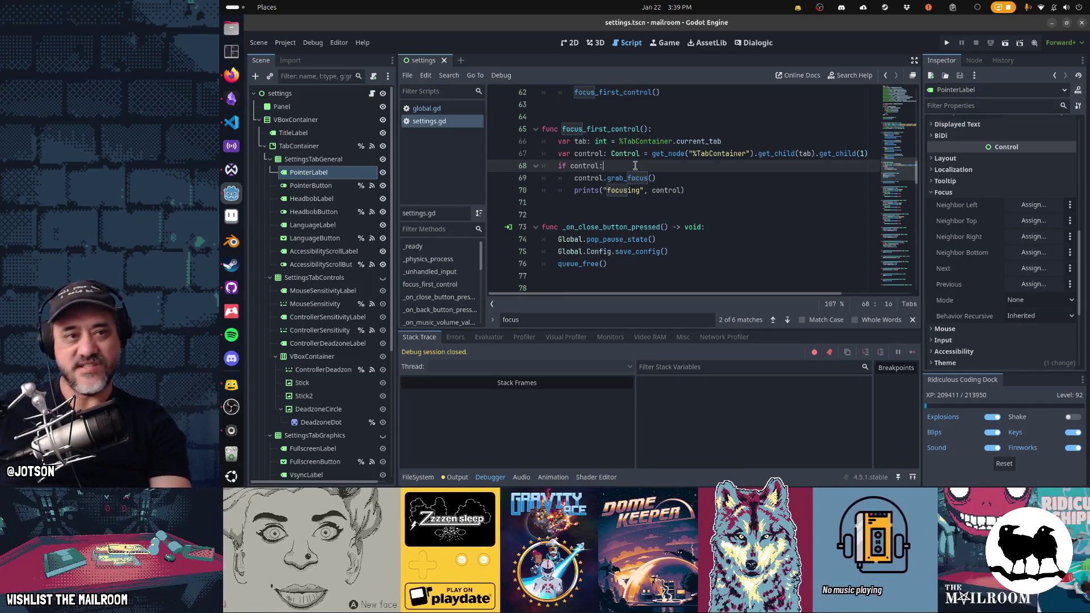
Run the scene with F6, move focus Up/Down and to the Controls tab, then return to settings.gd.
key("F6")
key("Down")
key("Down")
key("Down")
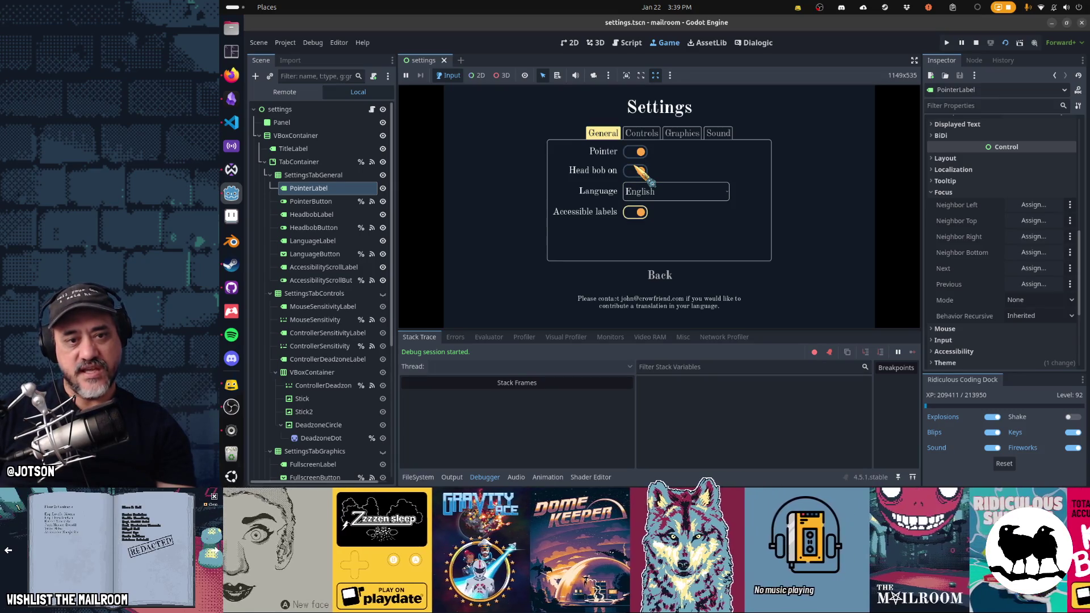
key("Up")
key("Up")
key("Up")
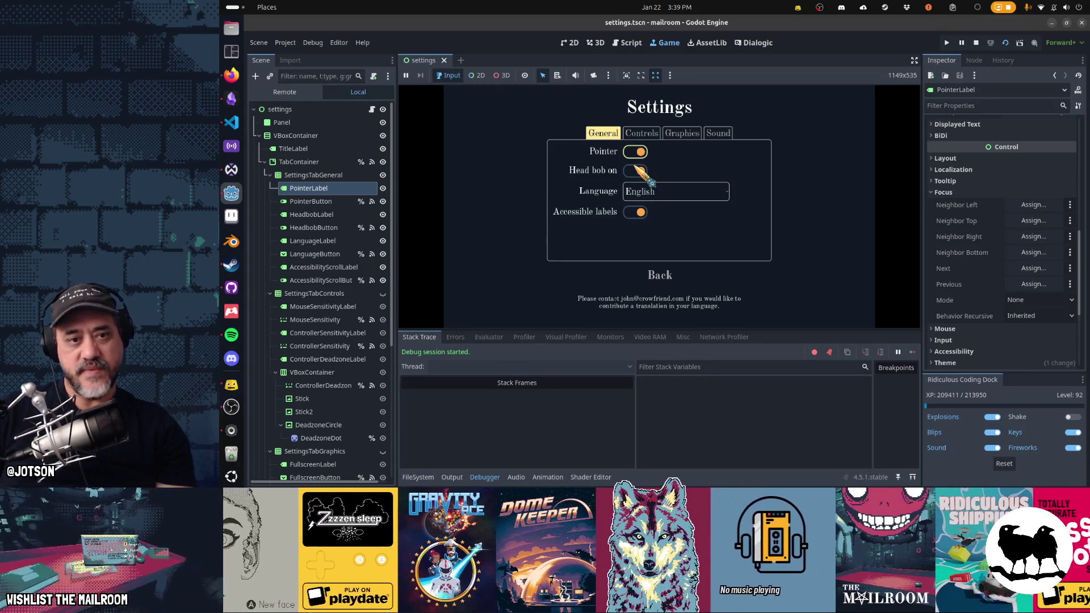
key("Down")
key("Down")
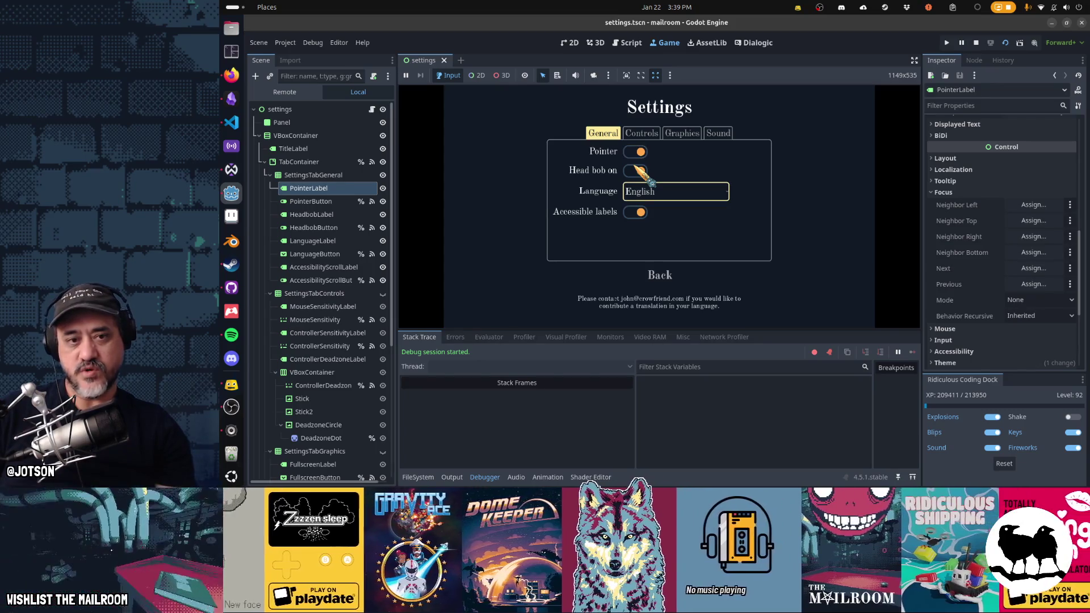
key("Up")
key("Up")
key("Down")
key("Down")
key("Down")
key("Up")
key("Up")
key("Up")
key("Down")
key("Down")
key("Down")
key("Up")
key("Up")
key("Up")
key("Down")
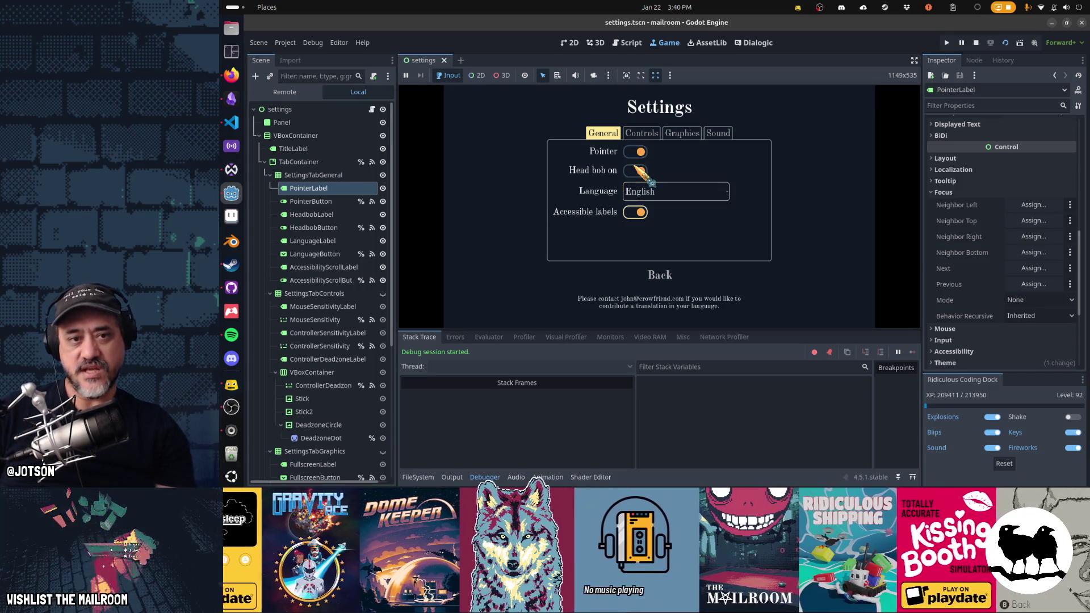
key("e")
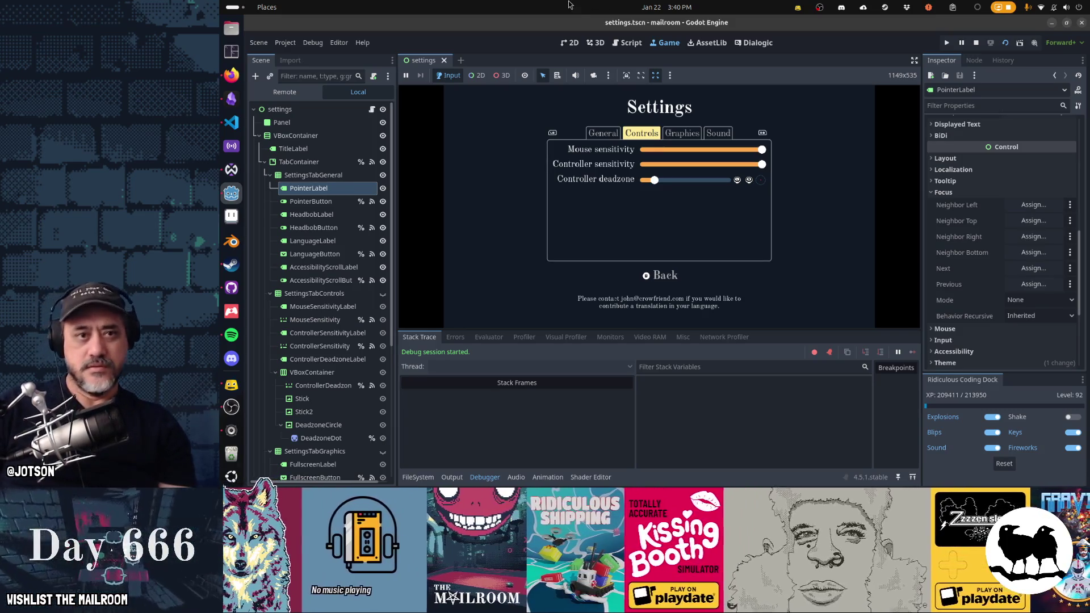
left_click(638, 45)
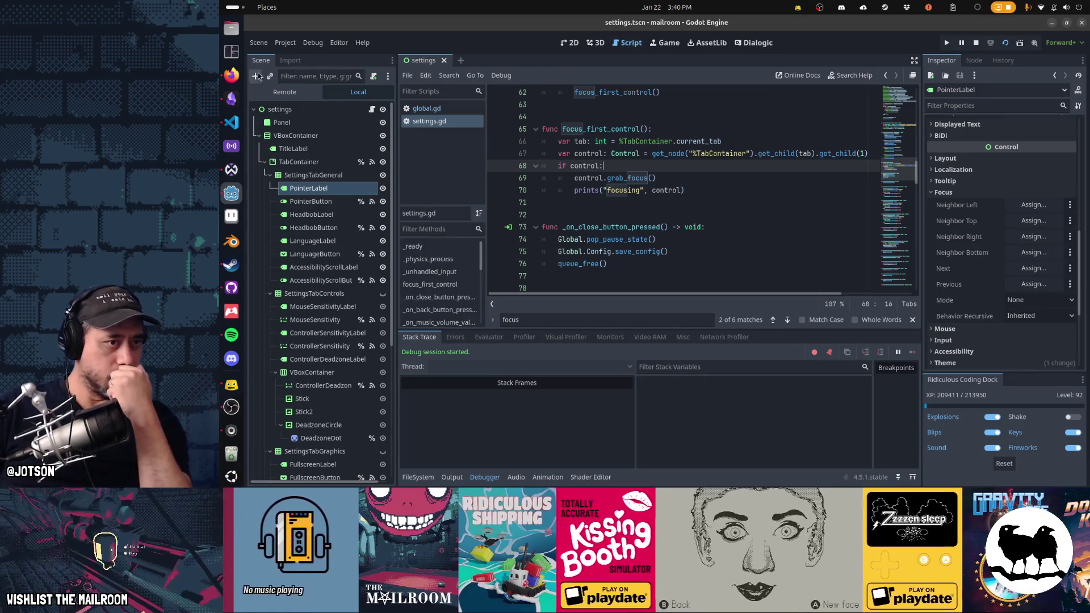
left_click(280, 92)
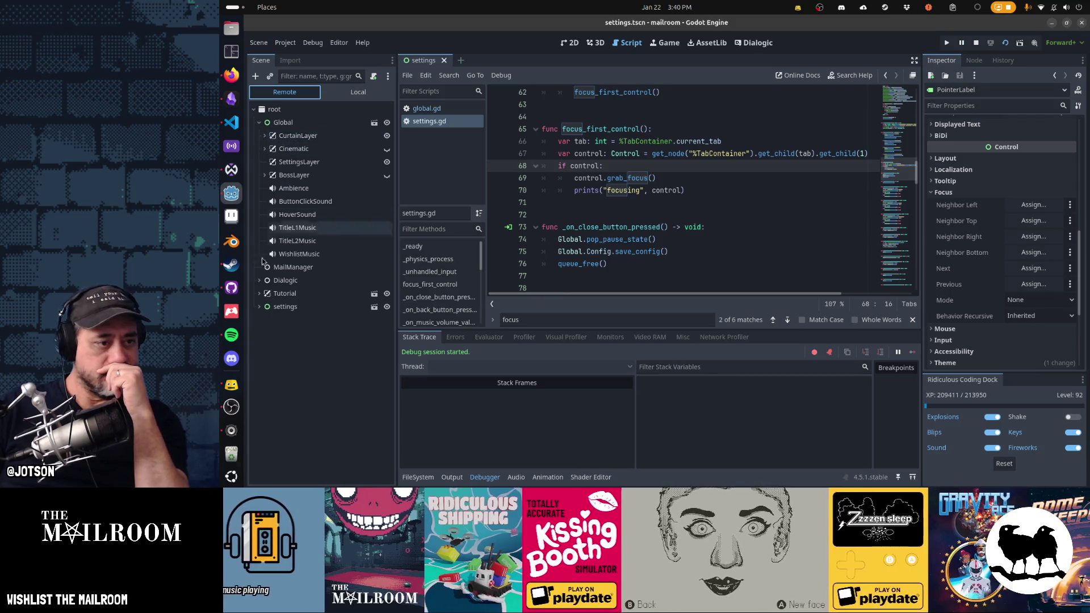
left_click(265, 307)
left_click(264, 334)
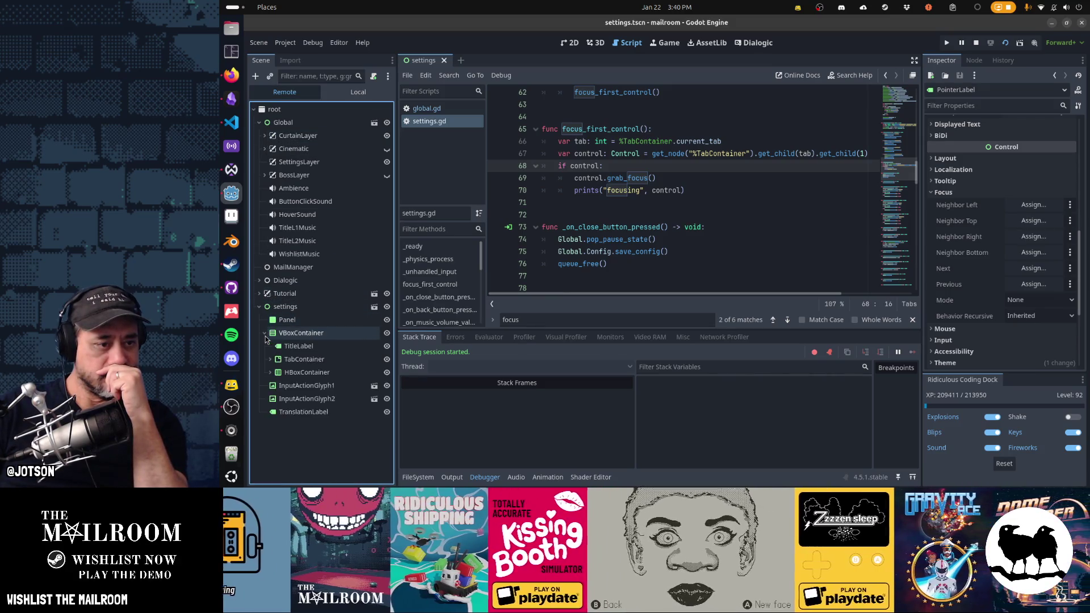
left_click(271, 359)
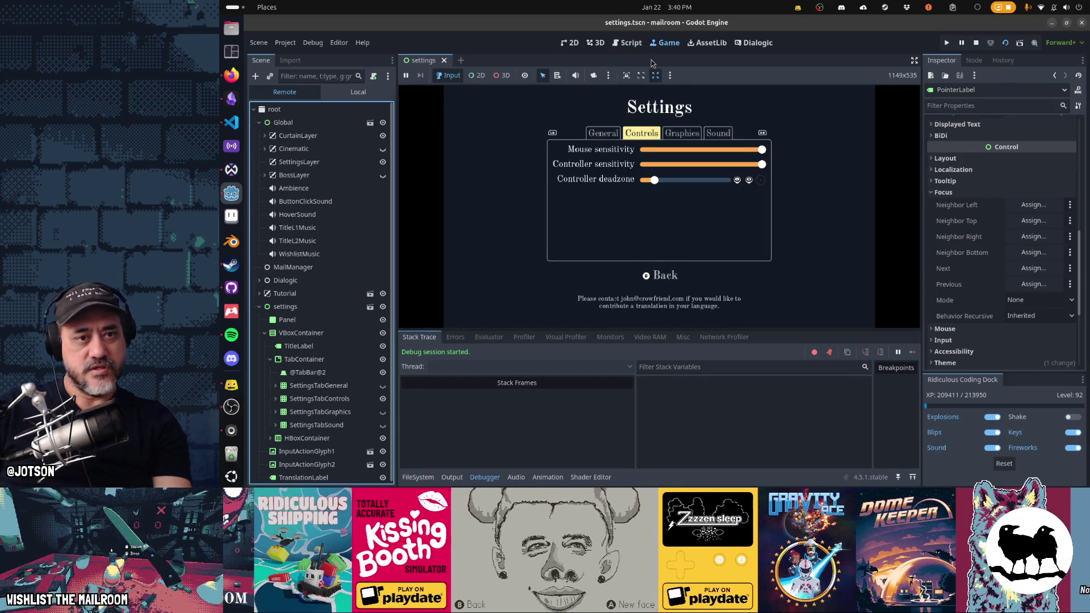
left_click(275, 399)
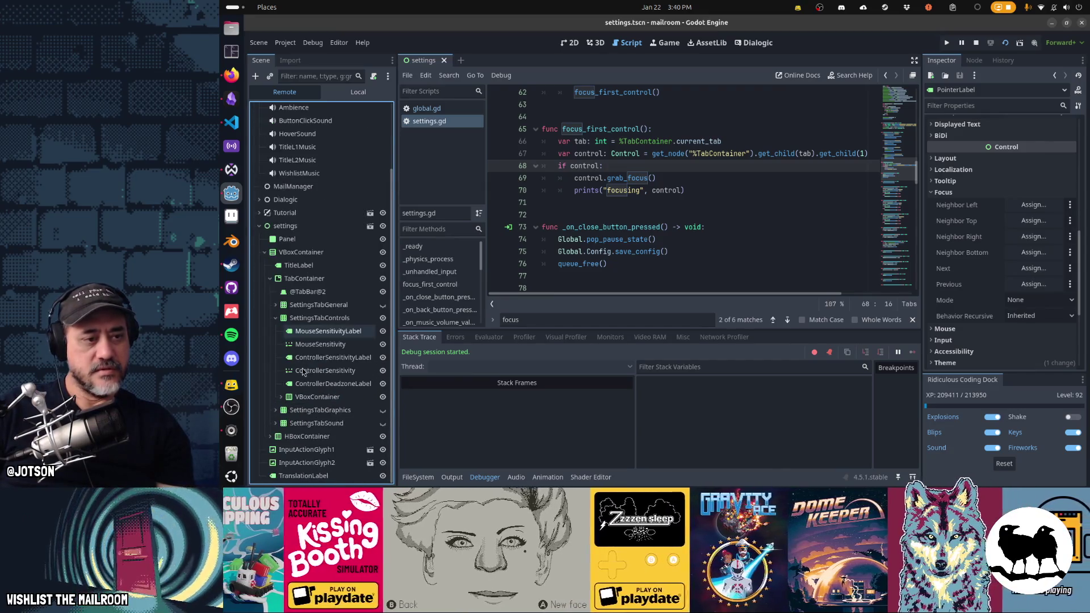
left_click(318, 344)
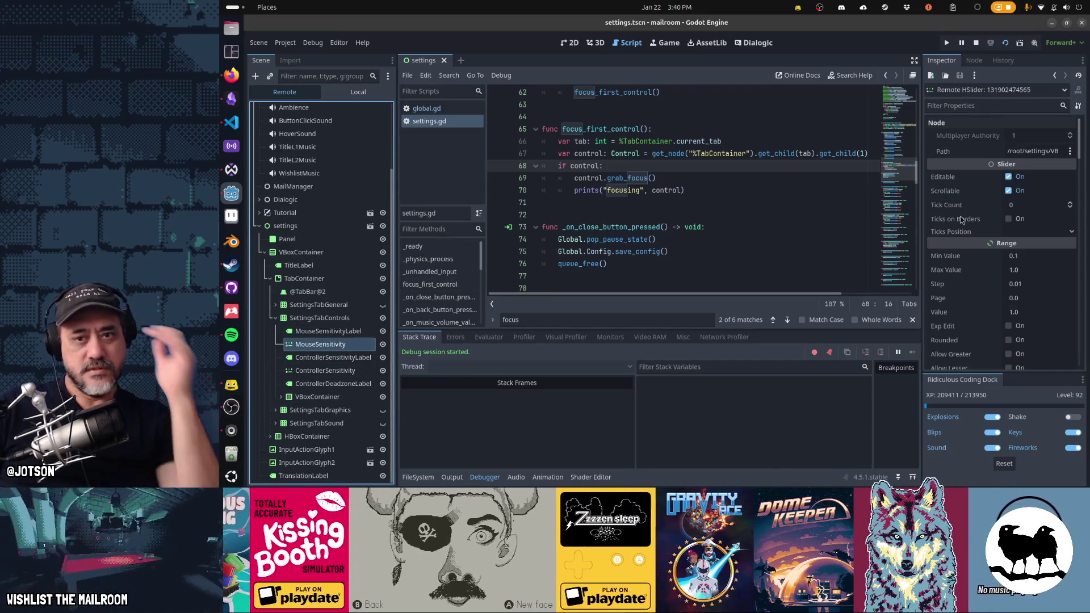
scroll(967, 227, "down", 1)
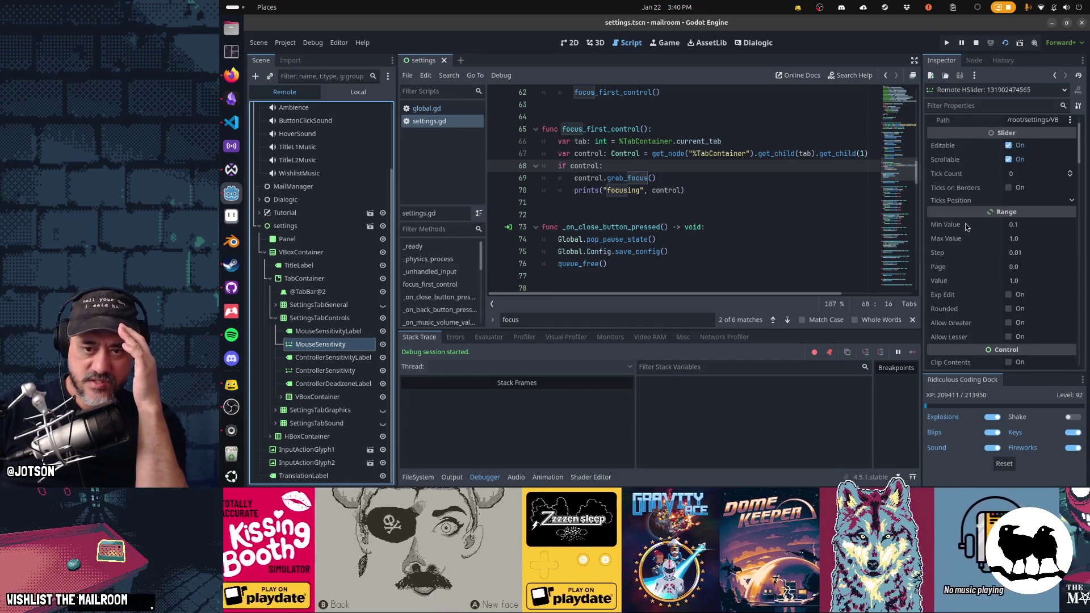
scroll(967, 227, "down", 5)
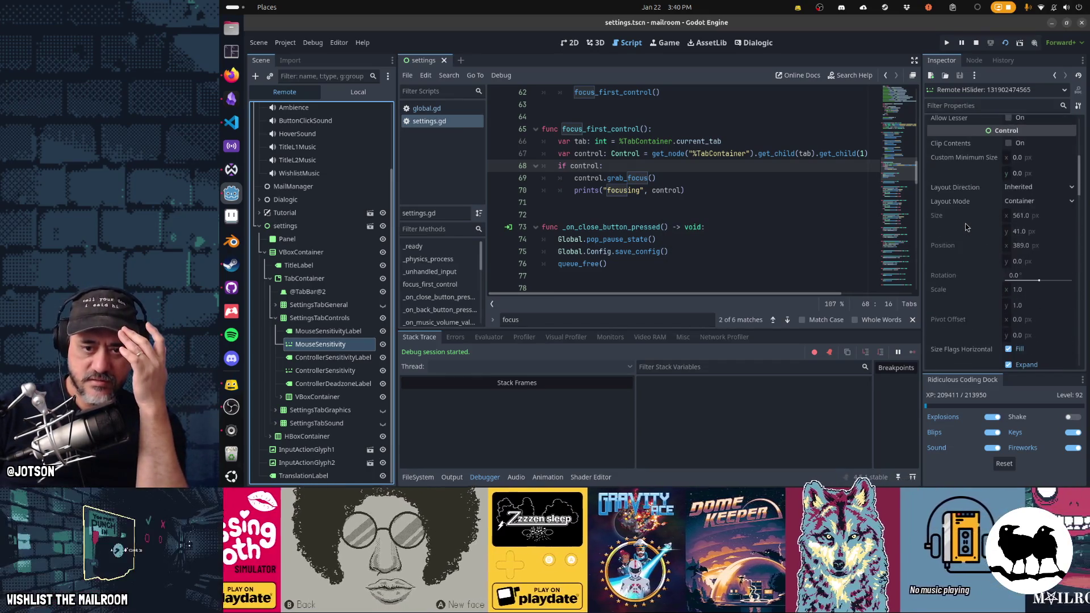
scroll(967, 227, "down", 6)
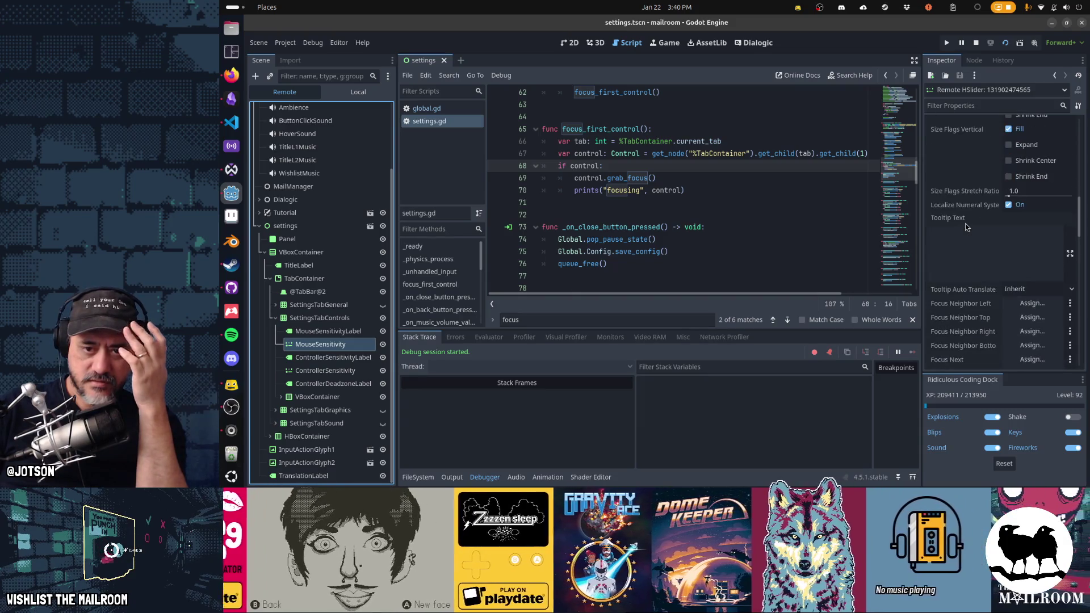
scroll(968, 227, "down", 5)
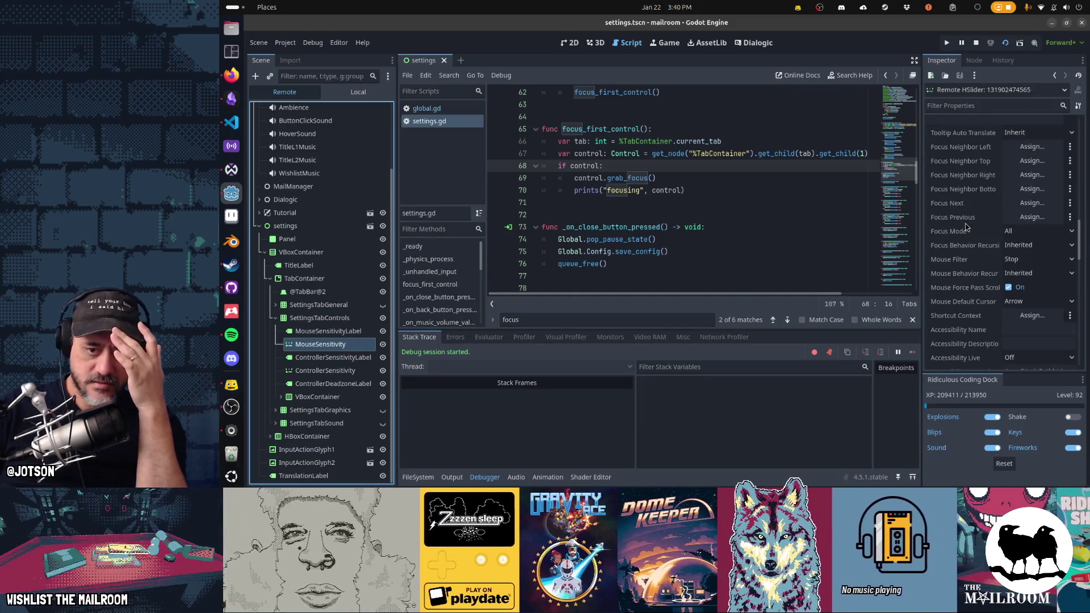
scroll(967, 227, "down", 6)
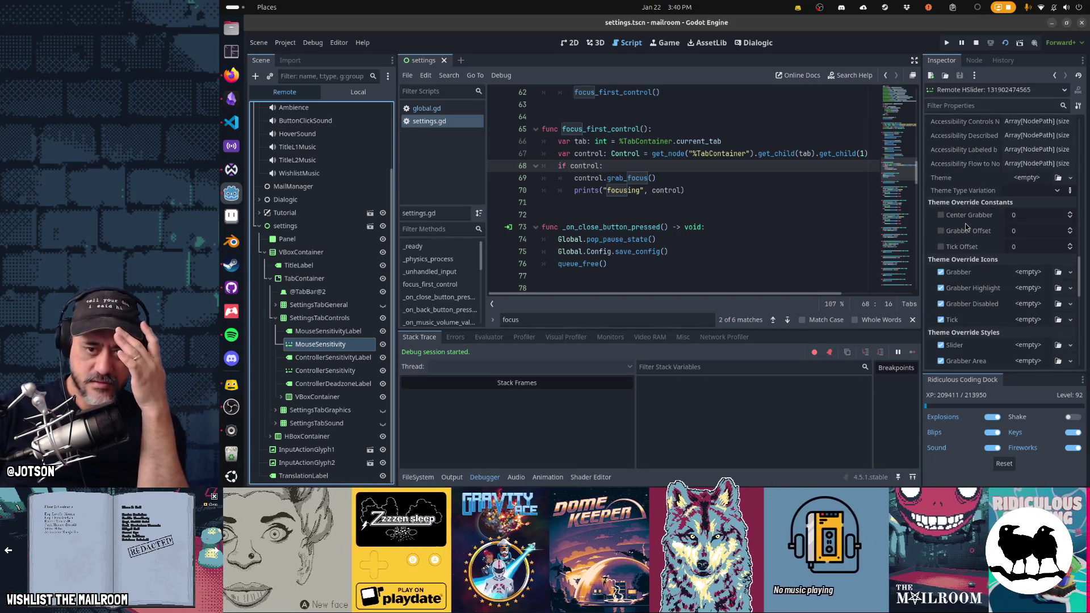
scroll(968, 227, "down", 3)
scroll(967, 227, "down", 3)
scroll(967, 227, "down", 3)
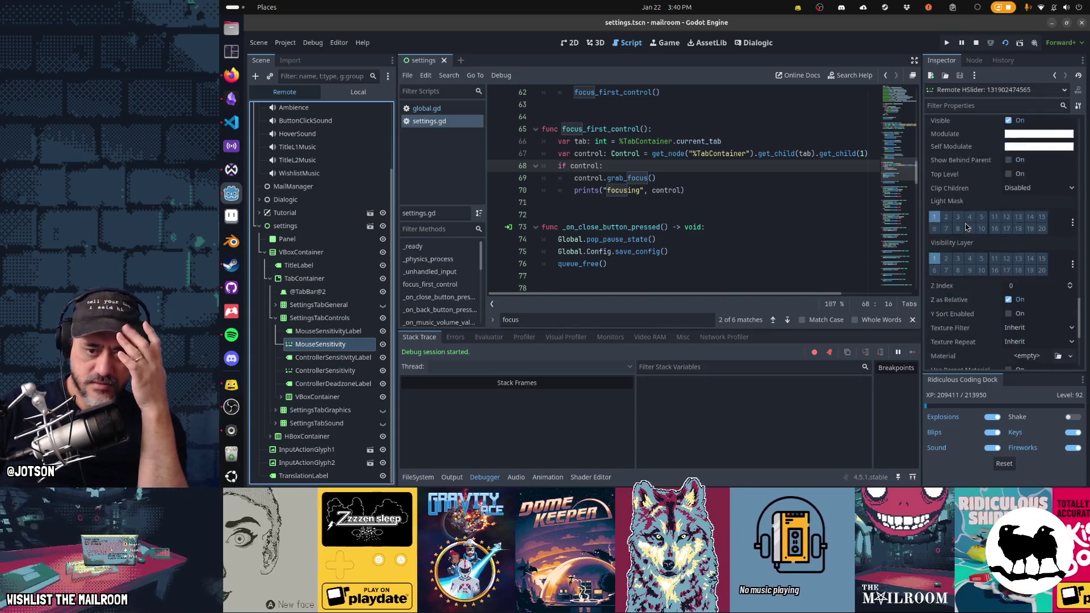
scroll(966, 226, "down", 6)
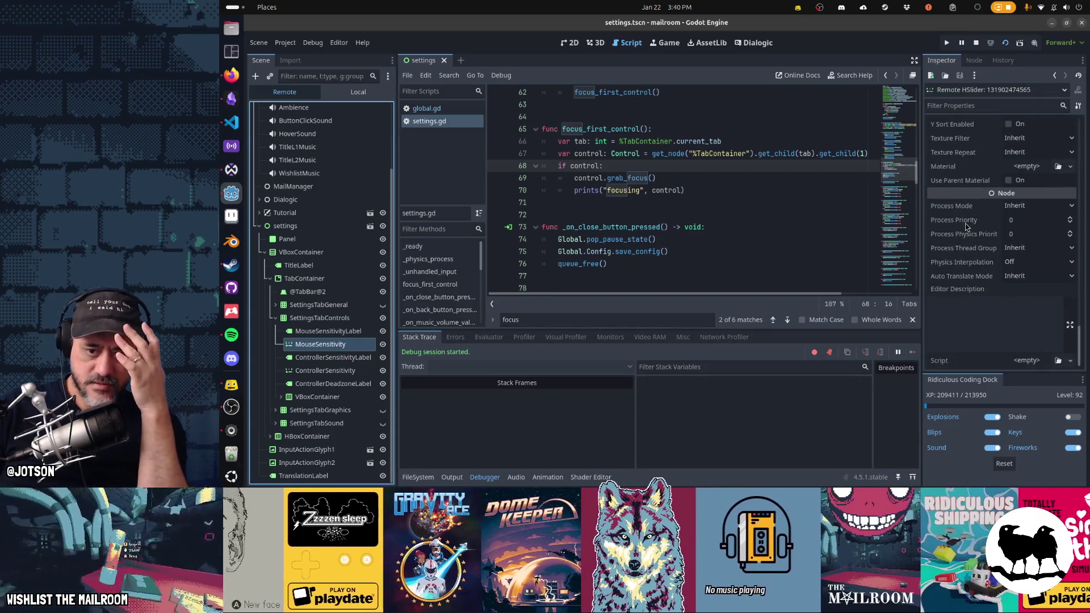
Search the help for focus entries, then open Control's has_focus method via 'has_foc'.
left_click(856, 78)
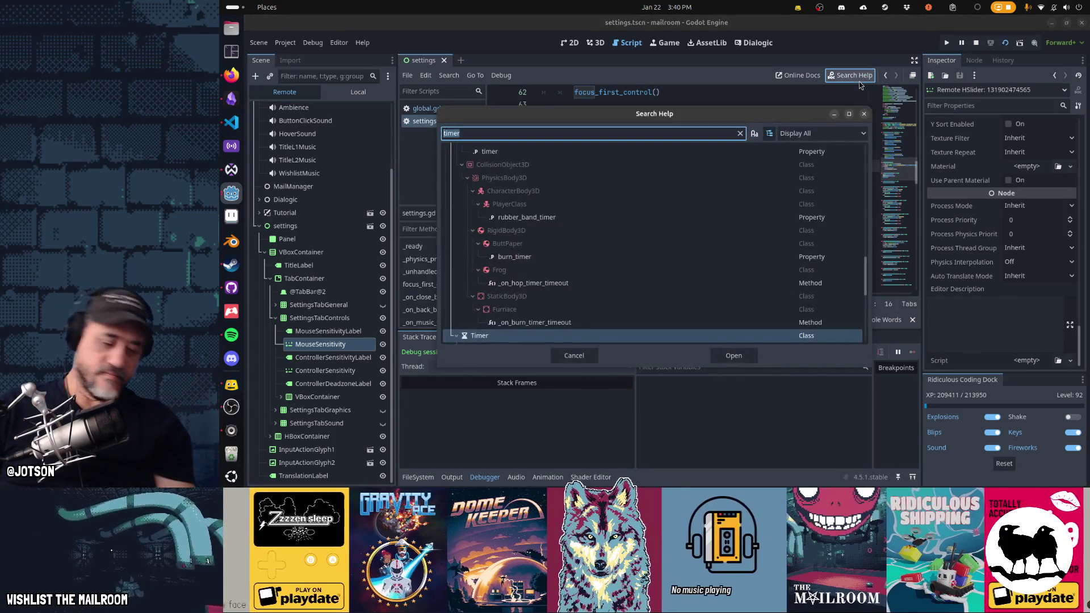
type("is_focus")
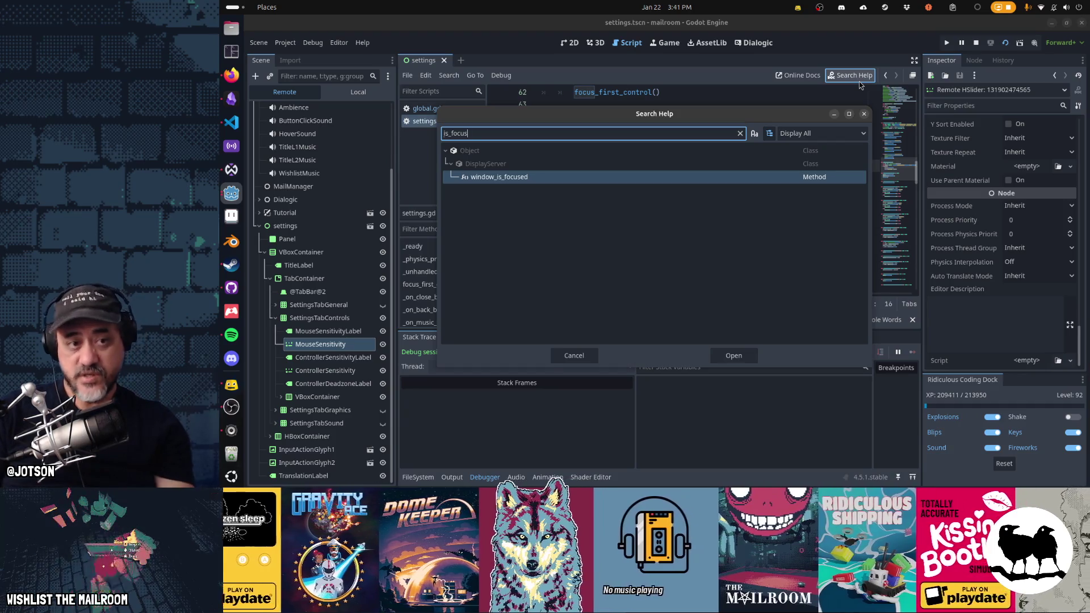
type("focus")
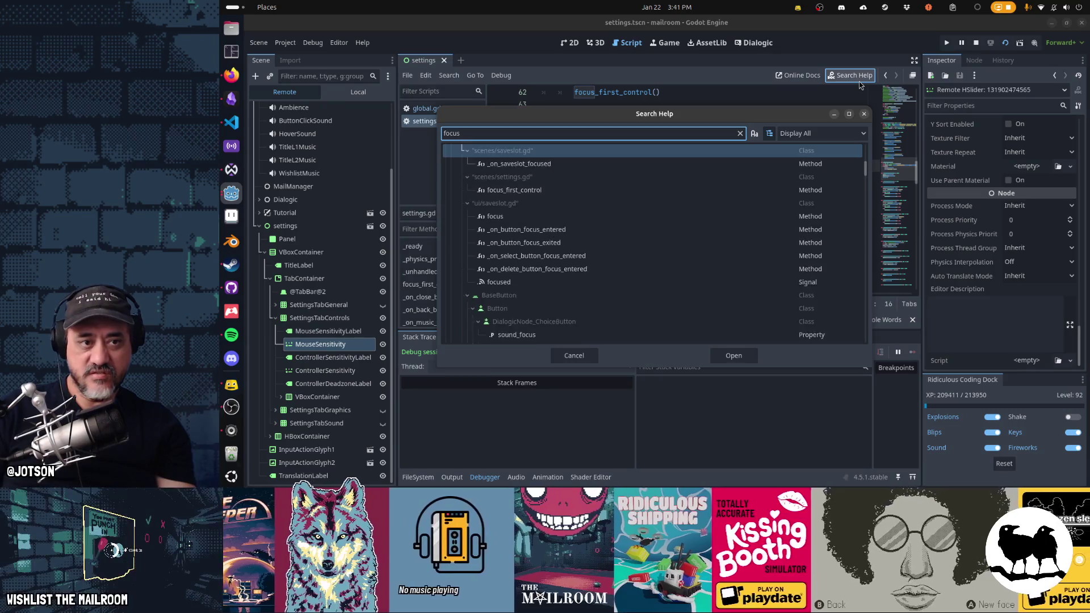
key("Down")
key("Down")
key("Down")
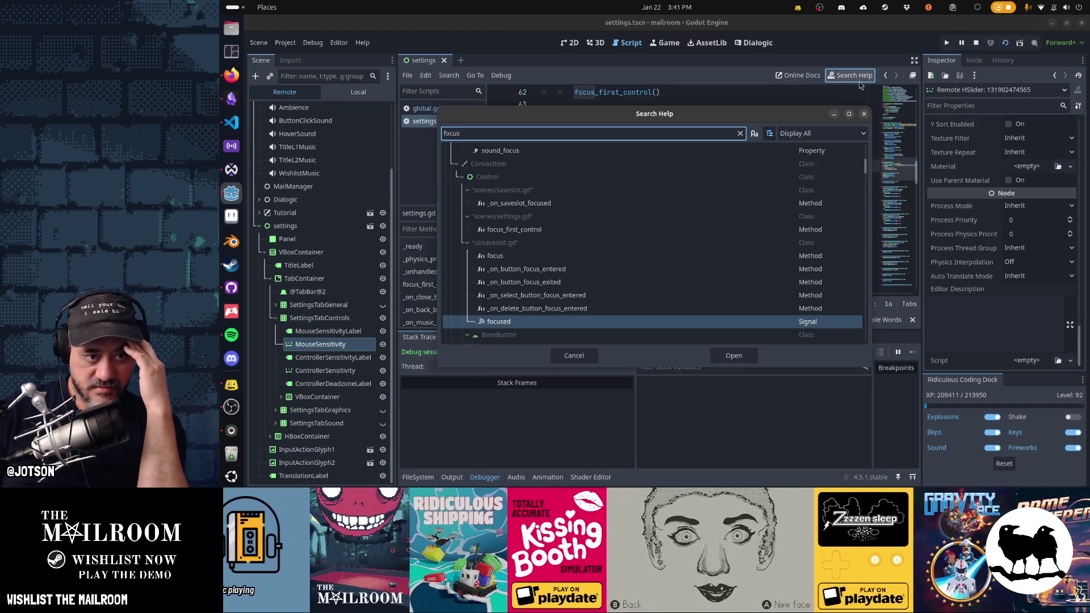
key("Down")
key("Down")
key("Down")
key("Down")
key("Down")
key("Down")
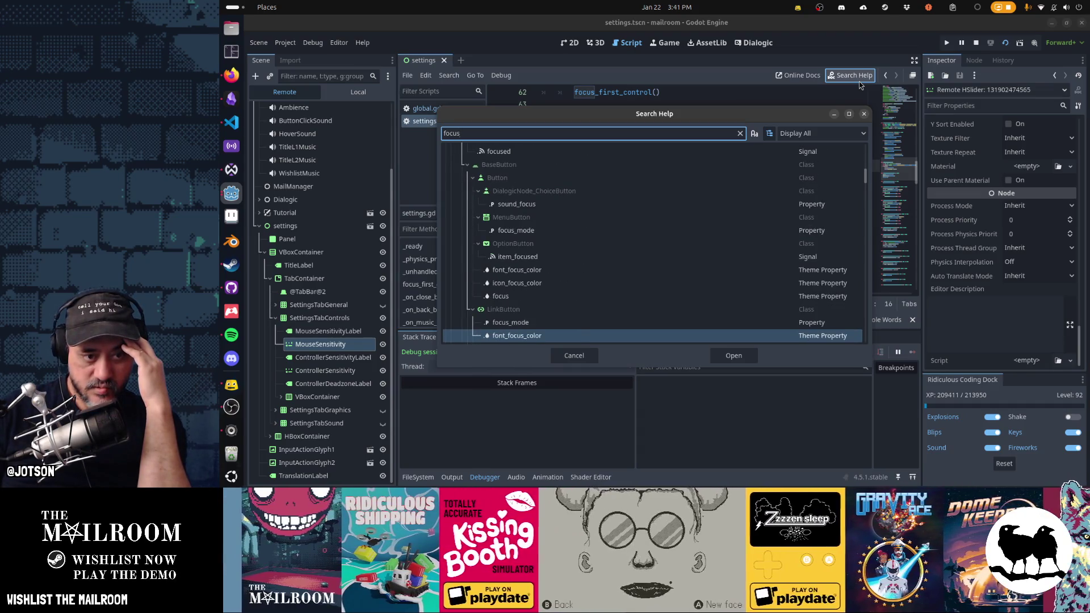
type("has_foc")
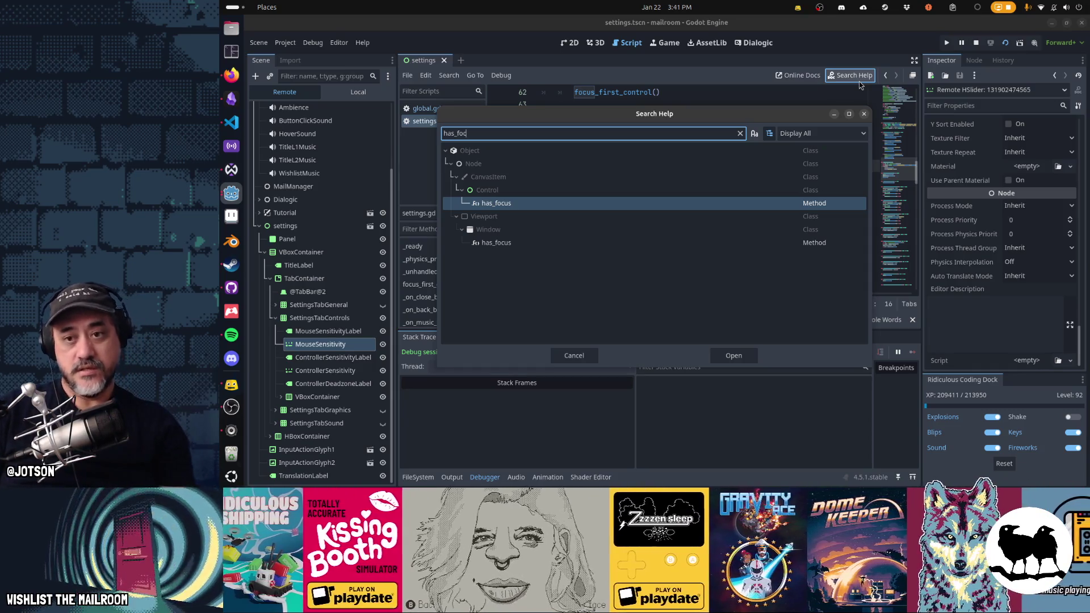
key("Return")
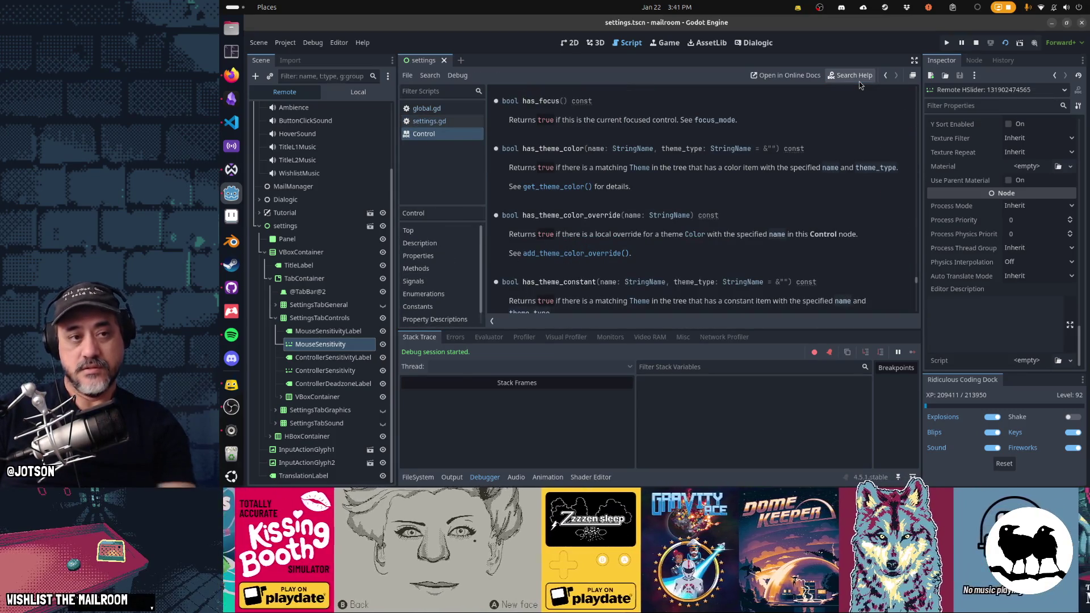
Flip to the Game workspace and back, then reopen settings.gd and scroll up.
key("ctrl+F4")
key("ctrl+F3")
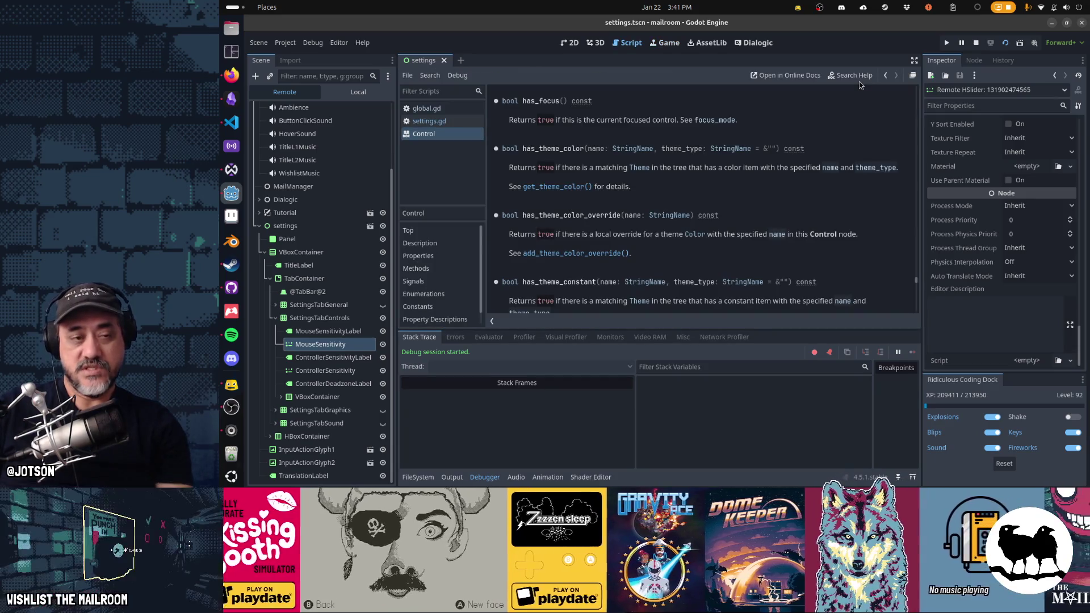
left_click(429, 121)
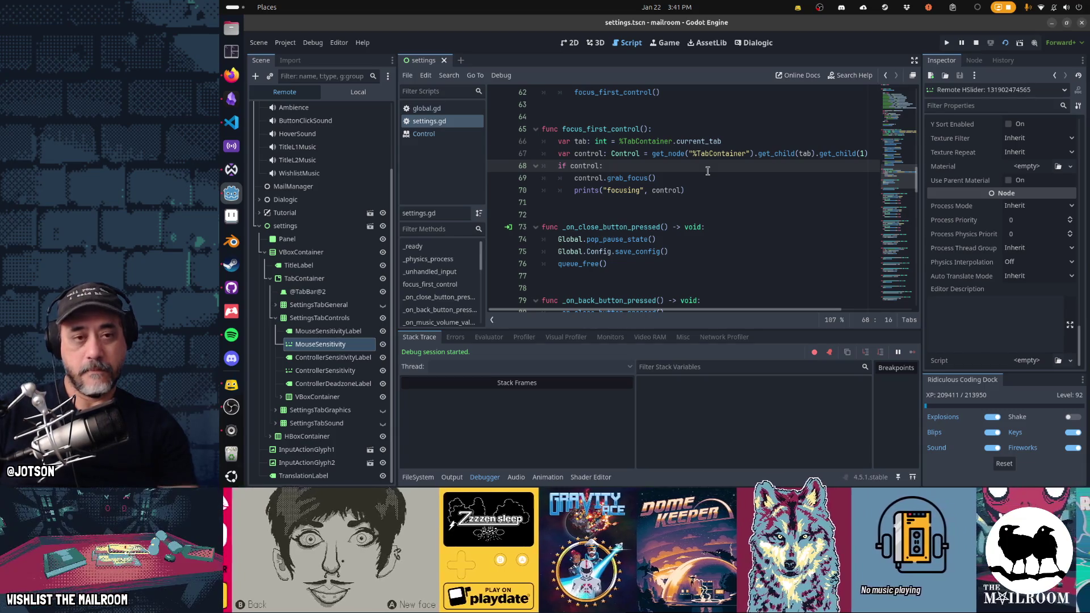
scroll(708, 171, "up", 9)
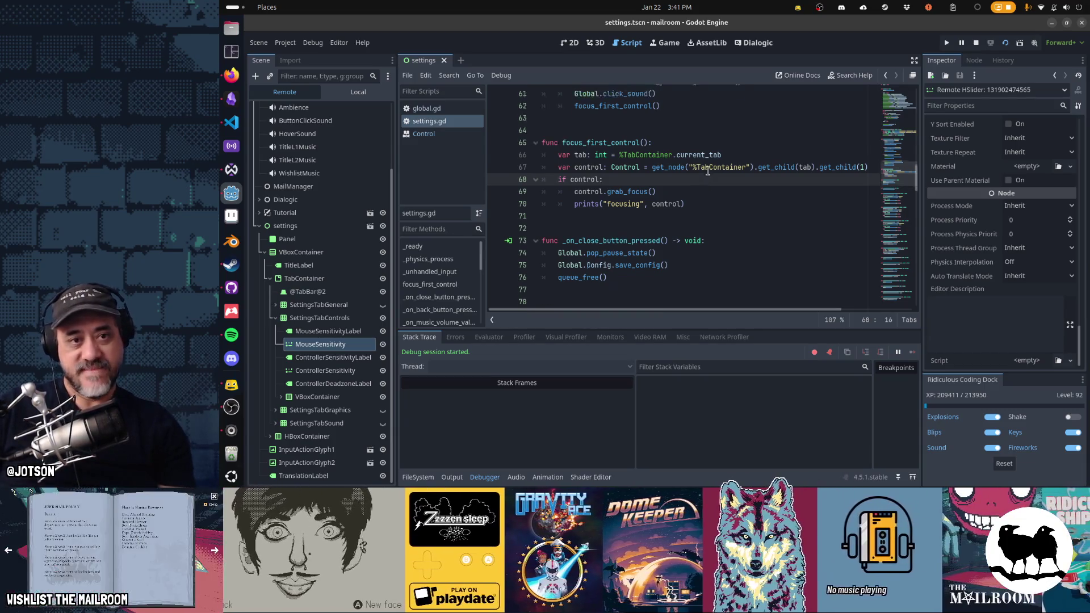
scroll(709, 171, "up", 3)
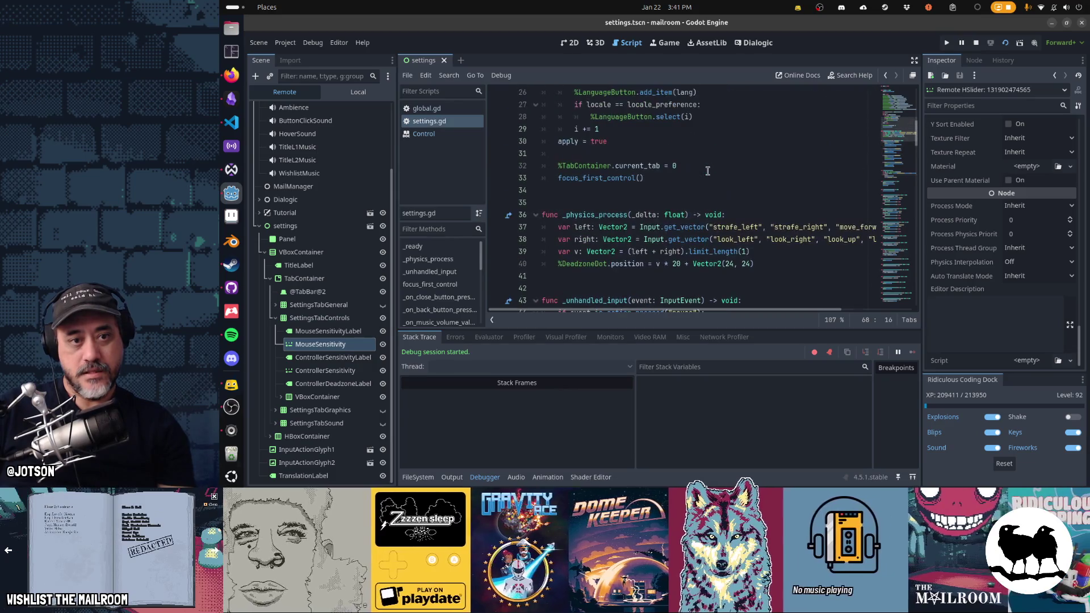
Add a debug_check_focus() call after line 40 at the end of _physics_process.
scroll(708, 171, "down", 3)
left_click(775, 158)
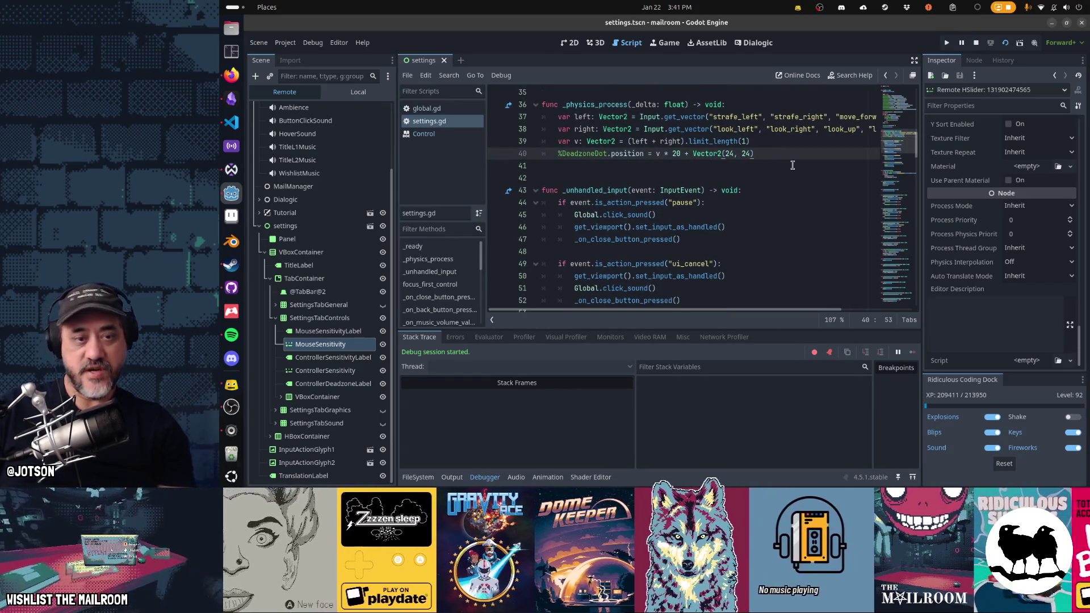
key("Return")
type("check_focus")
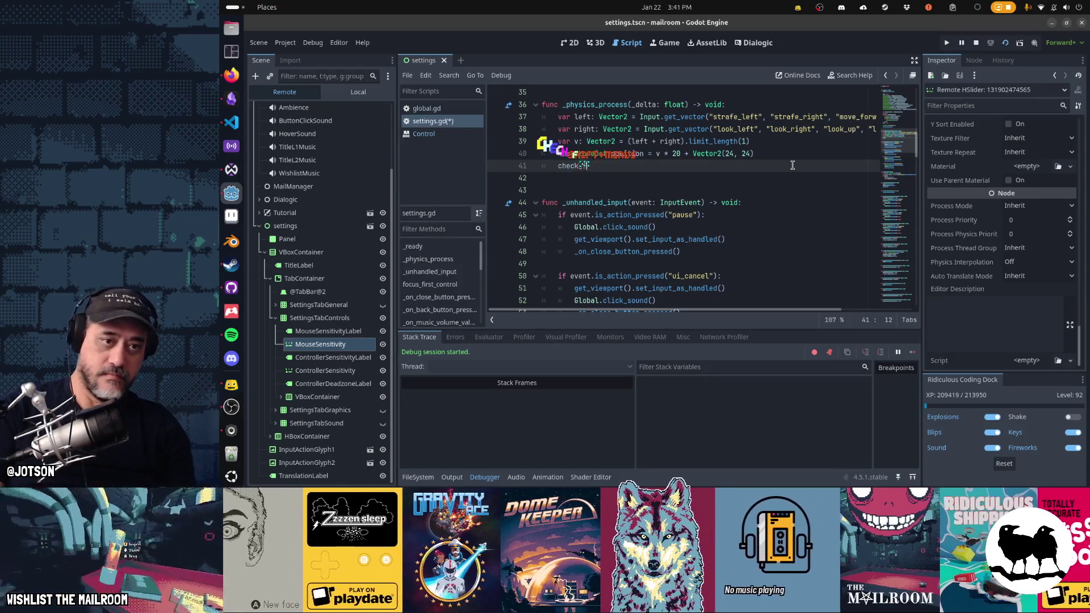
key("Return")
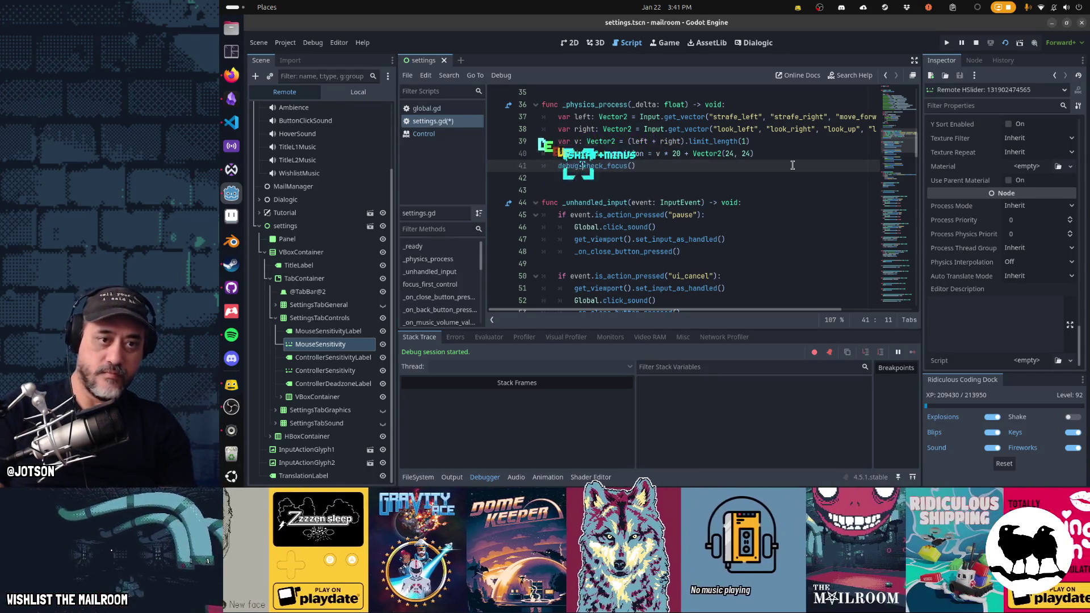
Below it, start a new func debug_check_focus() declaration with the caret inside the parentheses.
key("Down")
key("Return")
key("Return")
key("Return")
type("func de")
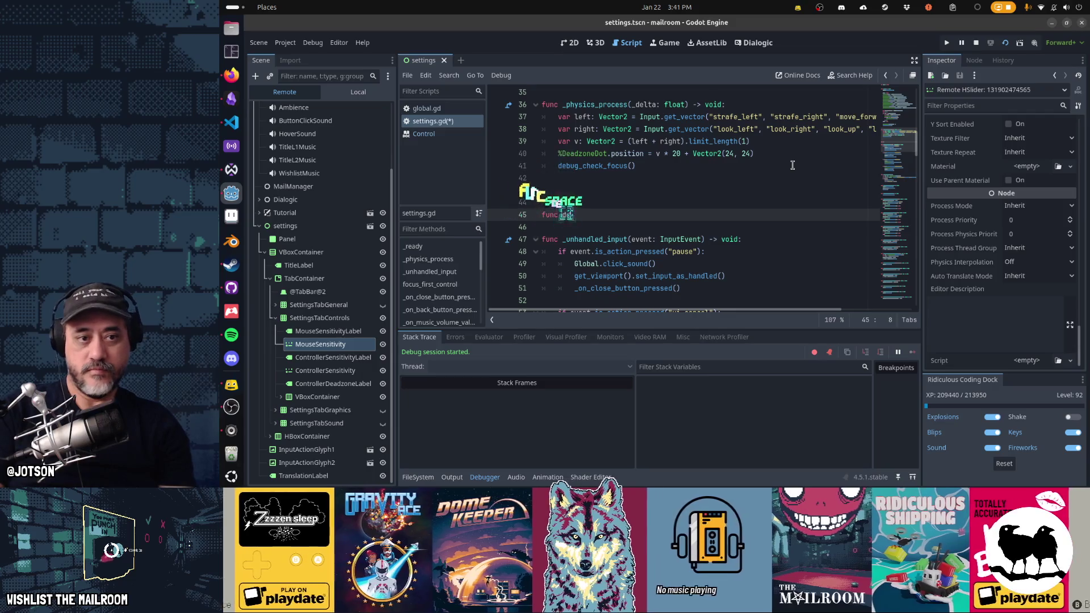
type("bug_check_focus()")
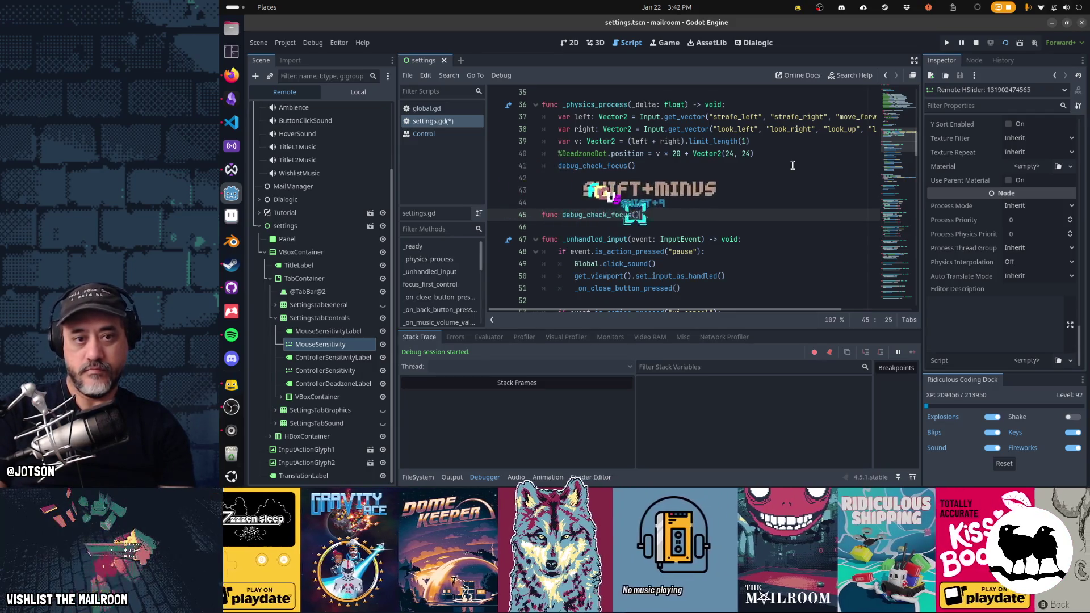
key("Left")
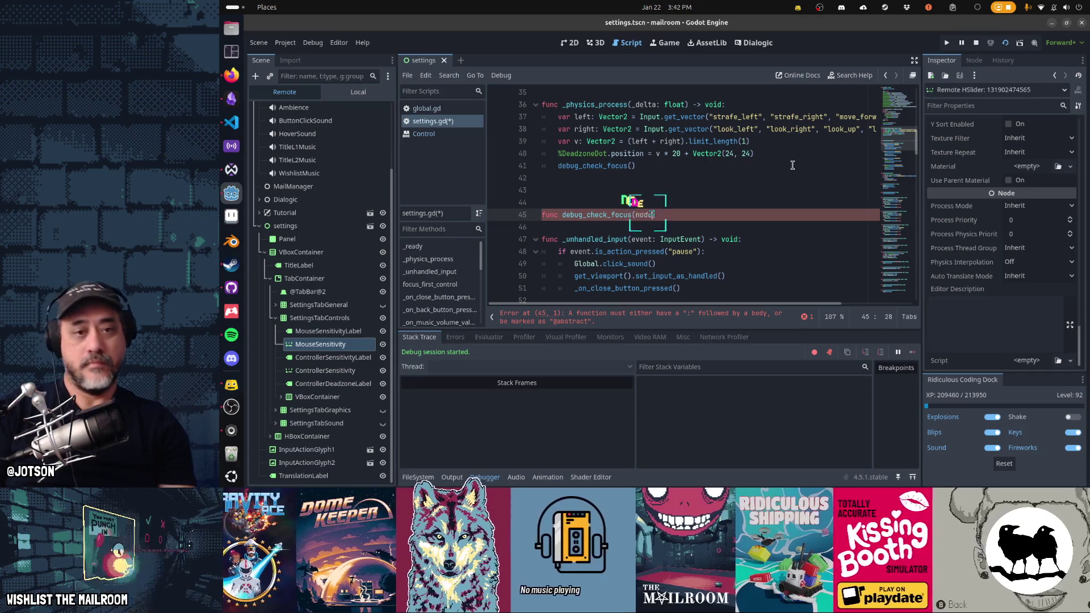
Pass self to the call and finish the declaration as debug_check_focus(node) -> void:.
left_click(793, 165)
type("self")
key("Down")
key("Down")
key("Down")
key("End")
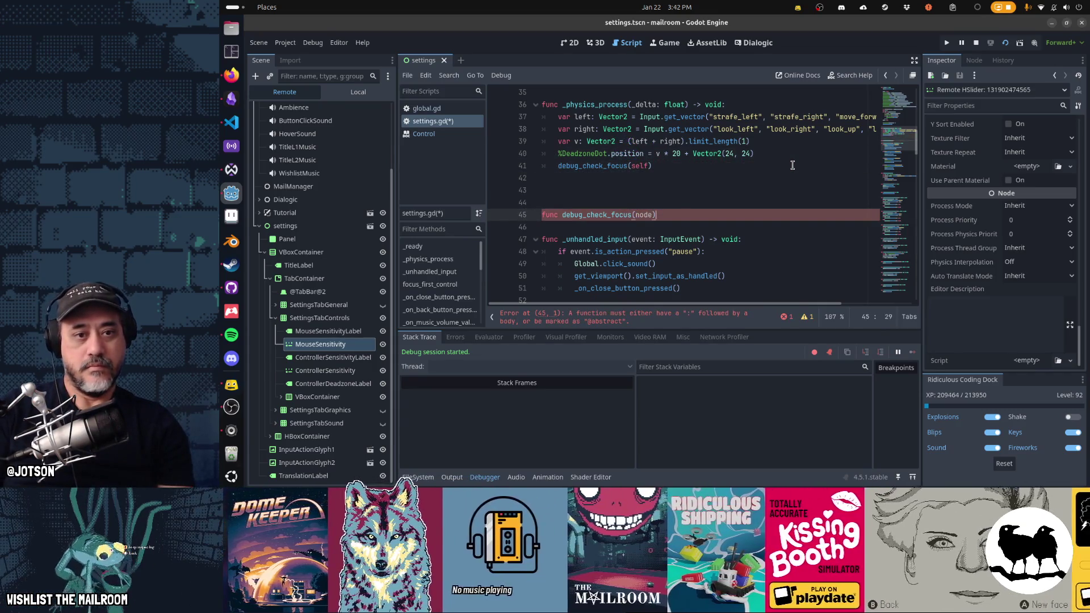
type(" -> void:")
key("Return")
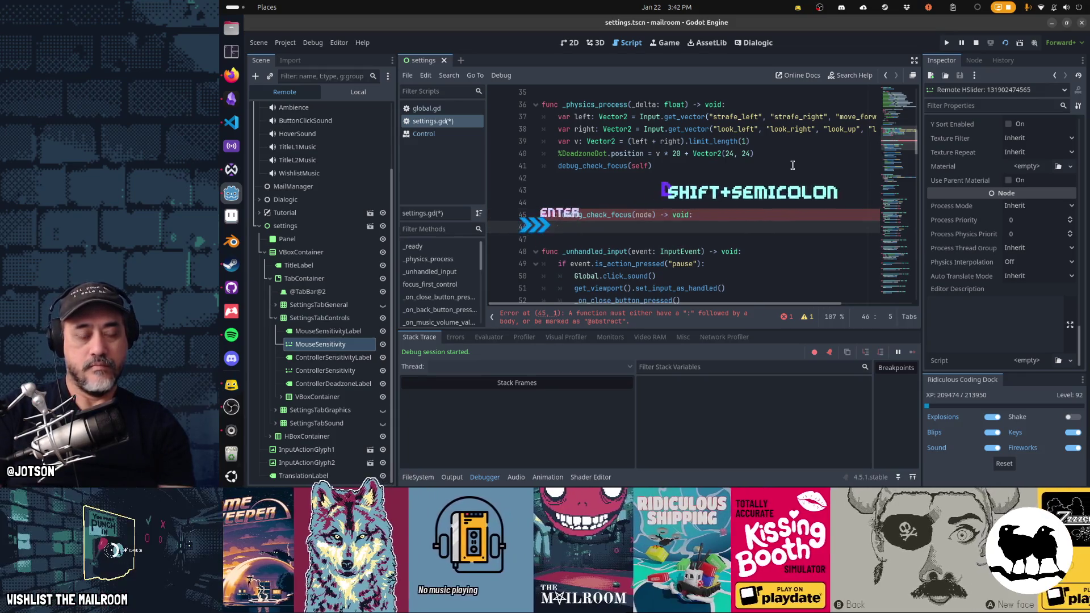
Add an if node.has_method("has_focus"): check that prints(node, node.has_focus()).
type("ifhas_method")
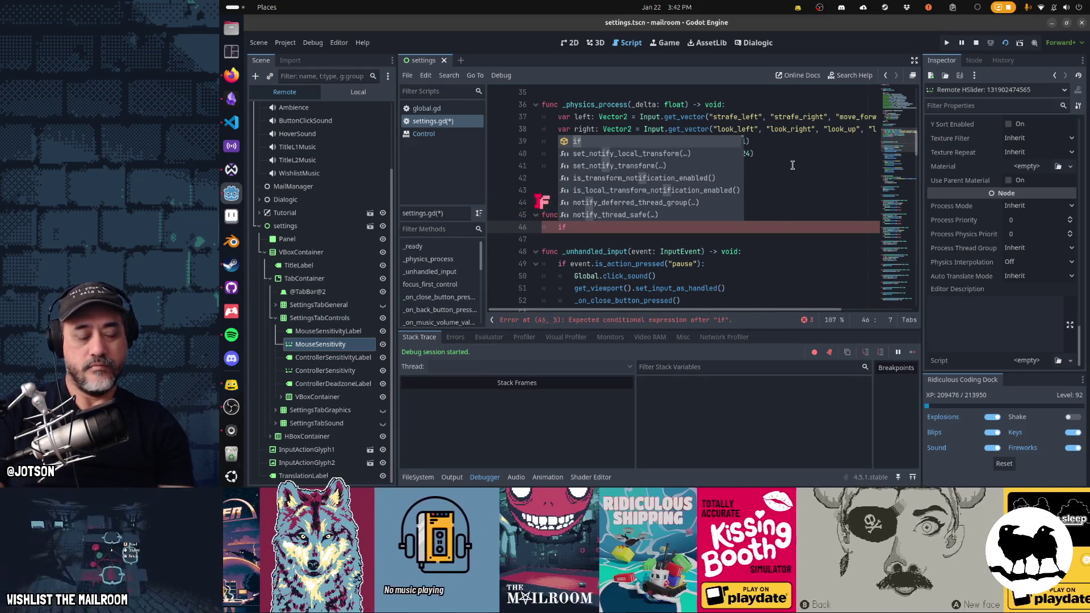
type("(")
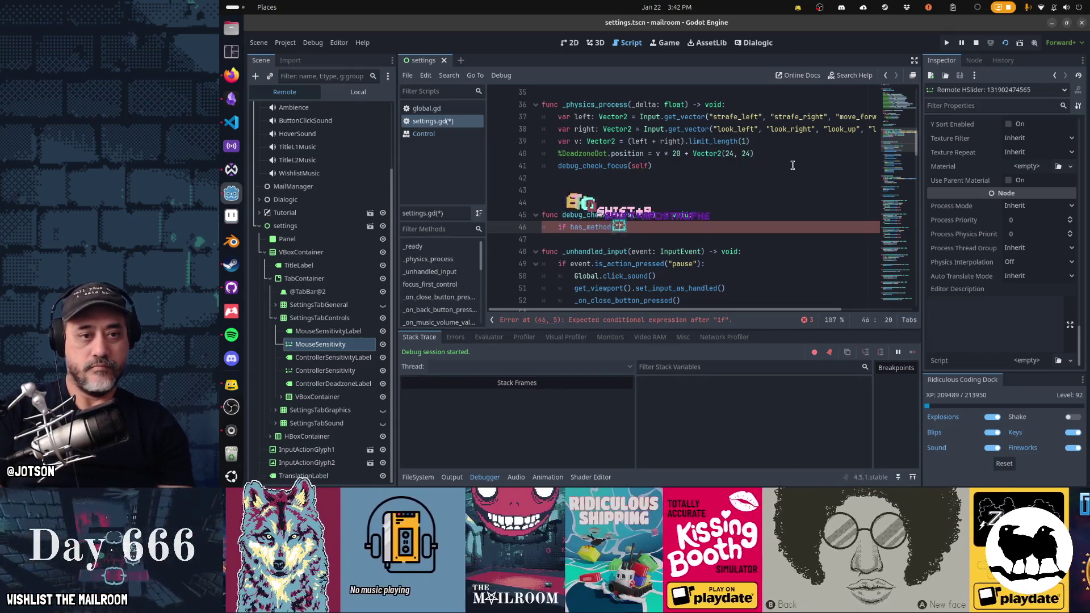
type("\"has_focus\")")
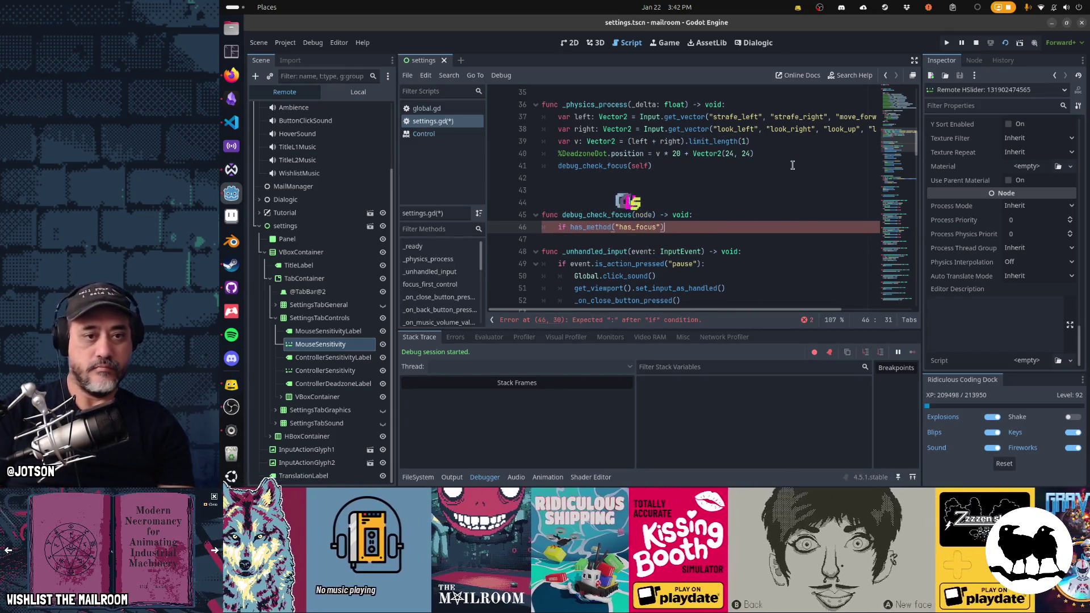
type("node.")
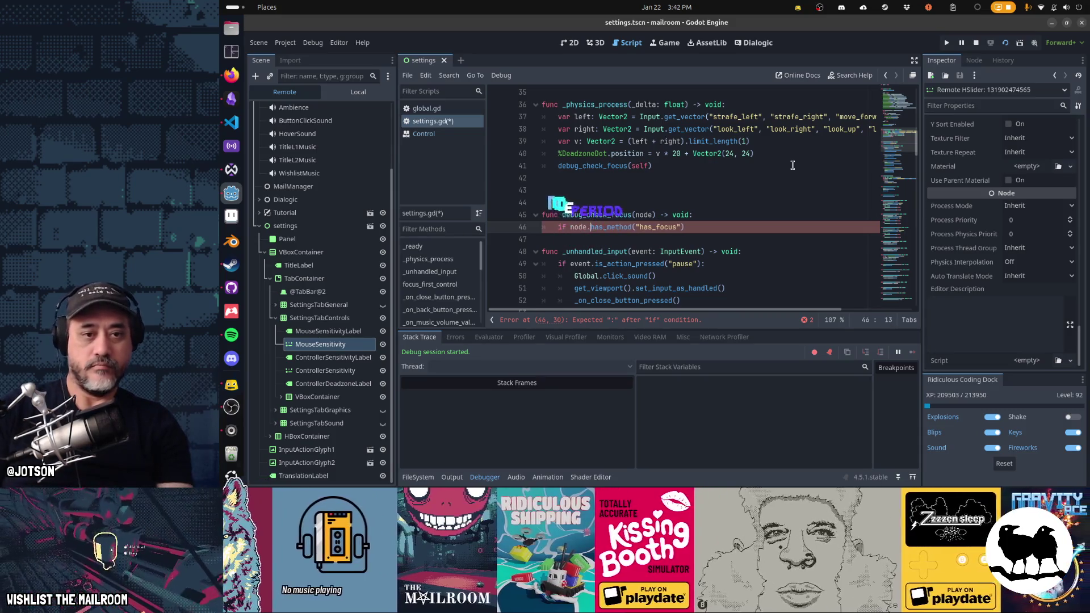
key("End")
type(":")
type("nts(no")
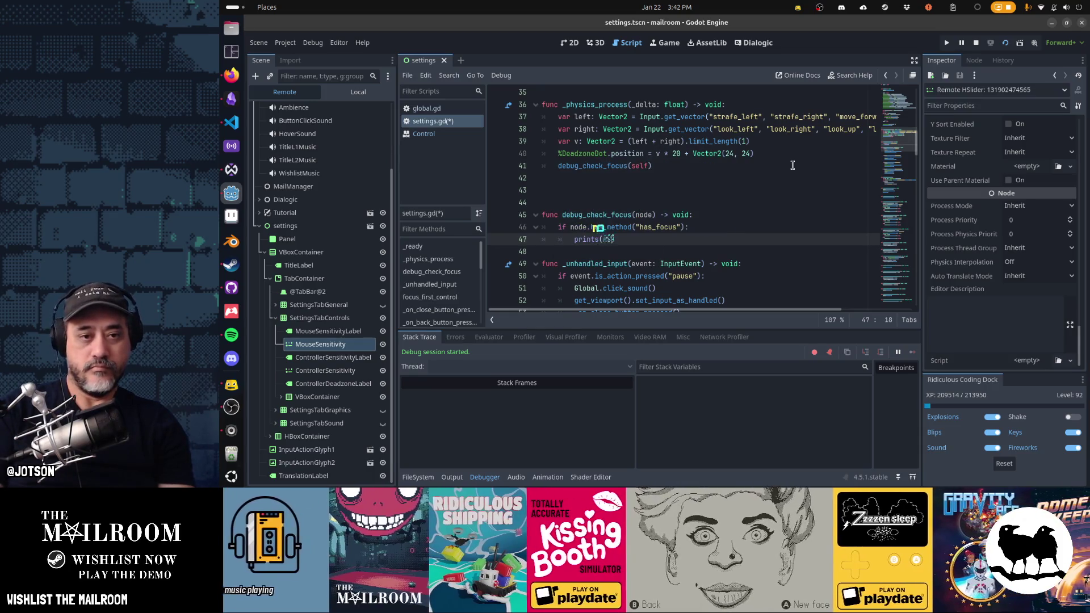
type("de, h")
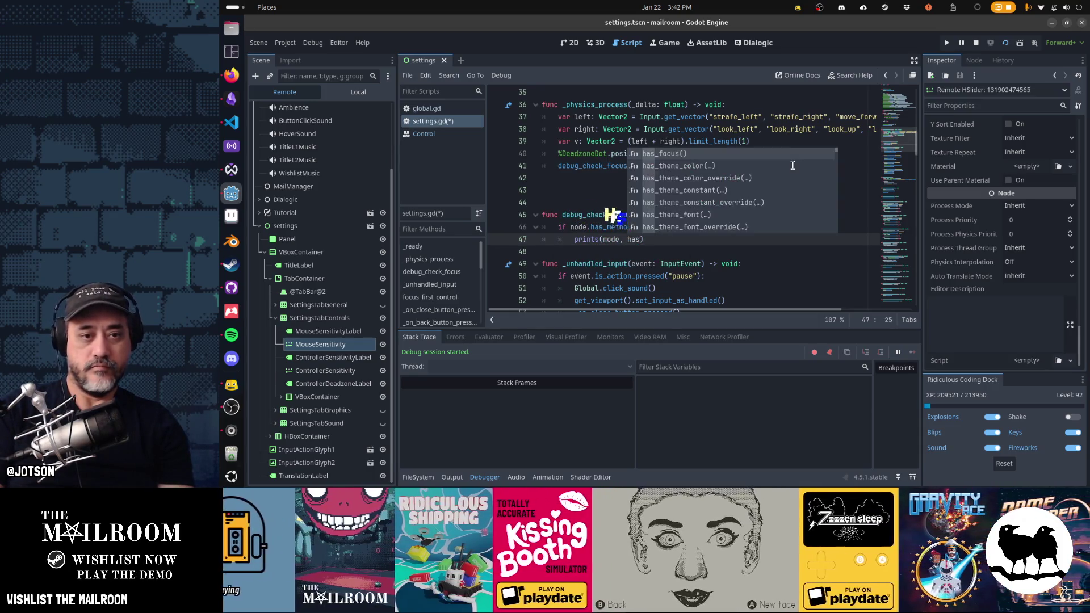
key("BackSpace")
type("node.has_focus")
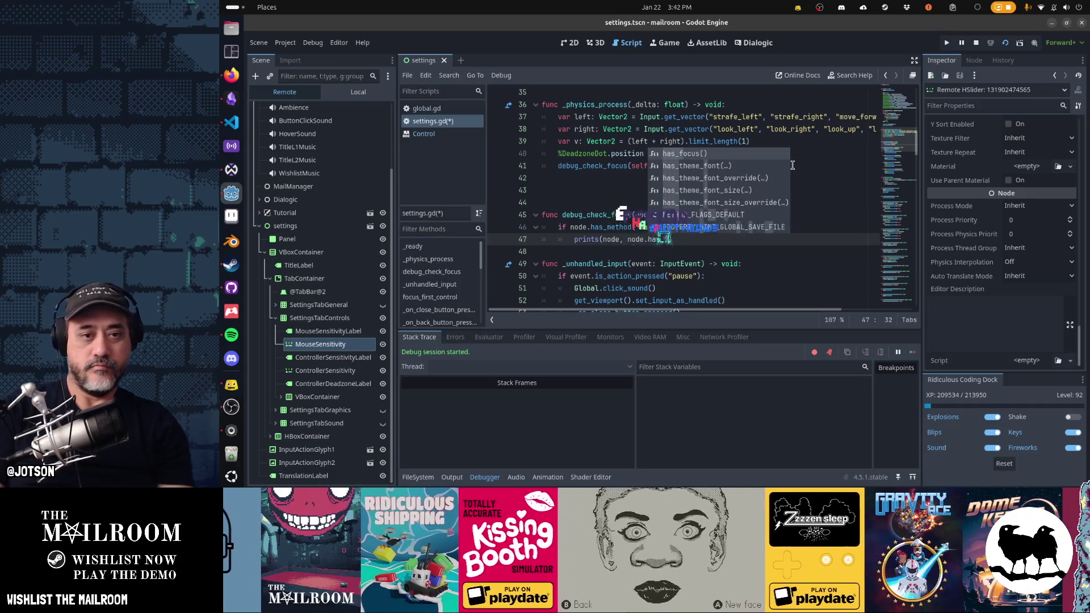
type("(")
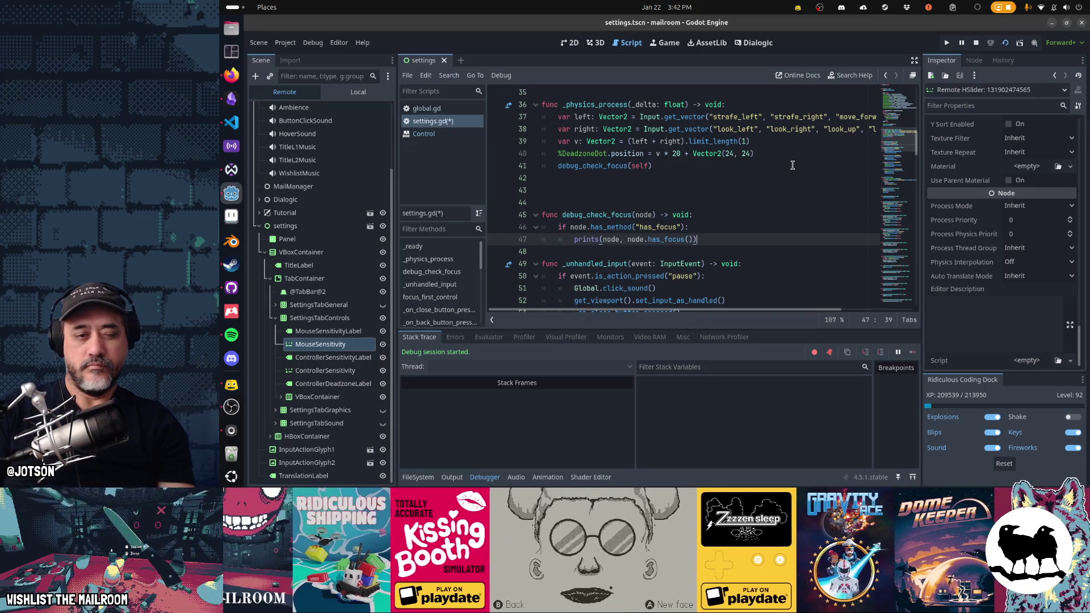
Start a new 'if node.has_chil' line one indent level back.
key("Return")
key("BackSpace")
type("if node.")
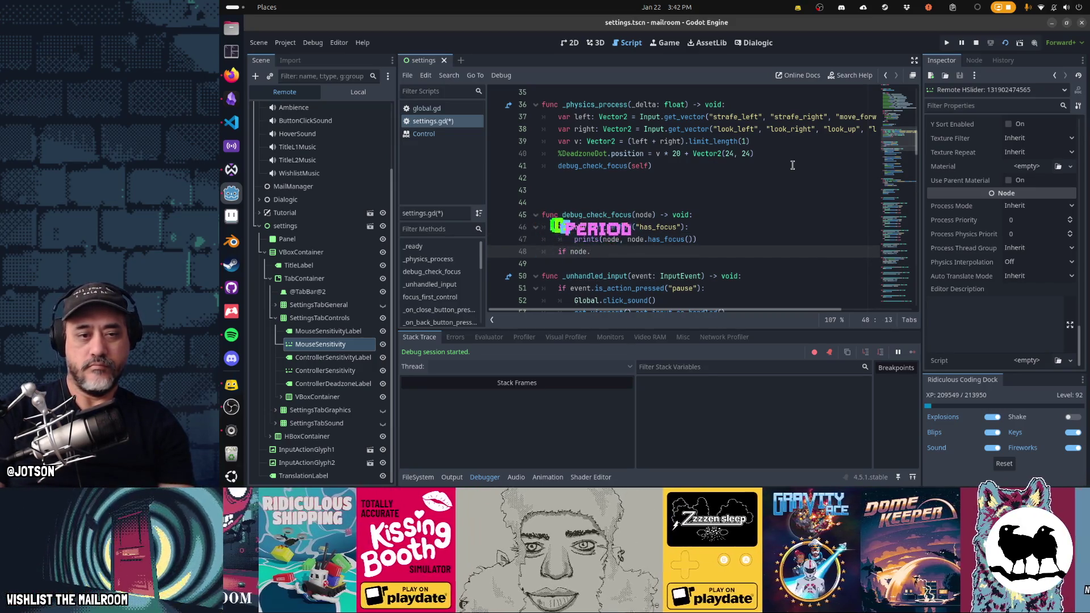
type("has_chil")
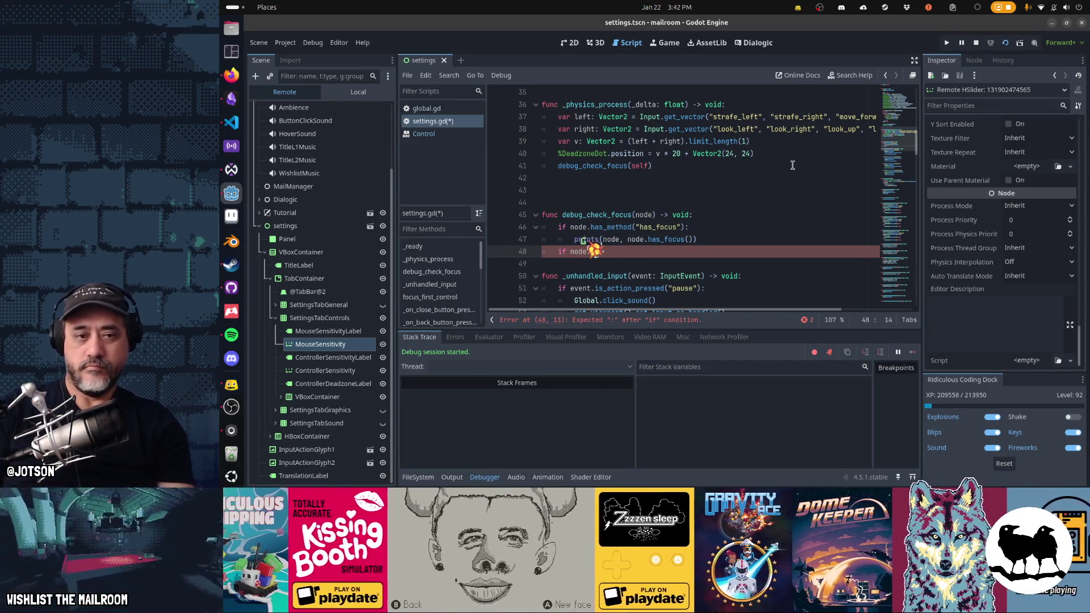
Begin a get_c condition and remove the Node type hint from the node parameter.
key("ctrl+BackSpace")
type("get_c")
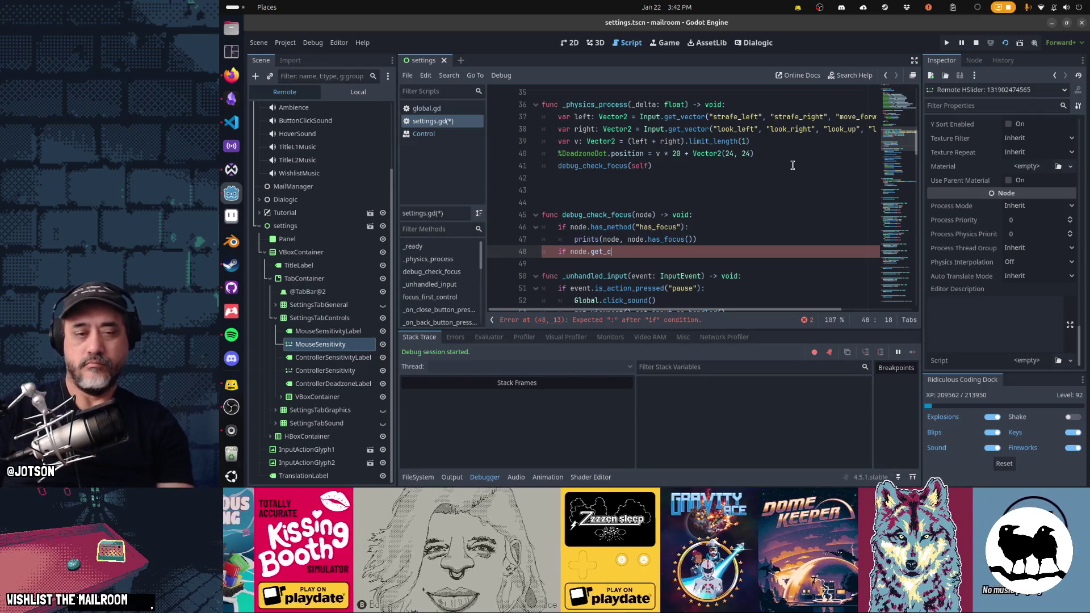
key("Up")
key("Up")
key("Up")
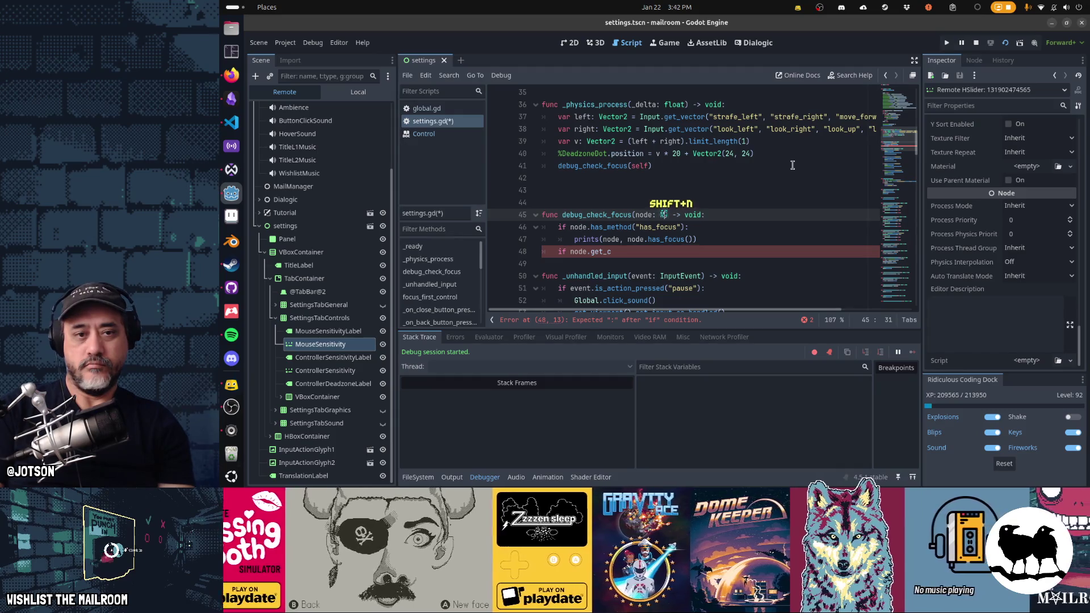
type("ode")
key("ctrl+shift+Left")
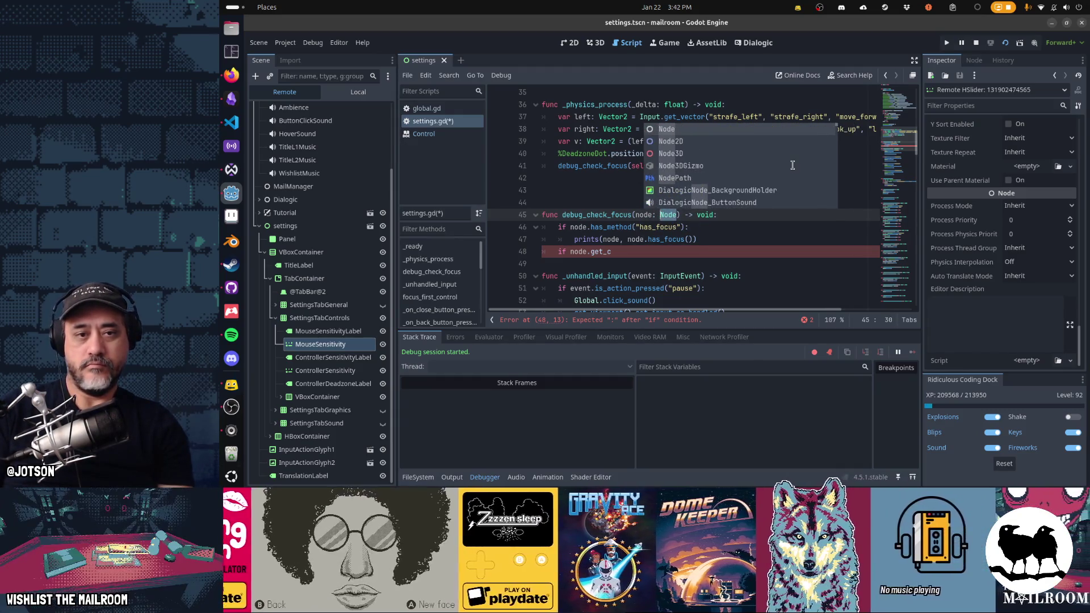
key("BackSpace")
key("BackSpace")
key("BackSpace")
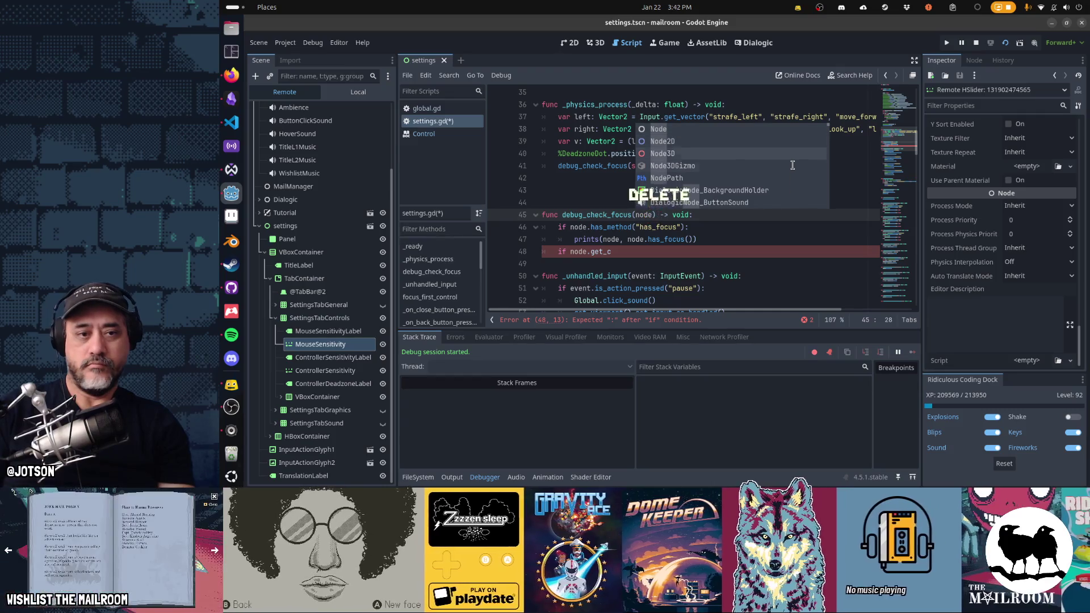
key("Escape")
key("Down")
key("Down")
key("Down")
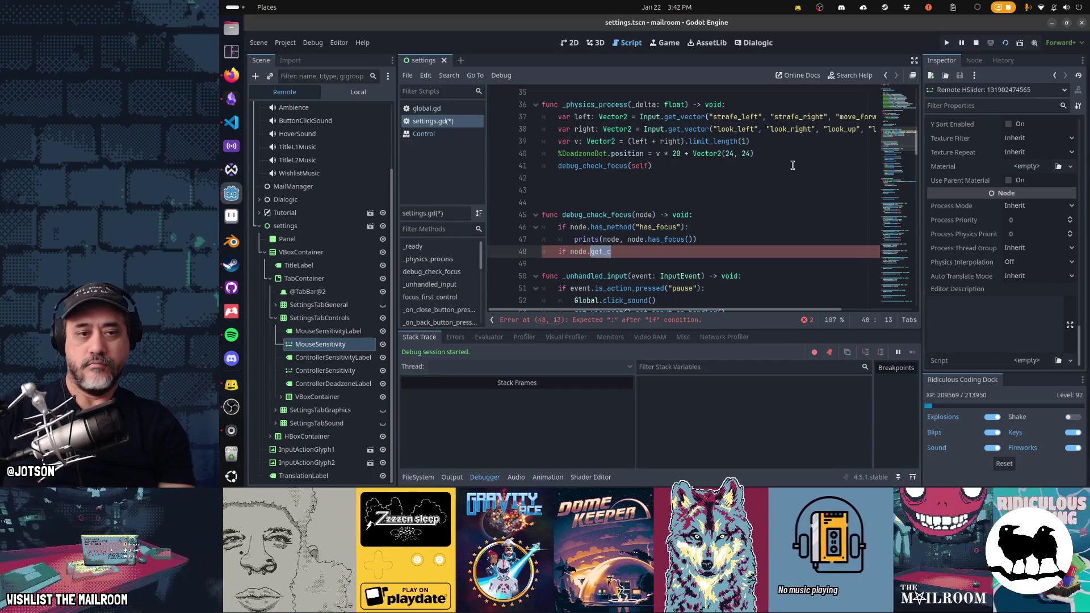
Rewrite line 48 as if node.get_child_count() > 0:, dropping the Control cast.
key("BackSpace")
key("BackSpace")
key("BackSpace")
type("(")
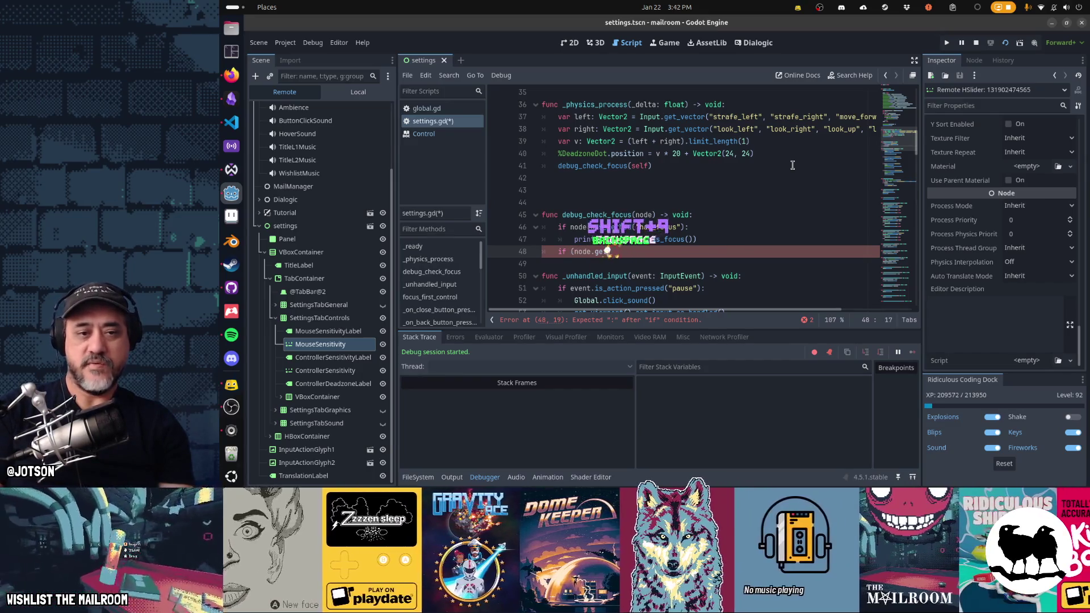
type("as ")
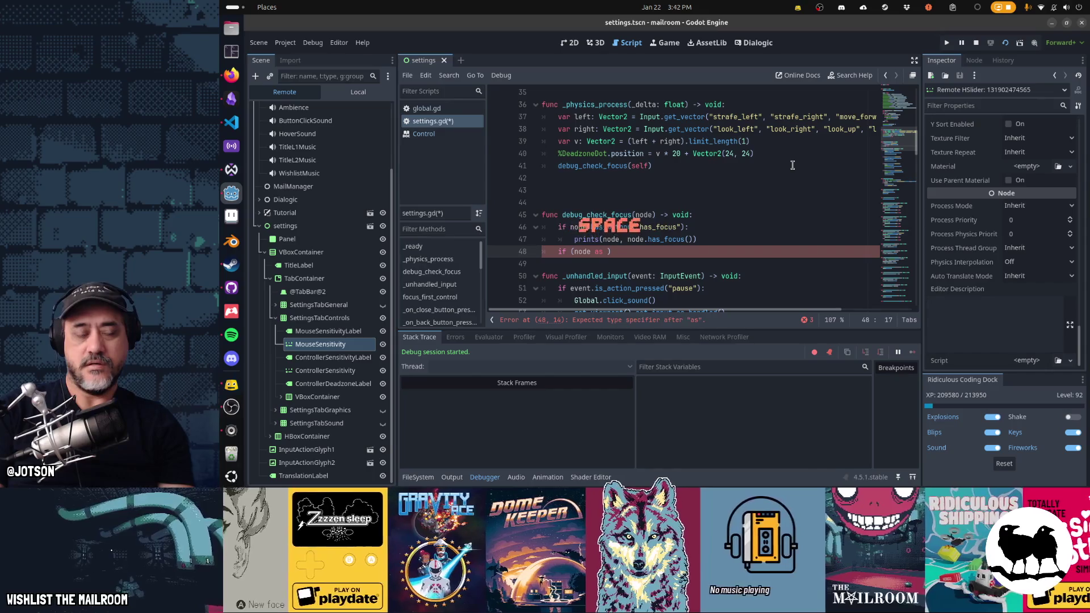
type("Control):")
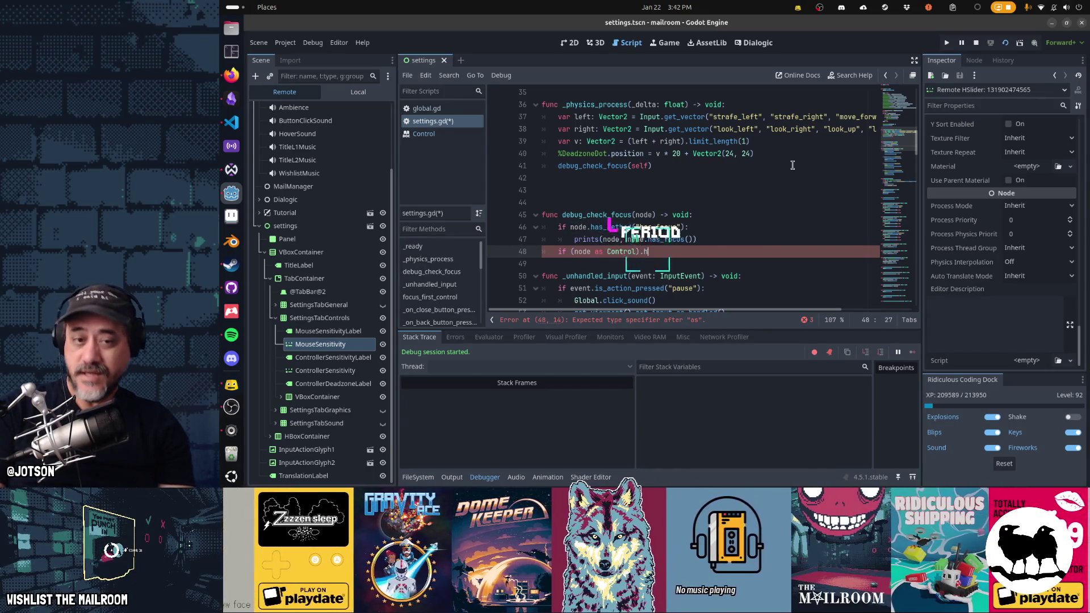
type("has_chil")
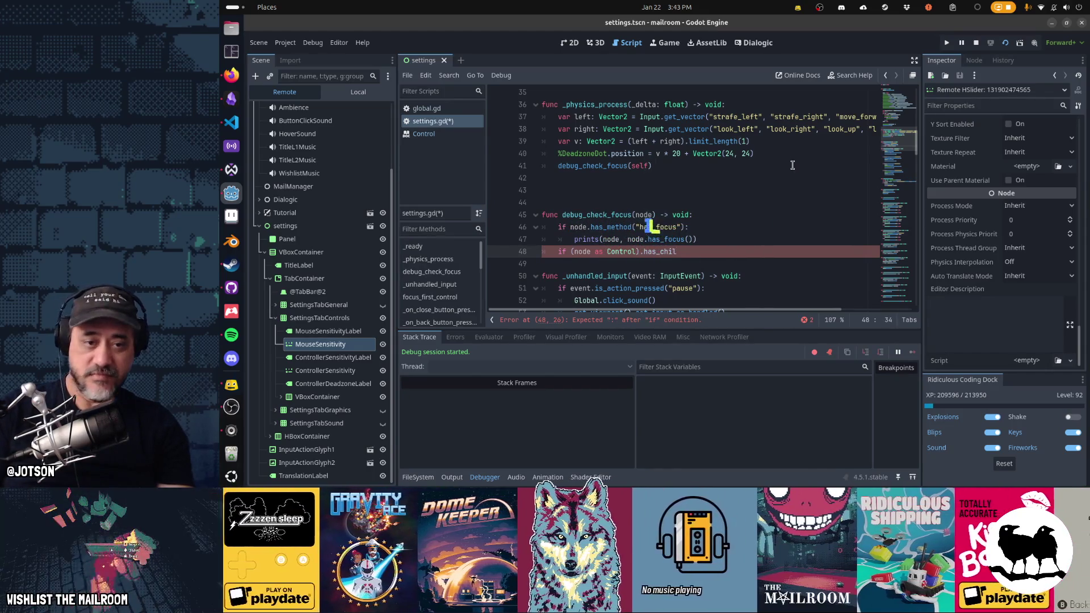
key("BackSpace")
key("BackSpace")
key("BackSpace")
key("BackSpace")
key("BackSpace")
key("BackSpace")
key("BackSpace")
key("BackSpace")
type("get_chil")
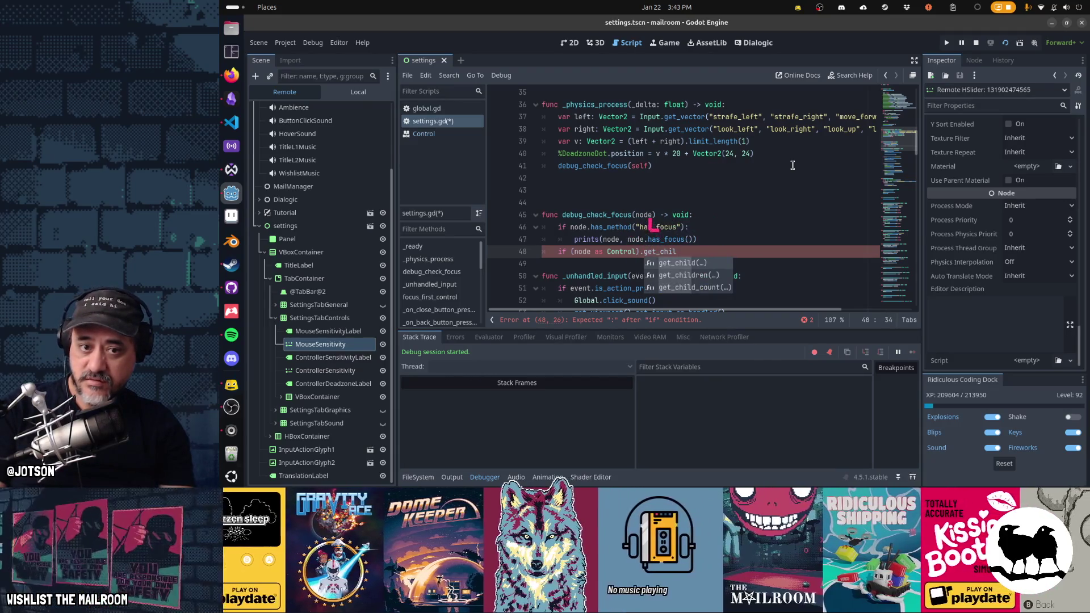
key("Down")
key("Down")
key("Return")
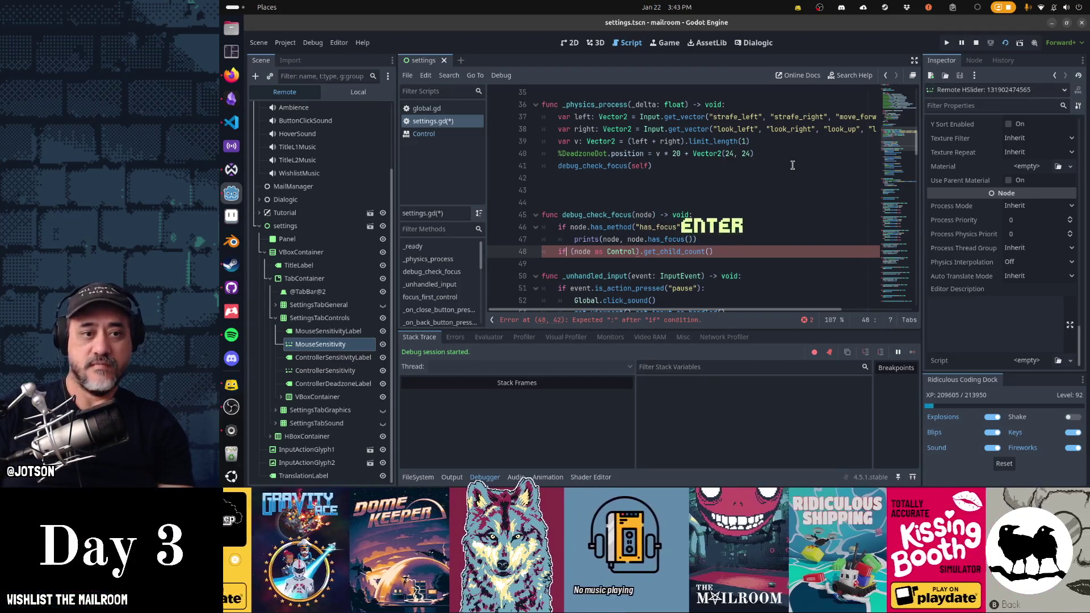
key("ctrl+shift+Right")
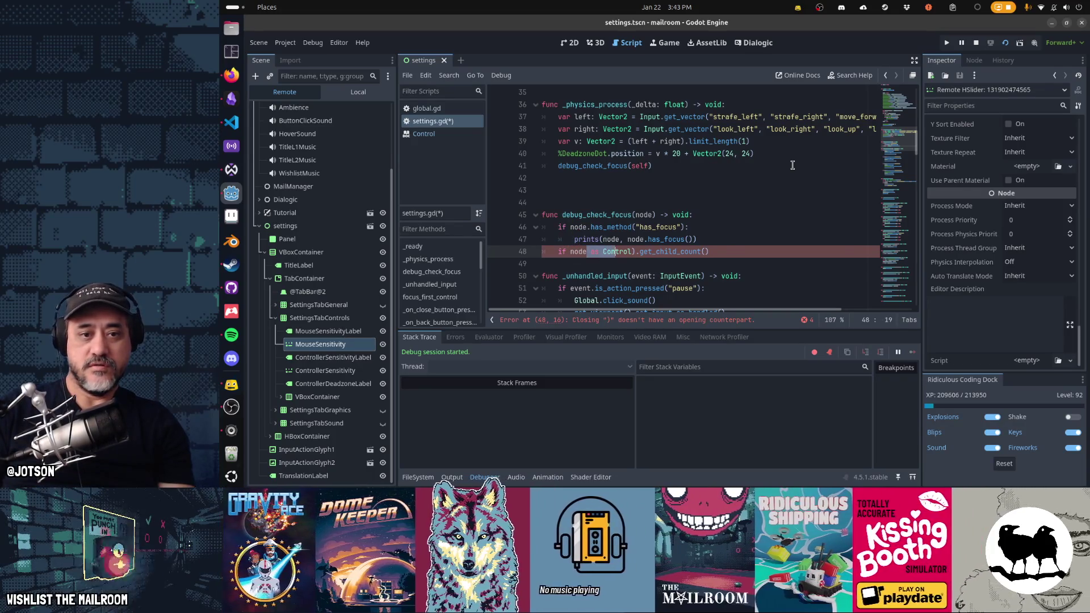
key("Delete")
key("Delete")
key("Delete")
type("> 0:")
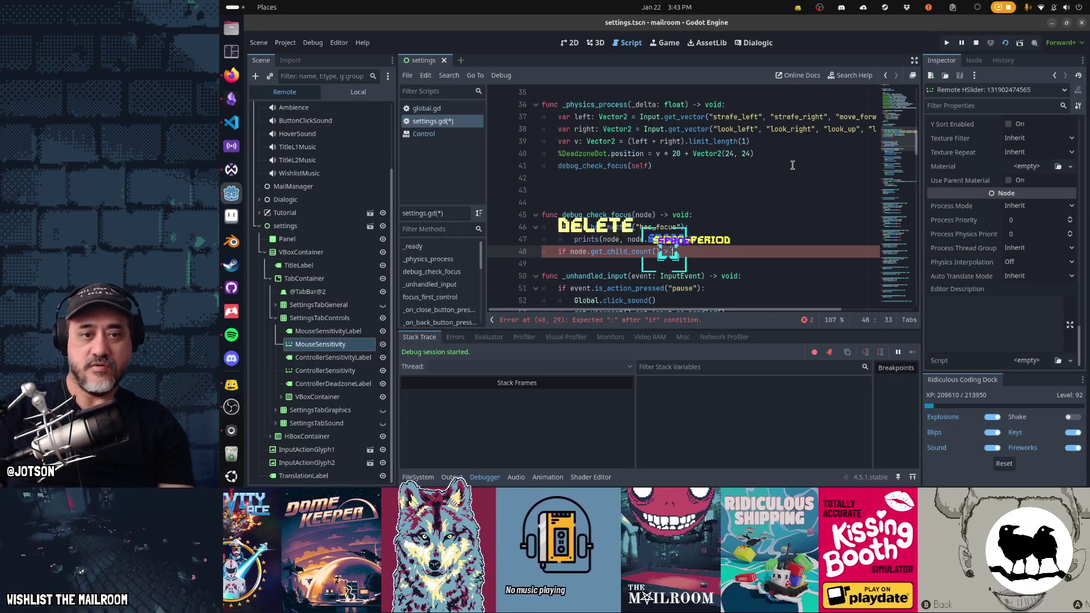
key("Return")
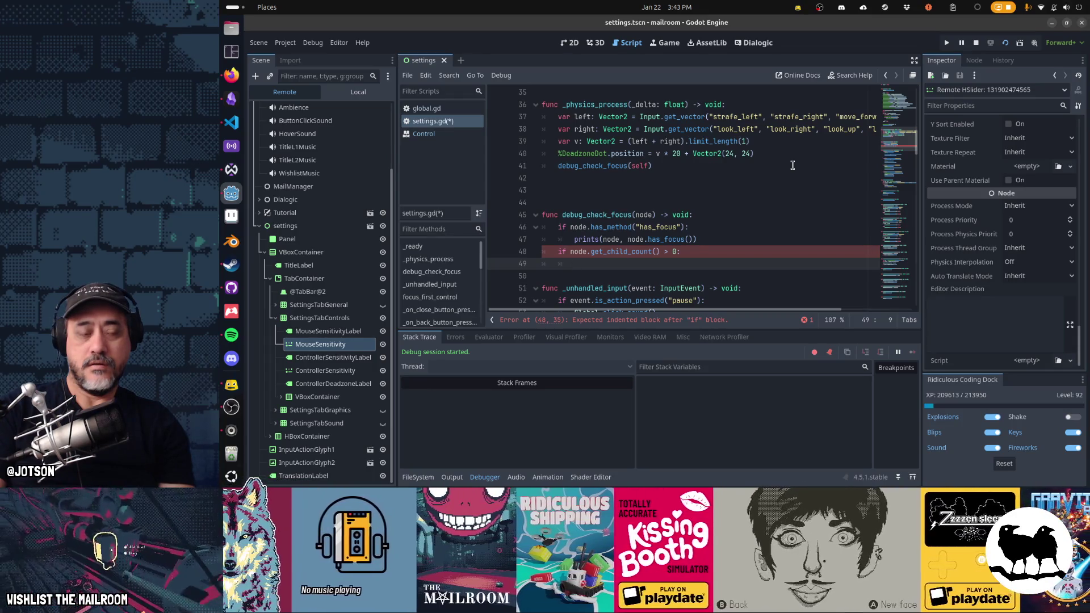
Select and delete the whole child-count condition on line 48.
key("Up")
key("End")
key("shift+Home")
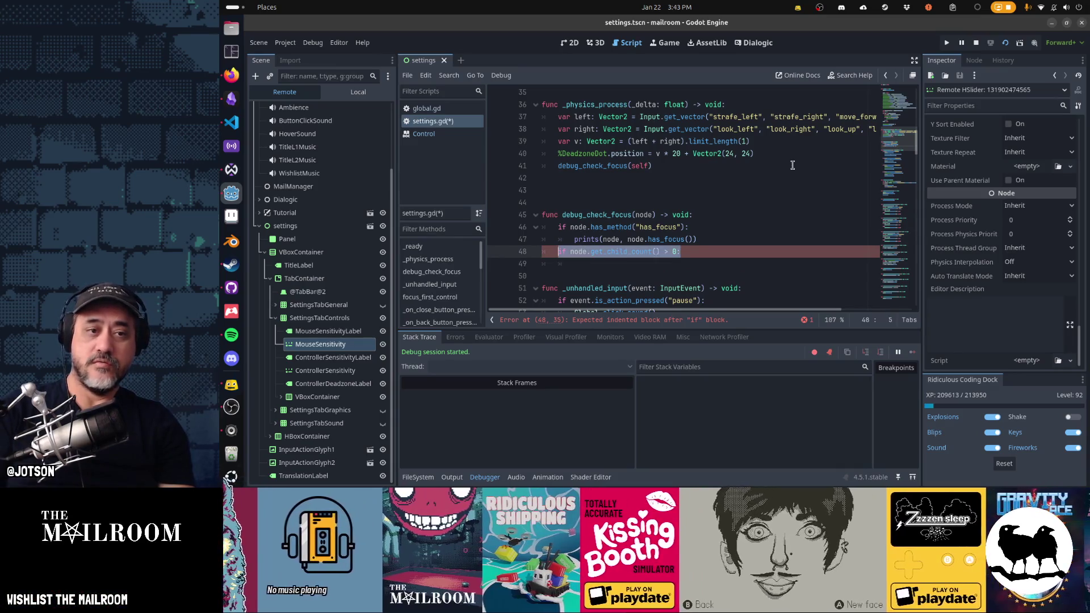
key("BackSpace")
key("BackSpace")
key("BackSpace")
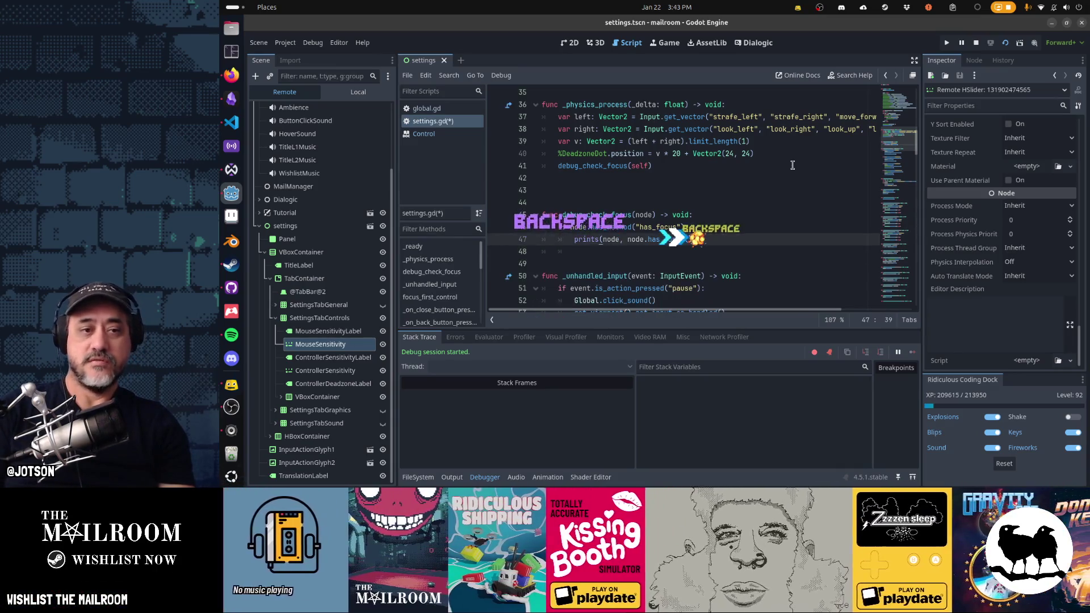
Add a for child in node.get_children(): loop at the top of the function body.
key("Up")
key("Up")
key("Up")
key("Down")
key("End")
key("Return")
type("f")
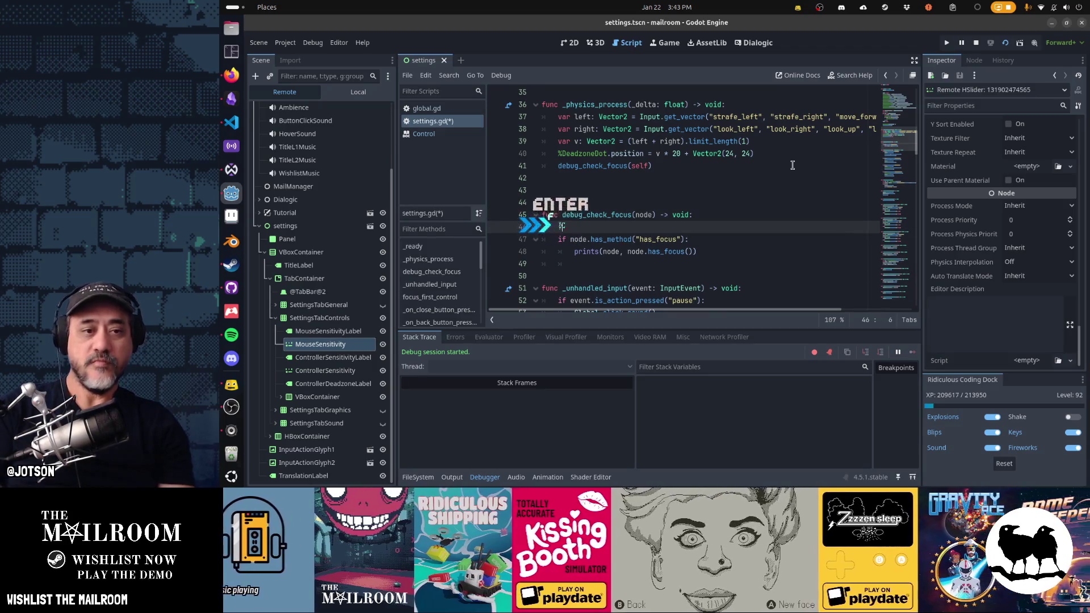
type("or child in nod")
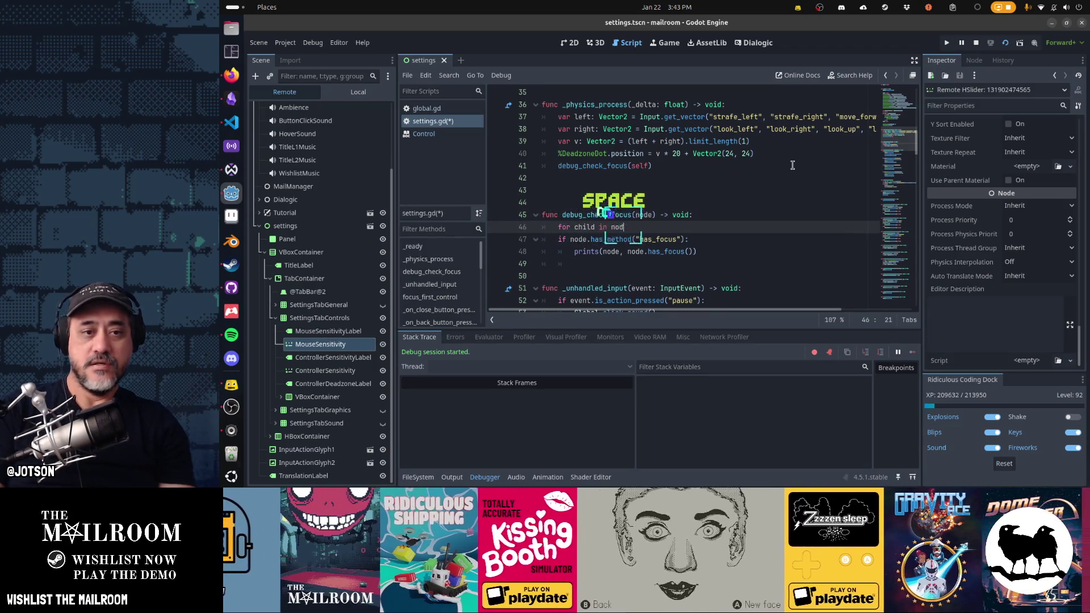
type("e.get_childr")
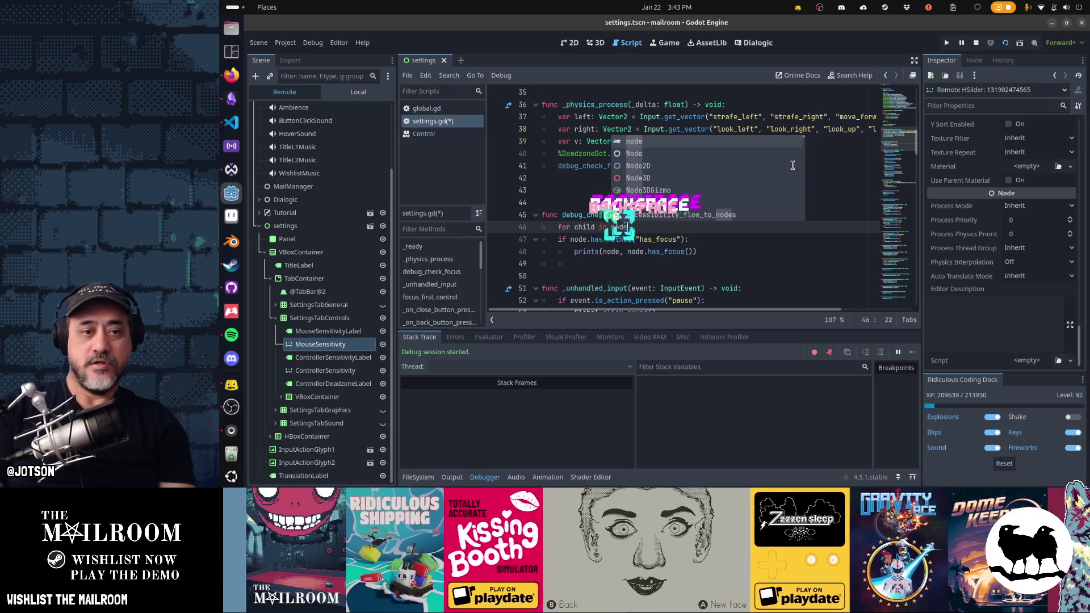
key("Return")
type("):")
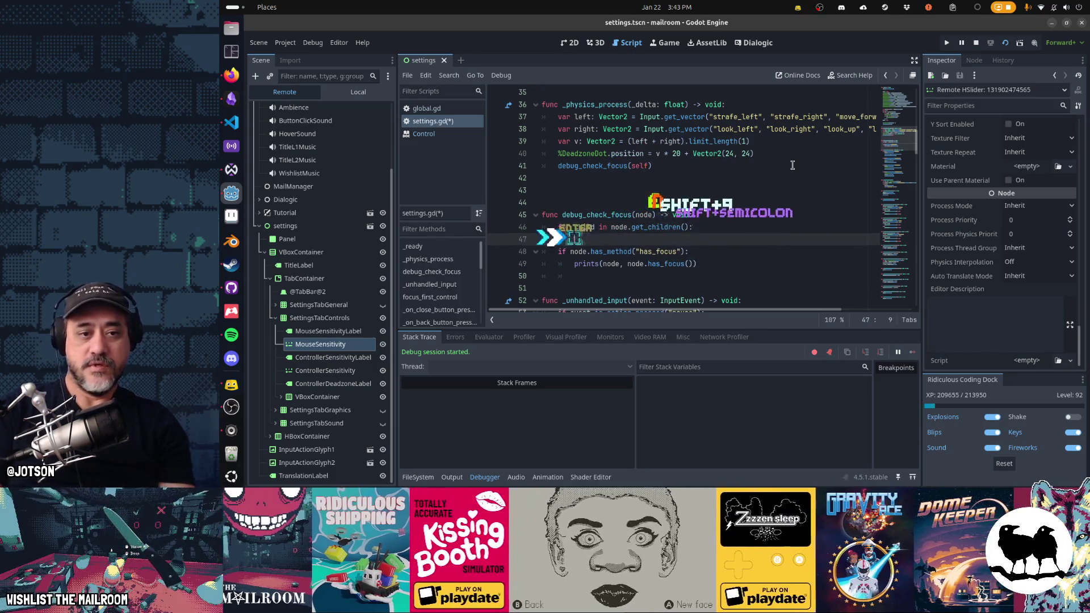
key("Return")
Inside the loop, call debug_check_focus(child) when child.get_child_count() > 0.
type("if no")
key("BackSpace")
key("BackSpace")
type("chi")
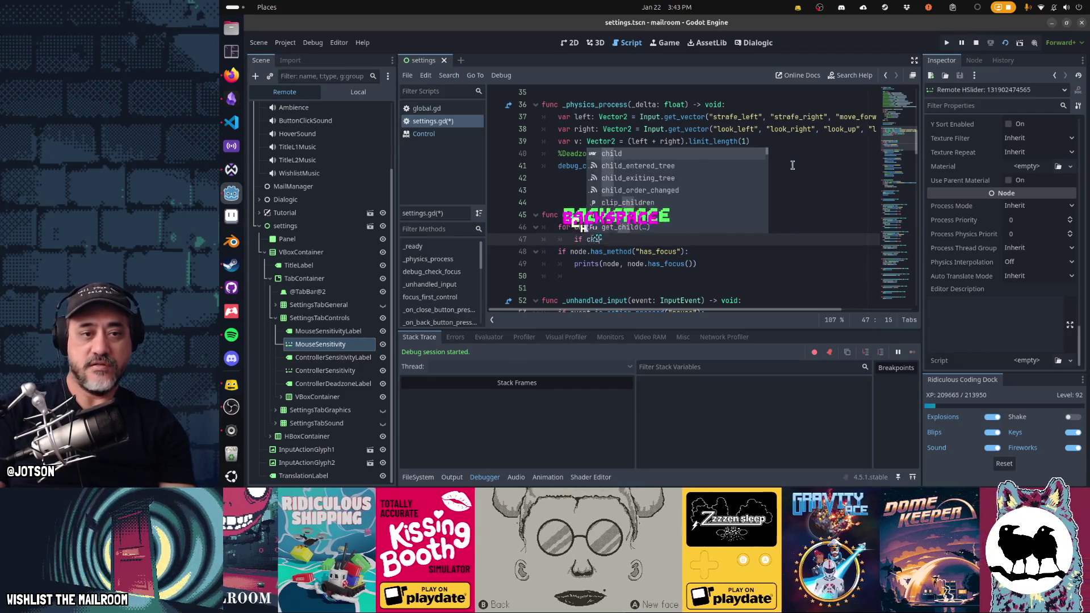
type("ld.get_")
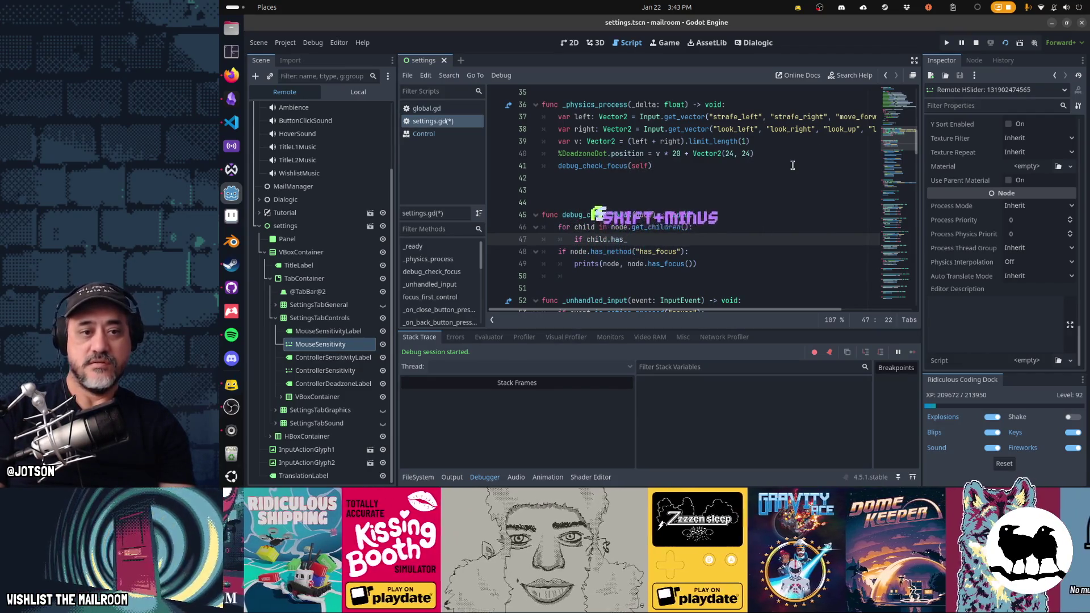
key("BackSpace")
key("BackSpace")
type("t_child_count")
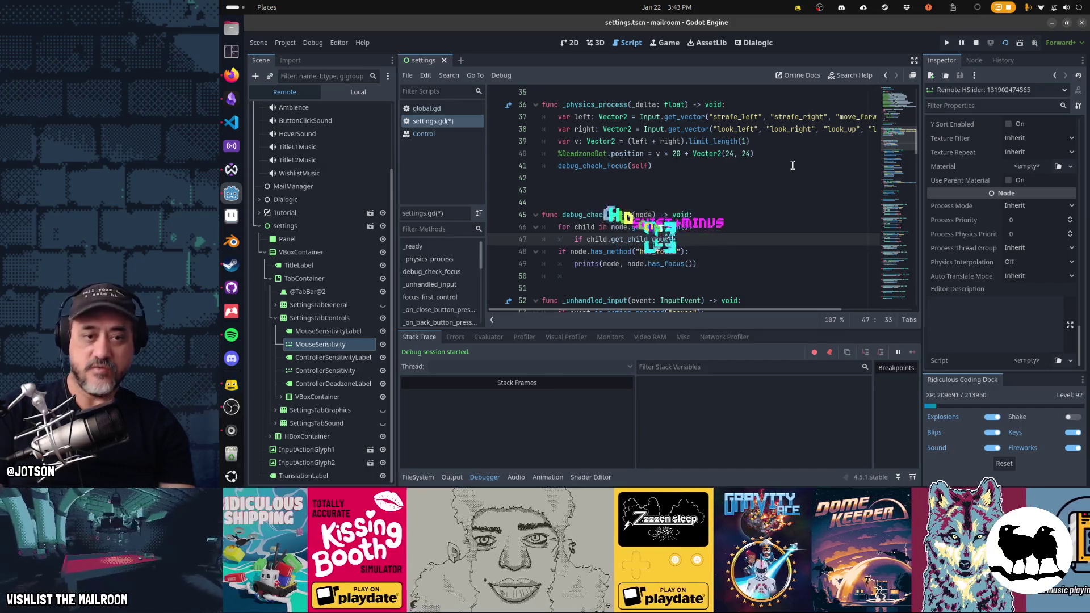
type("() > 0:")
key("Return")
type("debug_chec")
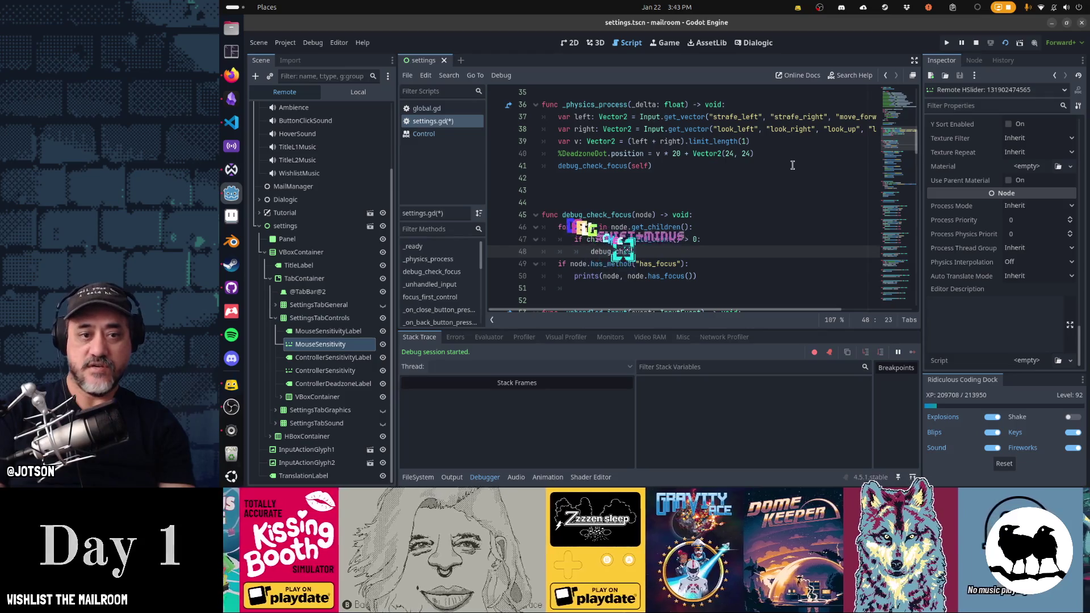
type("k_focus(child)")
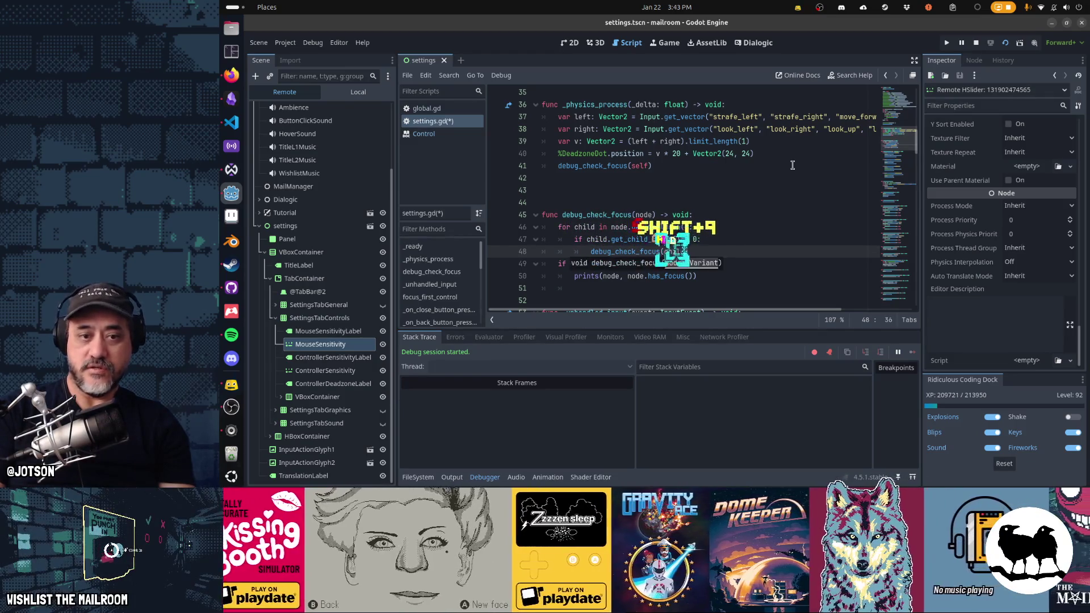
key("Return")
Add an if child.has_method("has_focus"): check and move the prints line under it, printing child.
key("shift+Home")
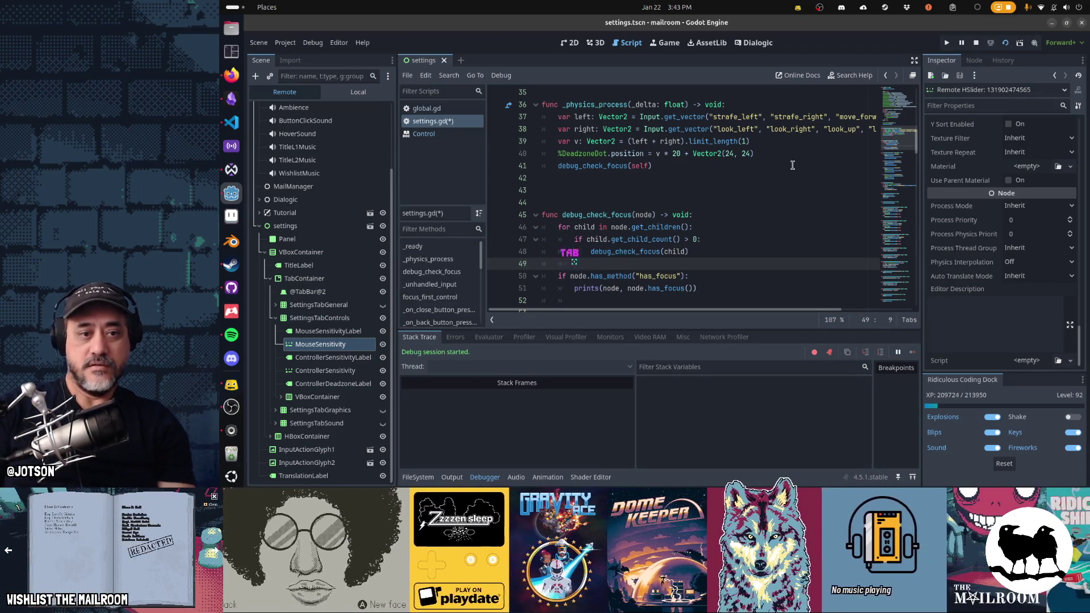
type("if child.")
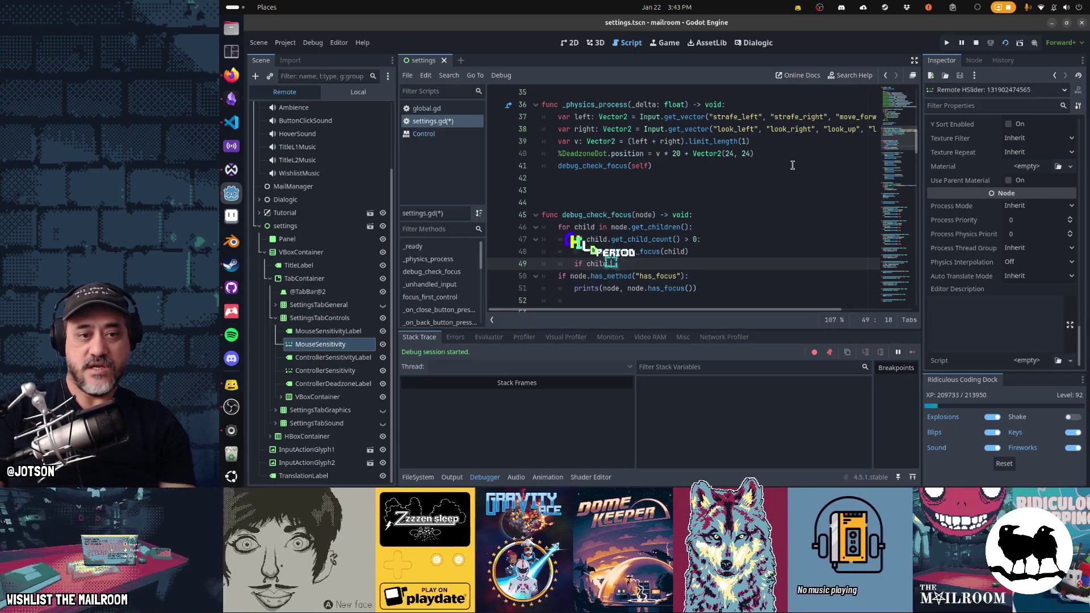
type("has_method(\"has_focu")
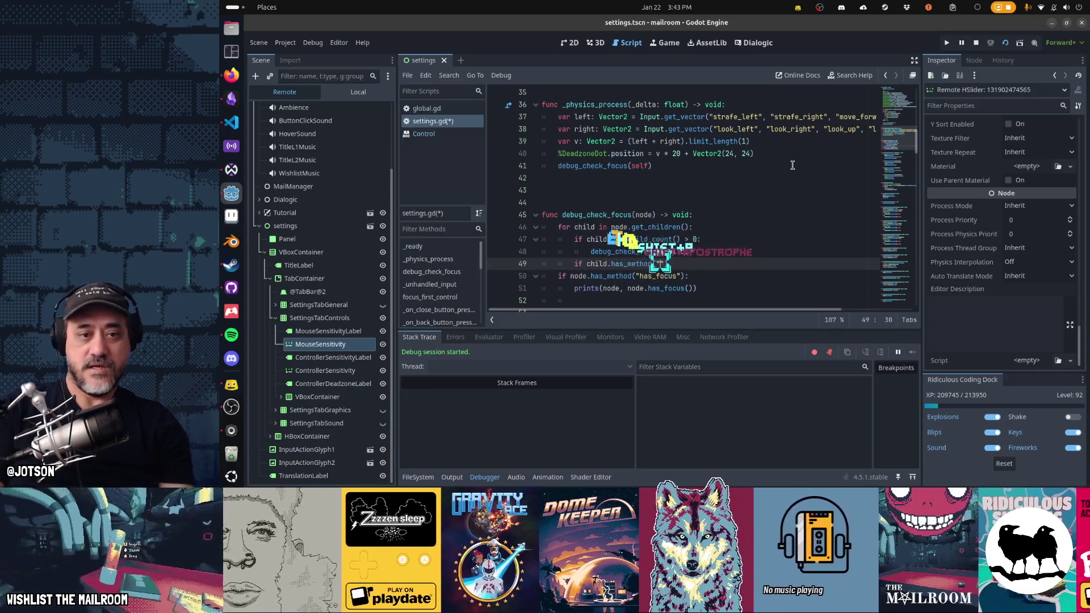
type("s")
key("End")
type(":")
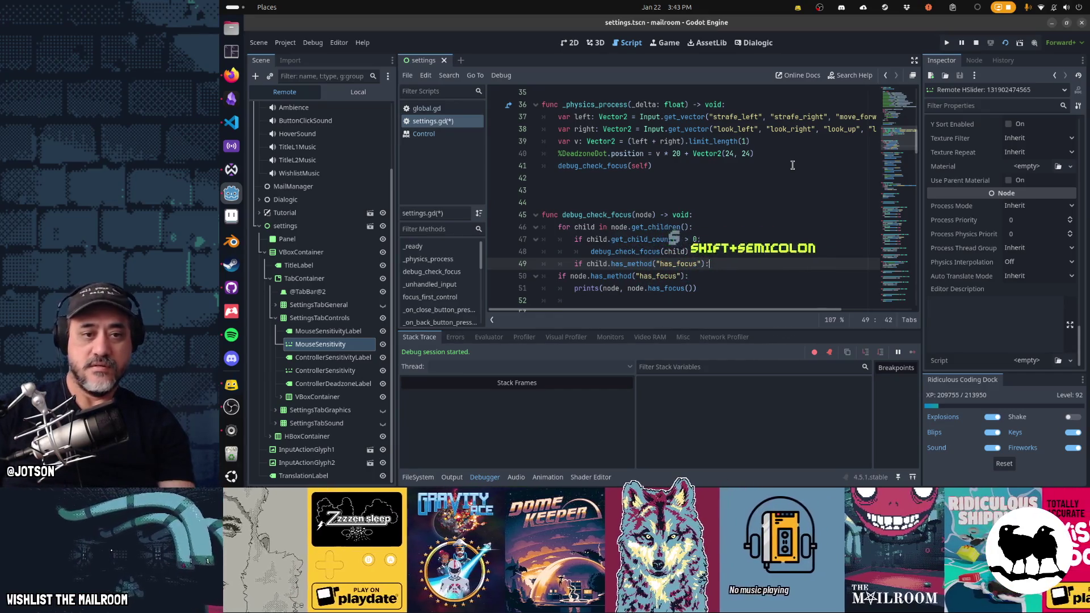
key("Down")
key("Down")
key("alt+Up")
key("Home")
key("Tab")
type("child")
key("Down")
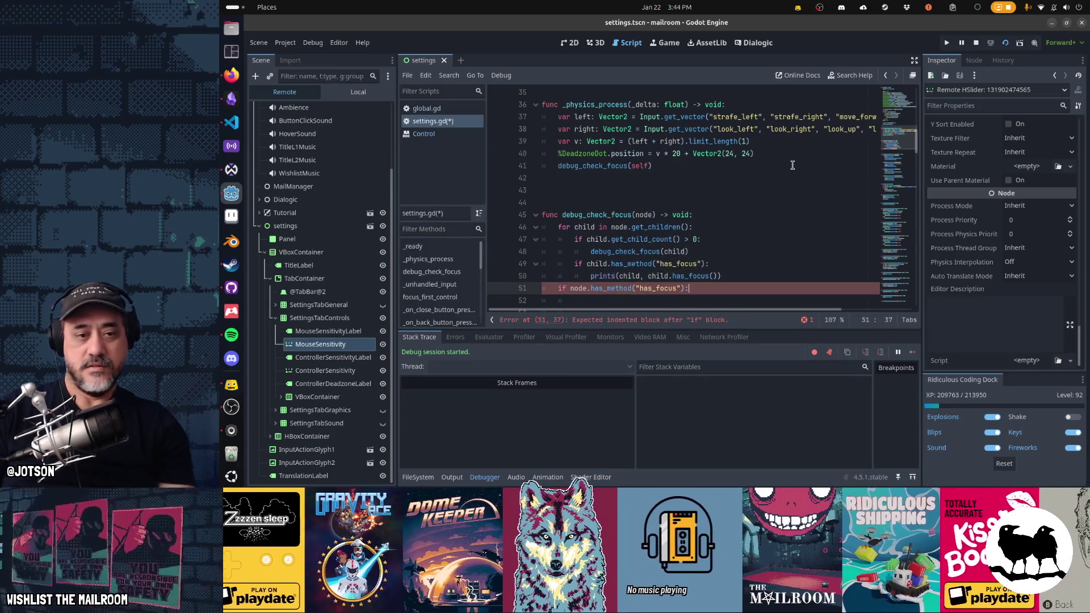
Delete the leftover node.has_method line from debug_check_focus.
key("shift+Home")
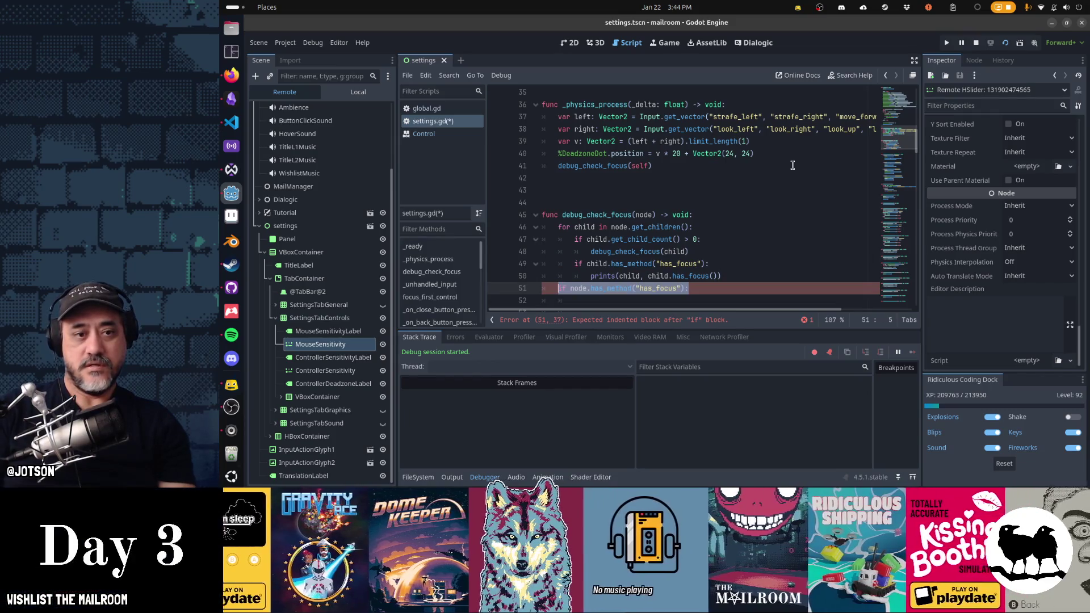
key("BackSpace")
key("BackSpace")
key("Up")
key("Up")
key("Up")
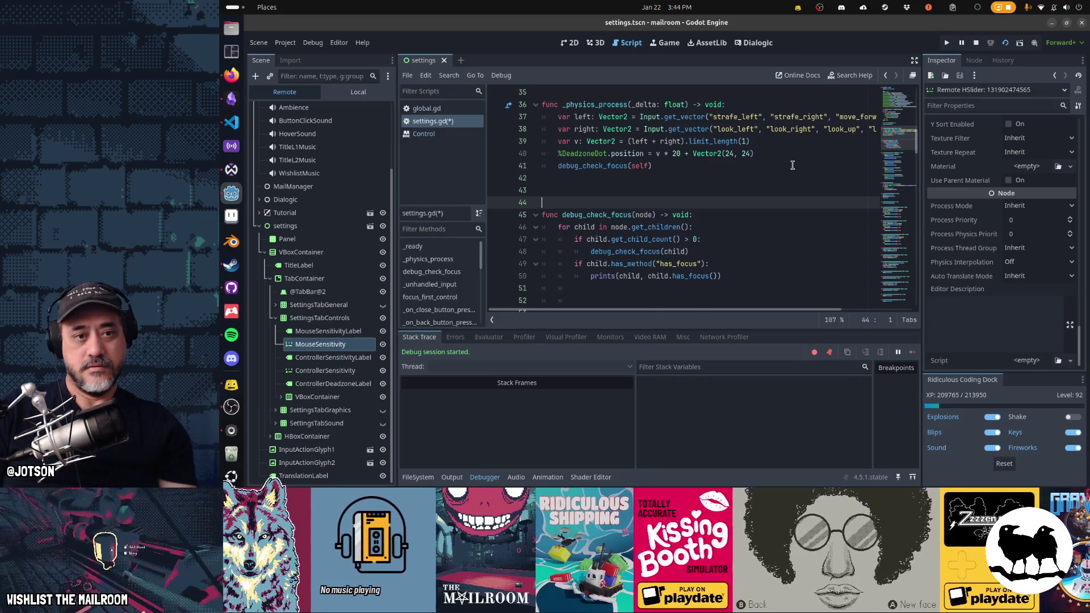
Remove the blank lines and add 'if child.has_focus():' above the prints call.
key("Delete")
key("Down")
key("Down")
key("Down")
key("End")
key("Down")
key("Down")
key("Down")
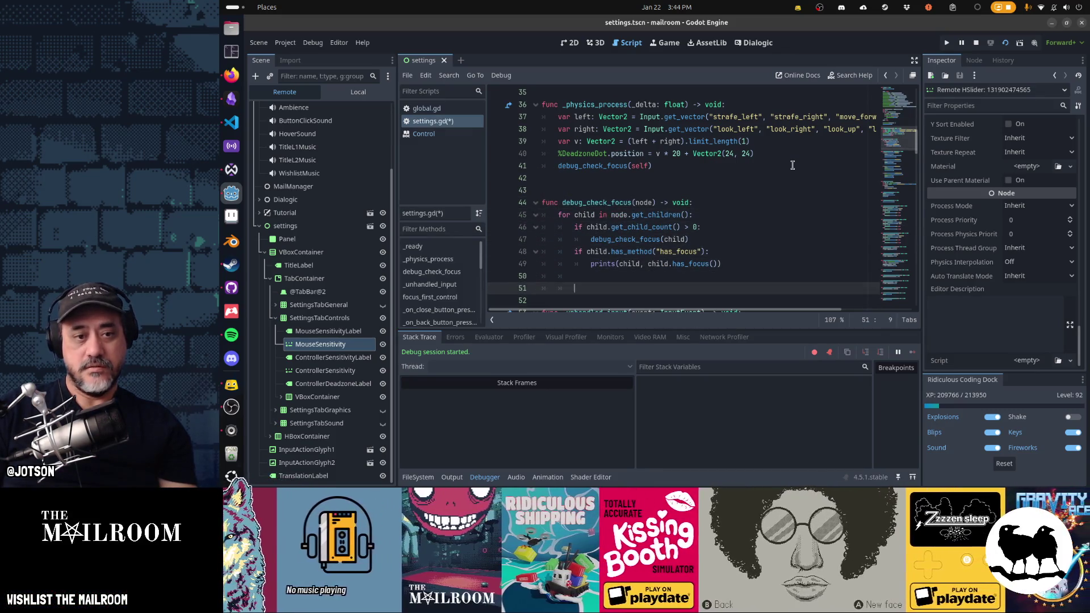
key("Up")
key("Up")
key("Up")
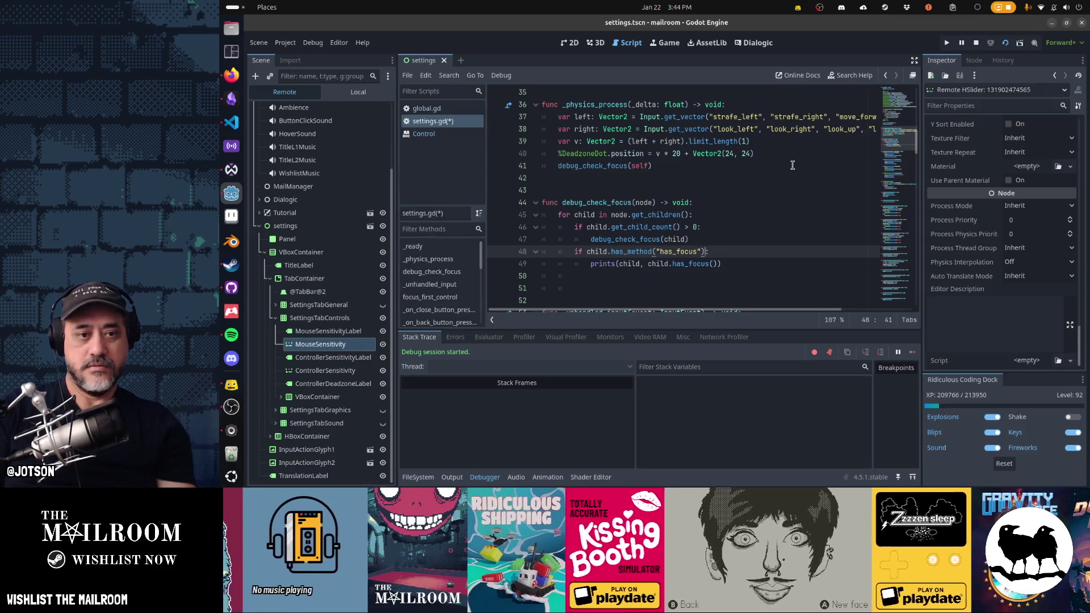
key("Down")
type("if child.has_foc")
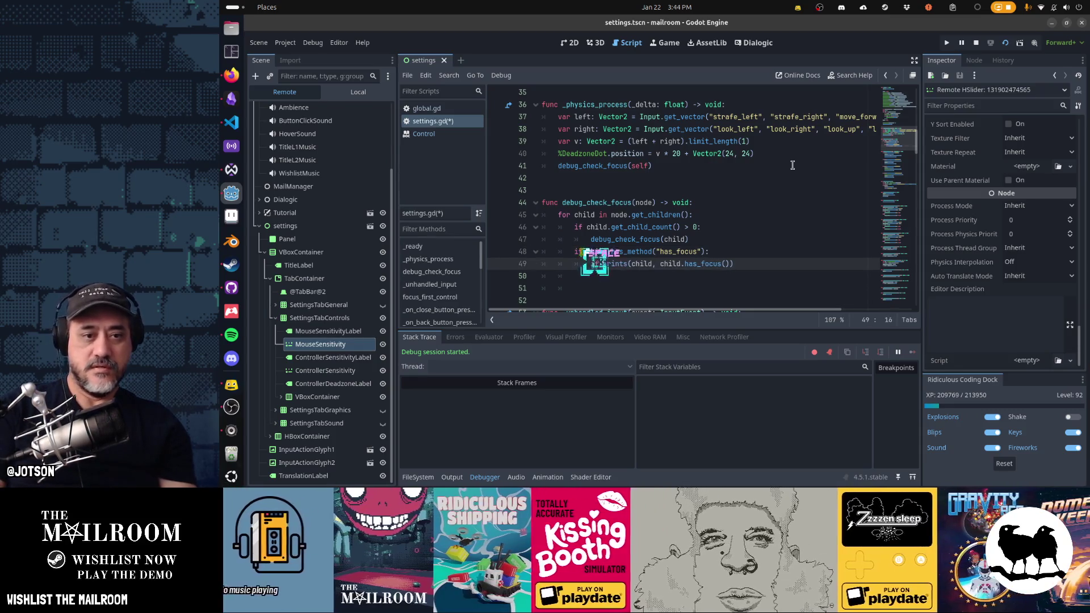
type("us():")
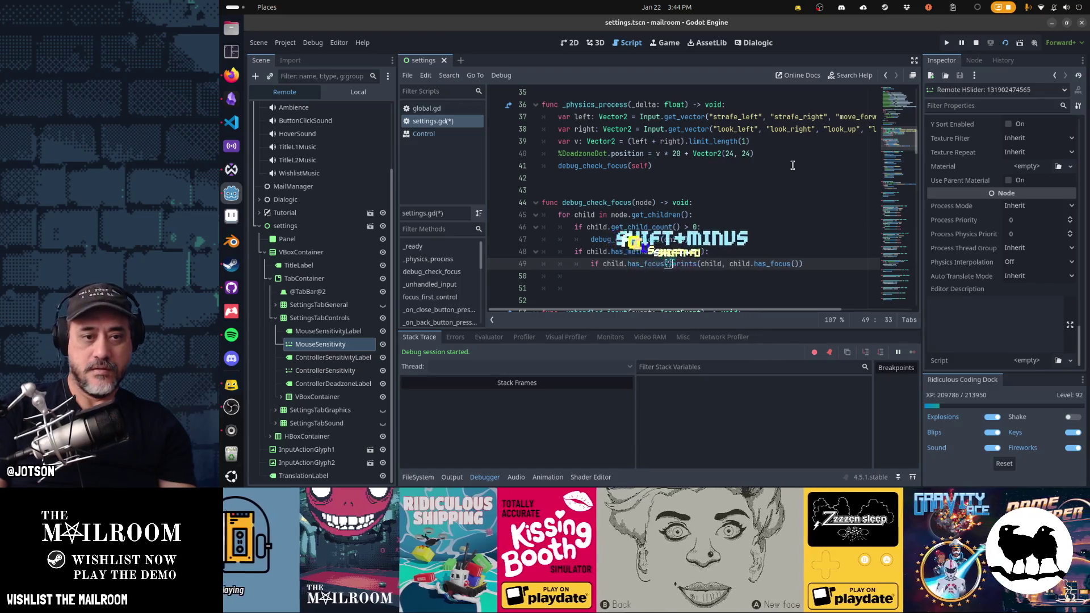
key("Return")
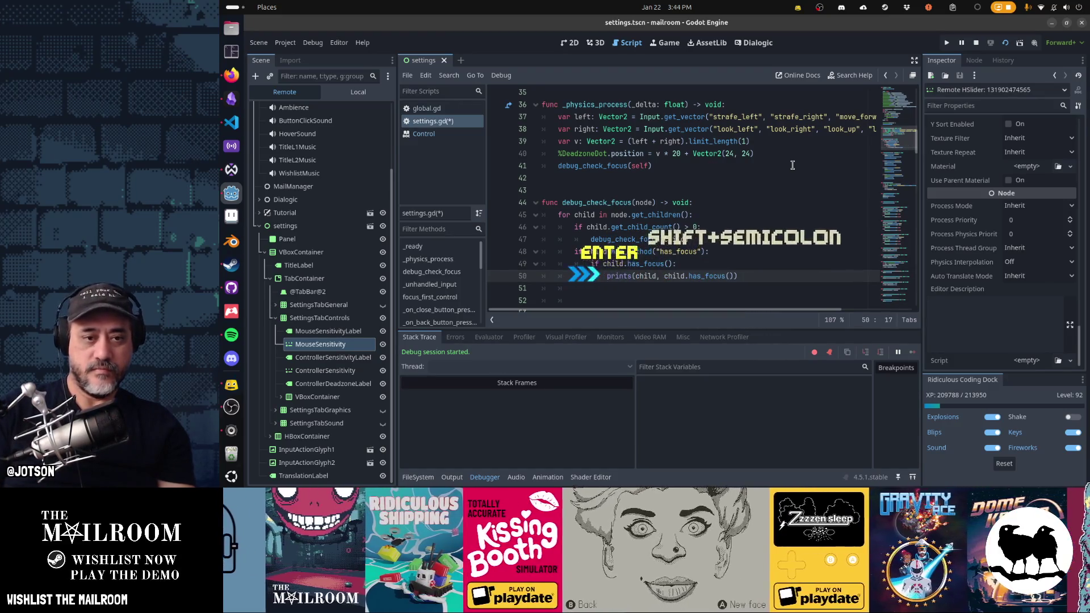
Change the prints call to prints("I'm focused:", child).
key("Right")
key("Right")
key("Right")
key("shift+End")
key("shift+Left")
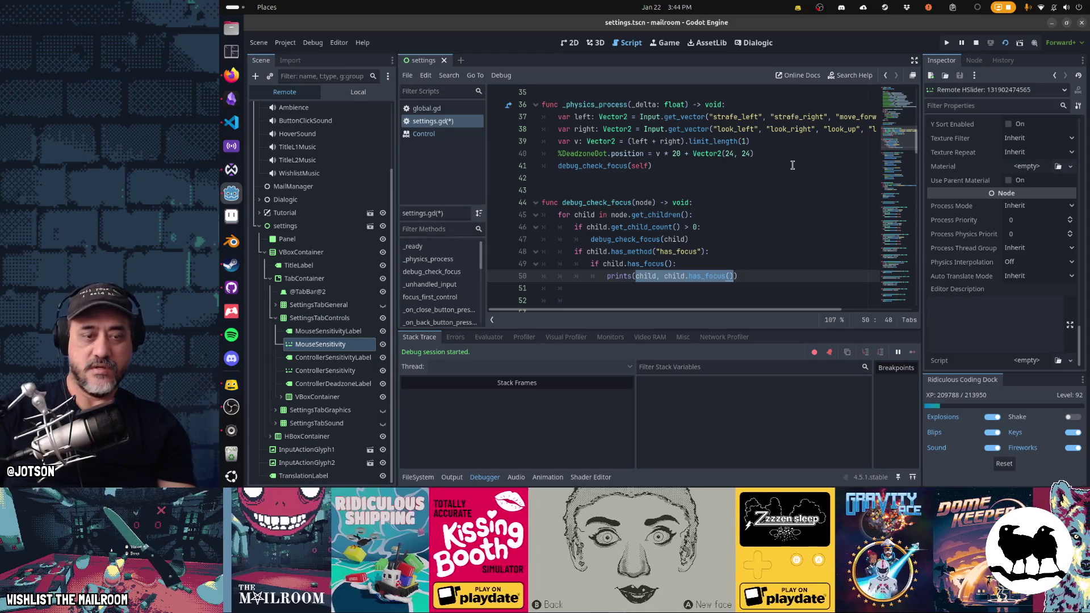
key("BackSpace")
type("\"I\"")
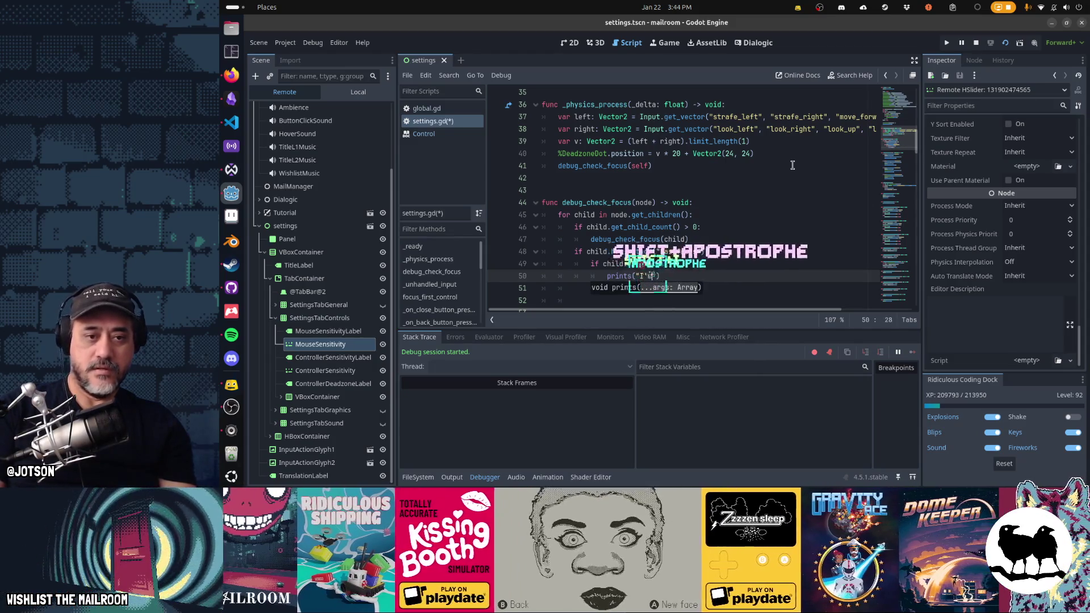
type("m focused!")
key("BackSpace")
type(":\", child)")
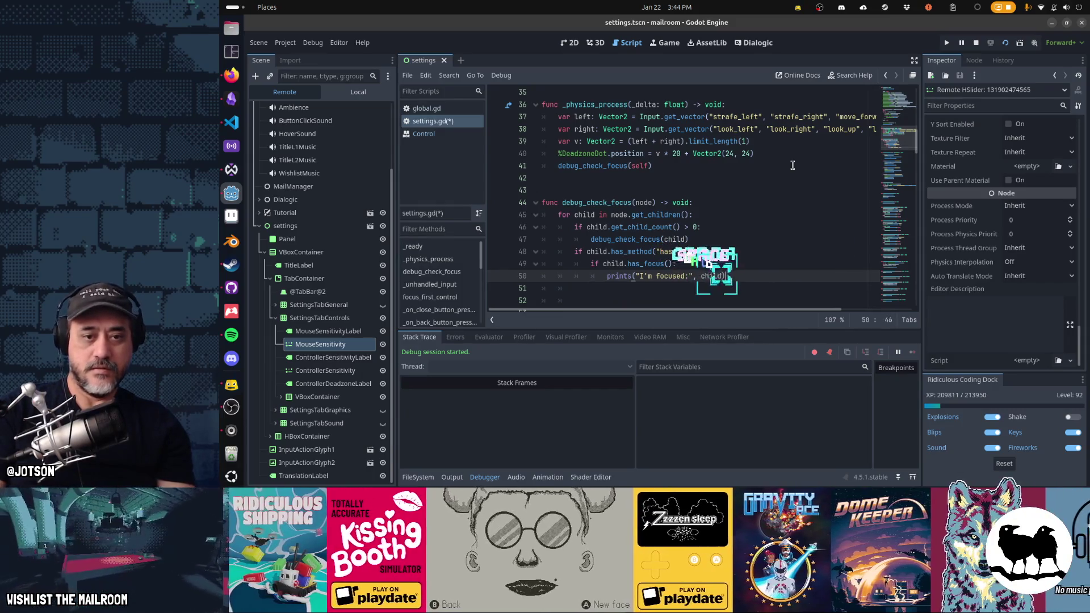
Delete the extra blank line before _unhandled_input, save settings.gd, and stop the game.
key("Down")
key("Down")
key("Down")
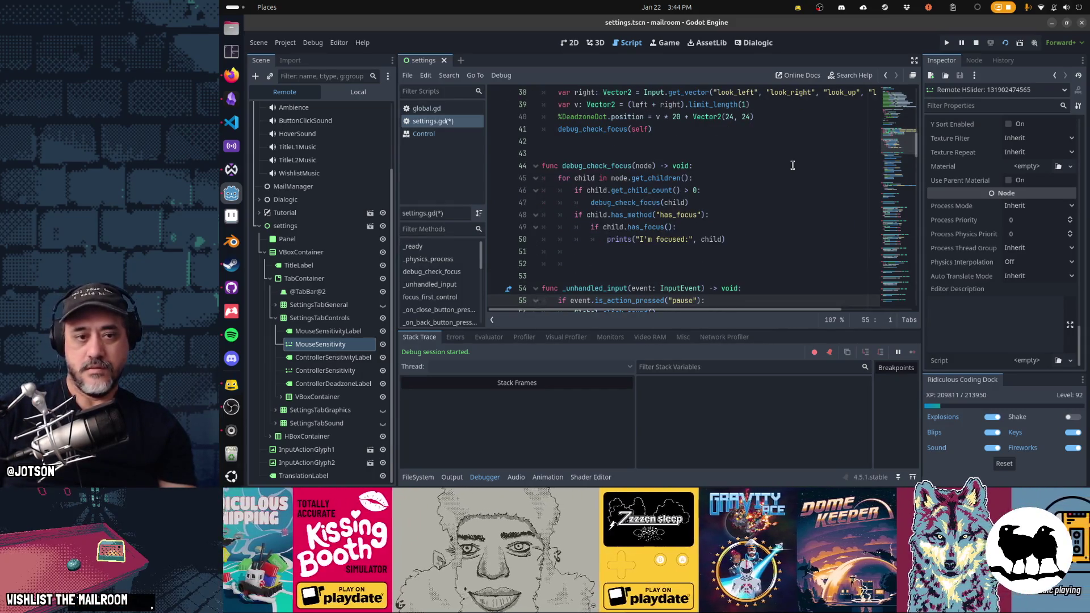
key("Up")
key("Up")
key("BackSpace")
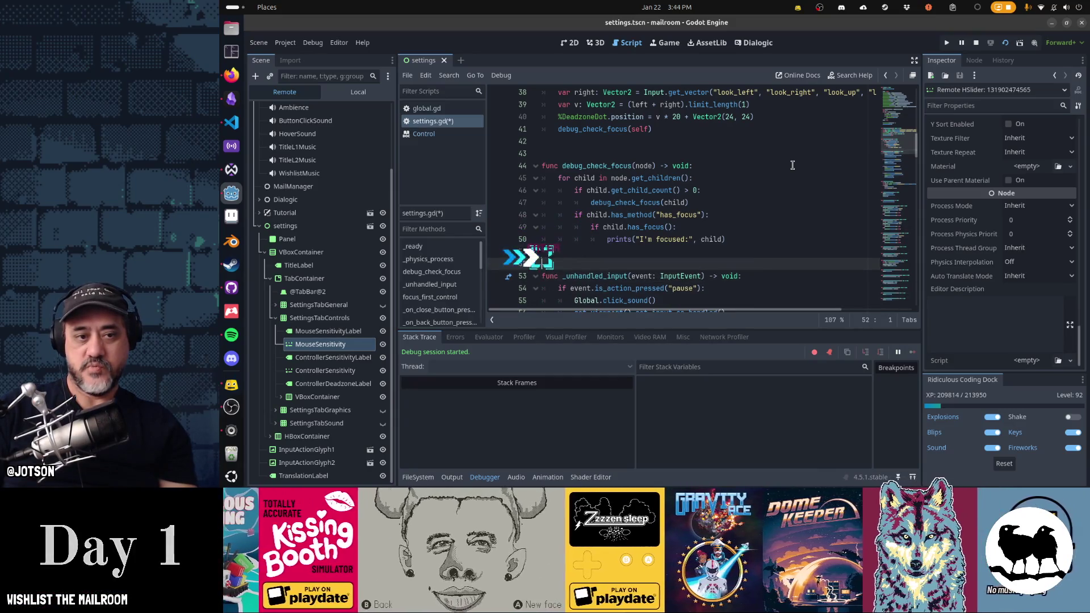
key("Down")
key("Down")
key("Down")
key("ctrl+s")
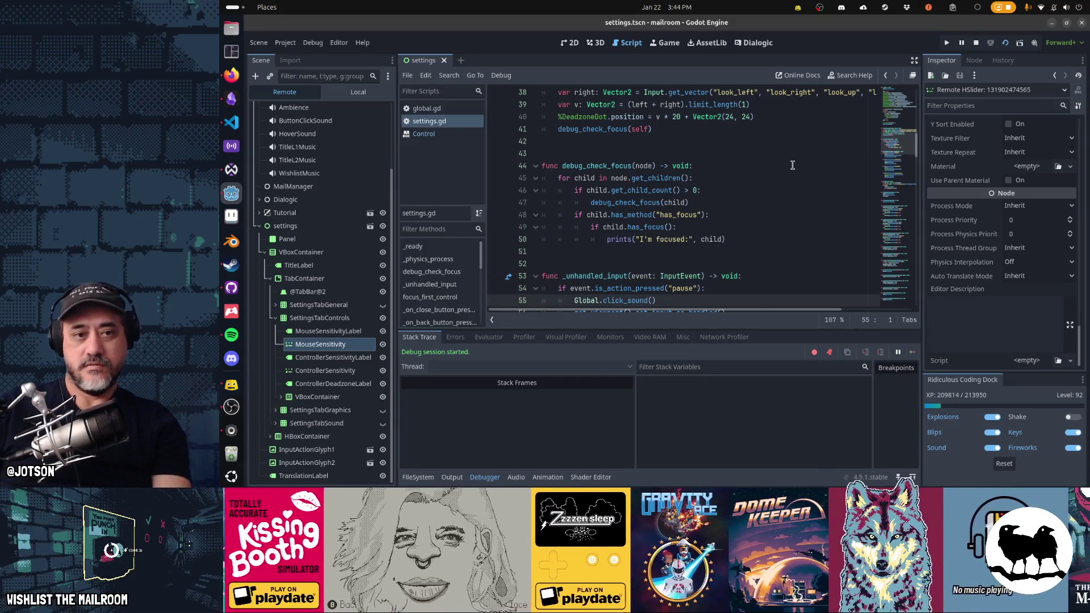
key("F8")
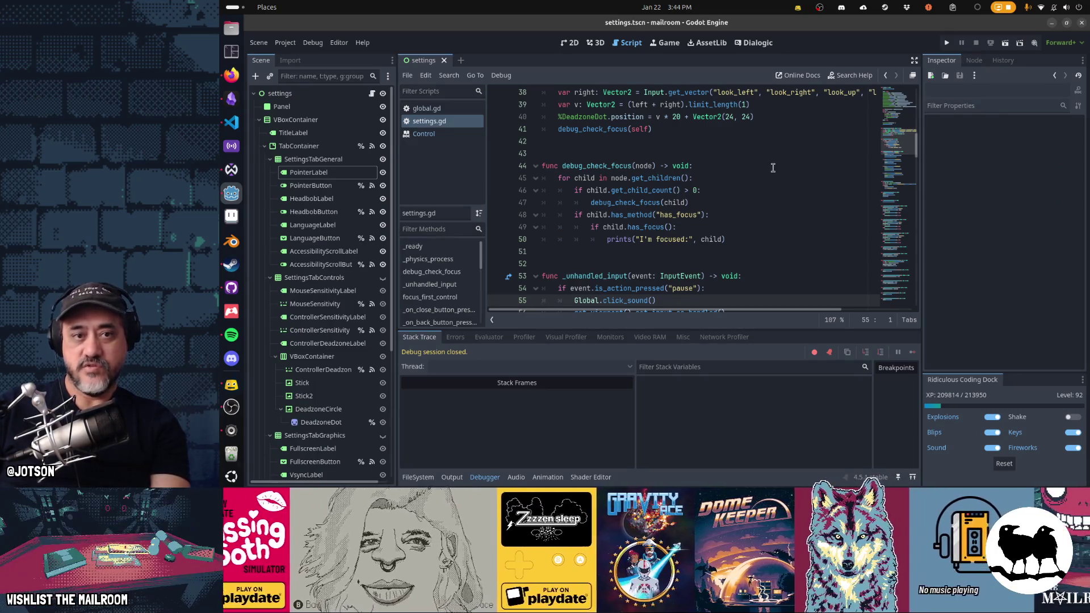
Run the scene with the Output log showing, cycle through the Controls, Graphics and Sound tabs, then stop.
key("F5")
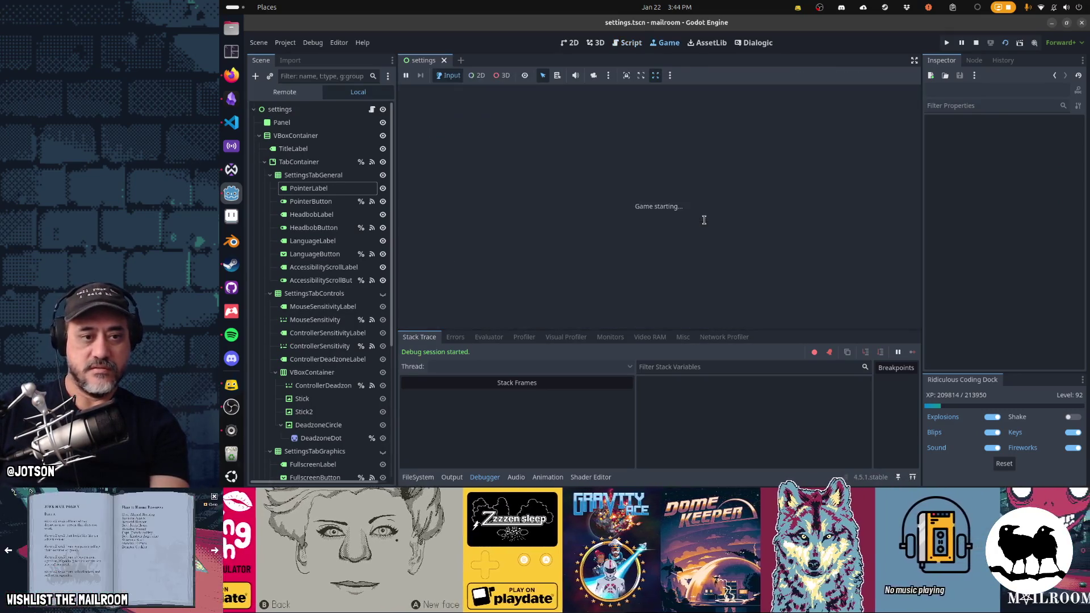
left_click(459, 480)
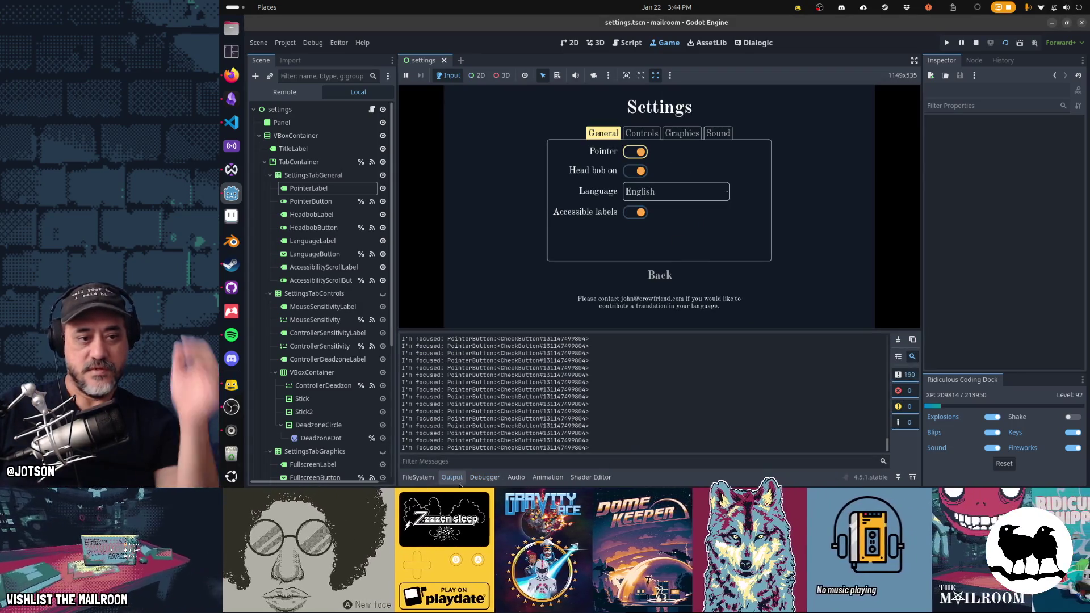
left_click(840, 280)
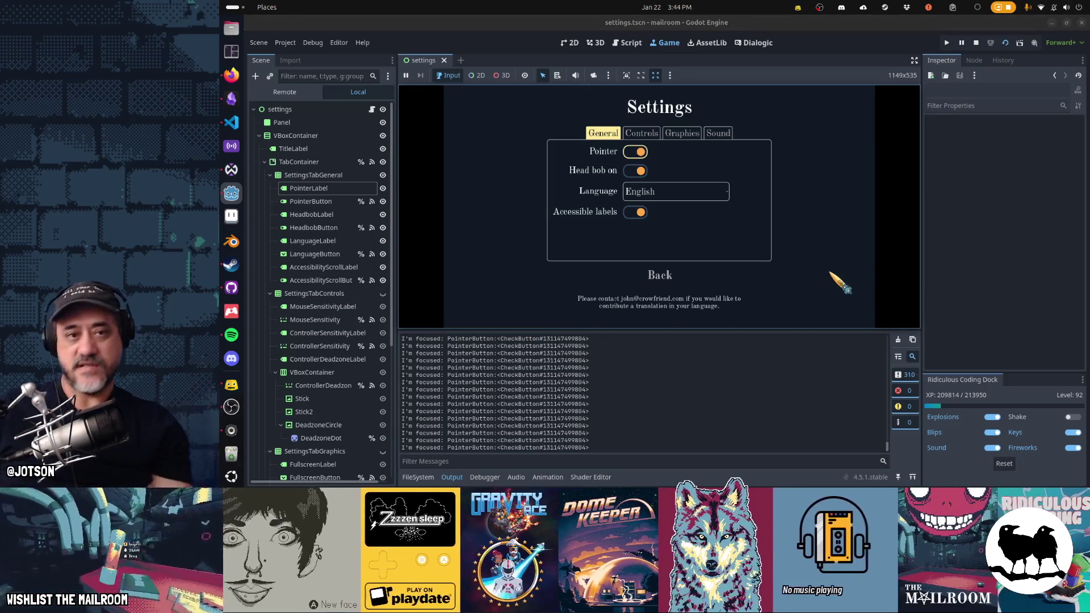
key("e")
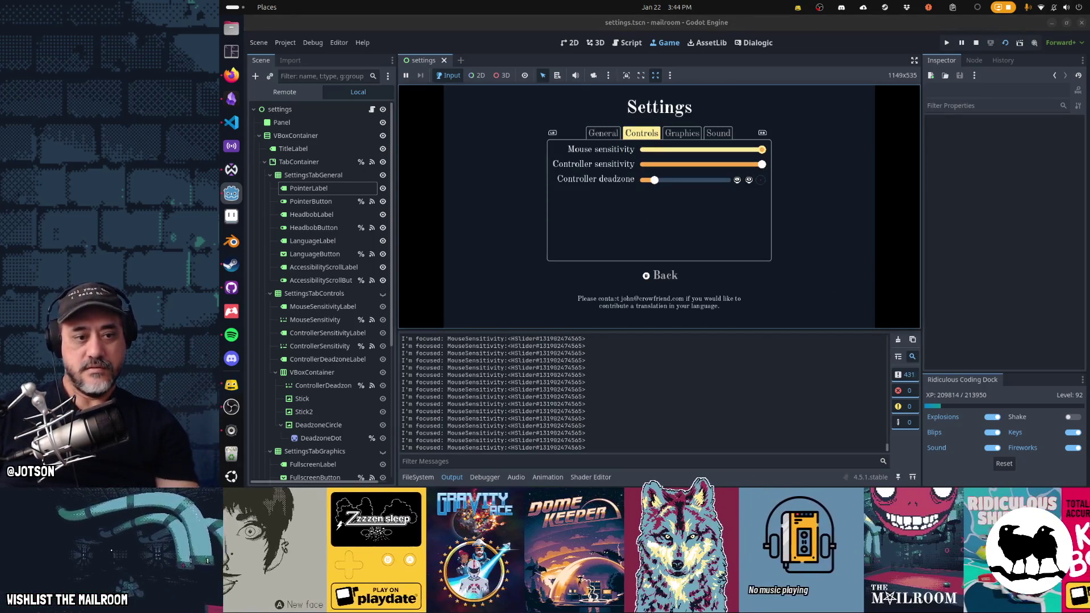
key("e")
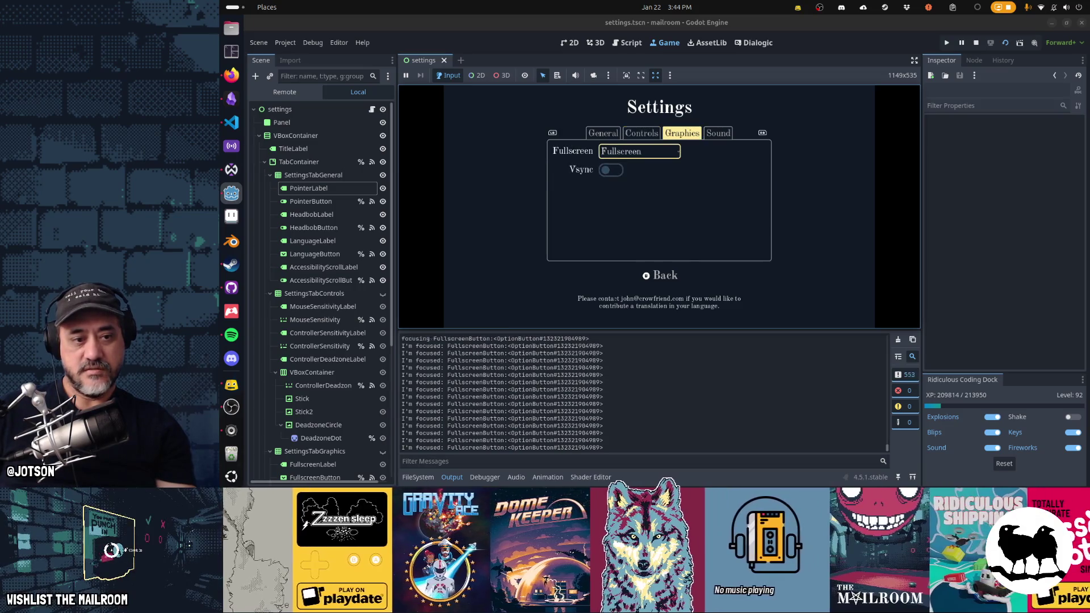
key("e")
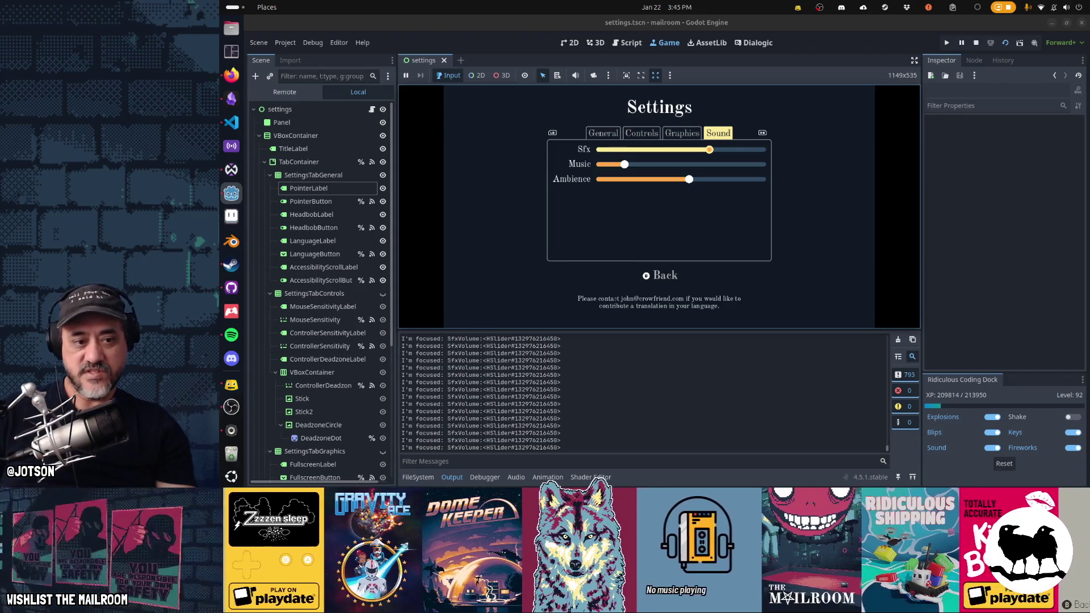
key("q")
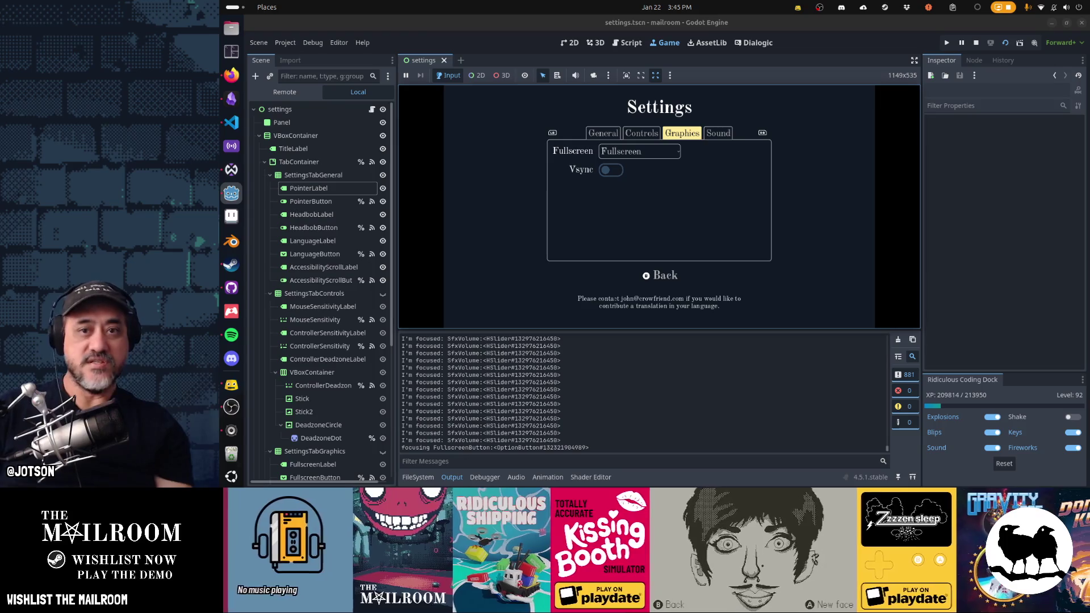
key("F8")
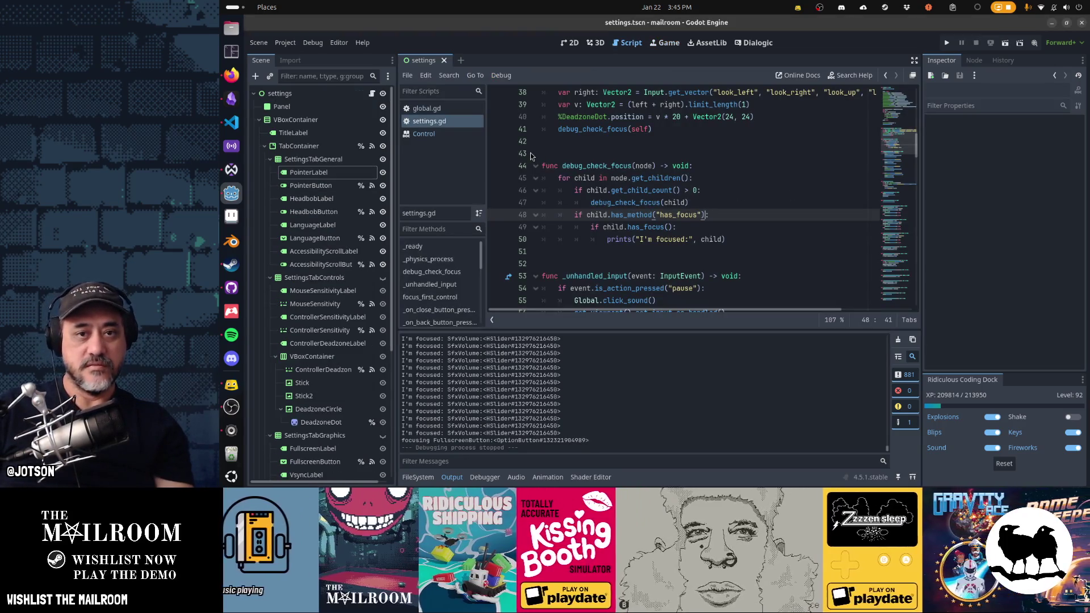
Search the help docs for 'grab_focus' and open the Control method entry.
left_click(844, 80)
type("grab")
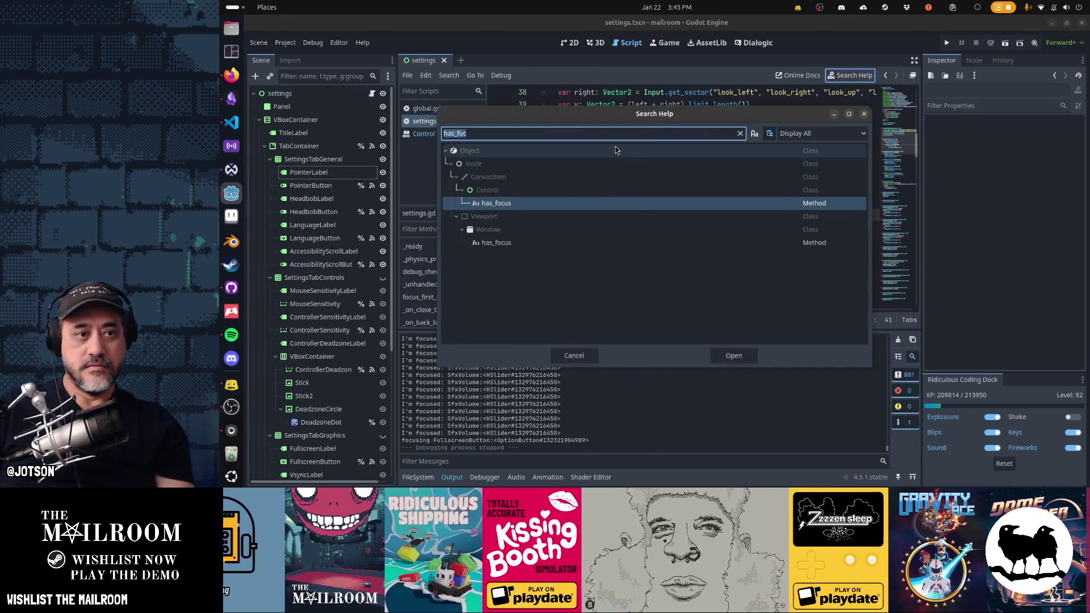
type("_focus")
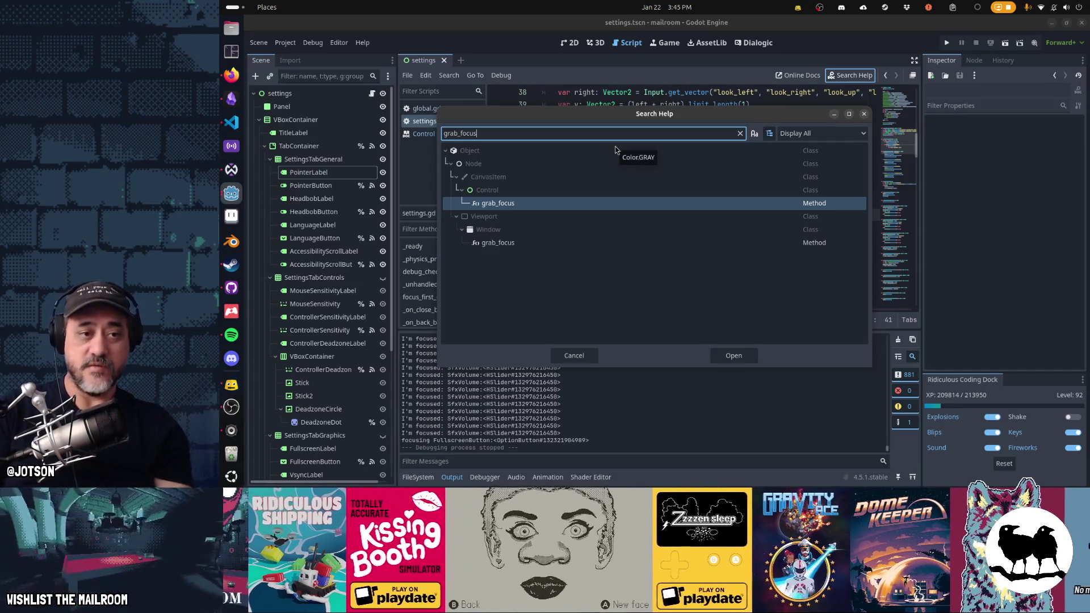
key("Return")
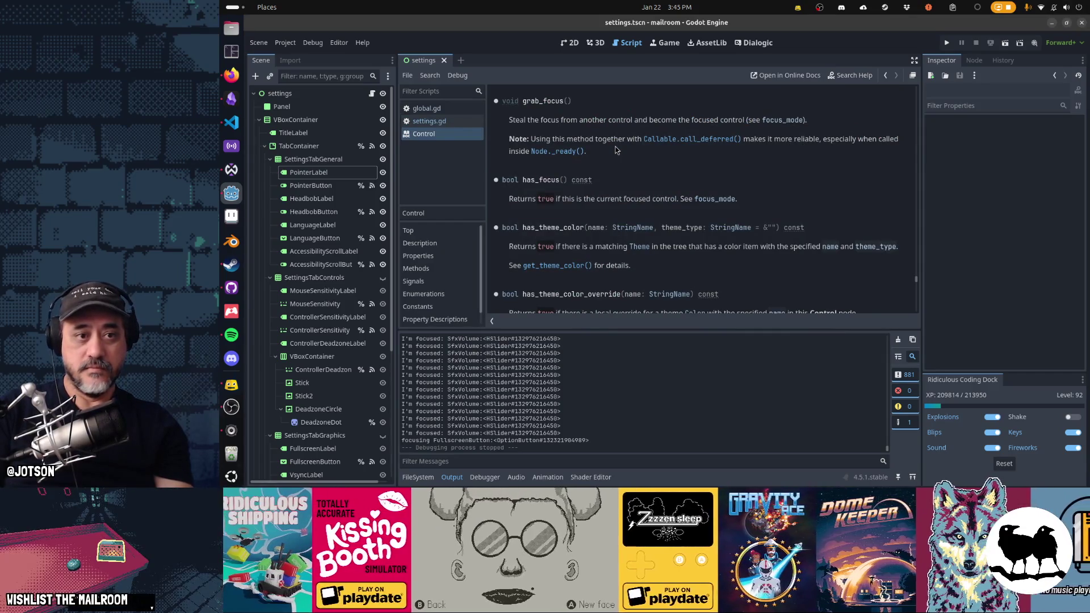
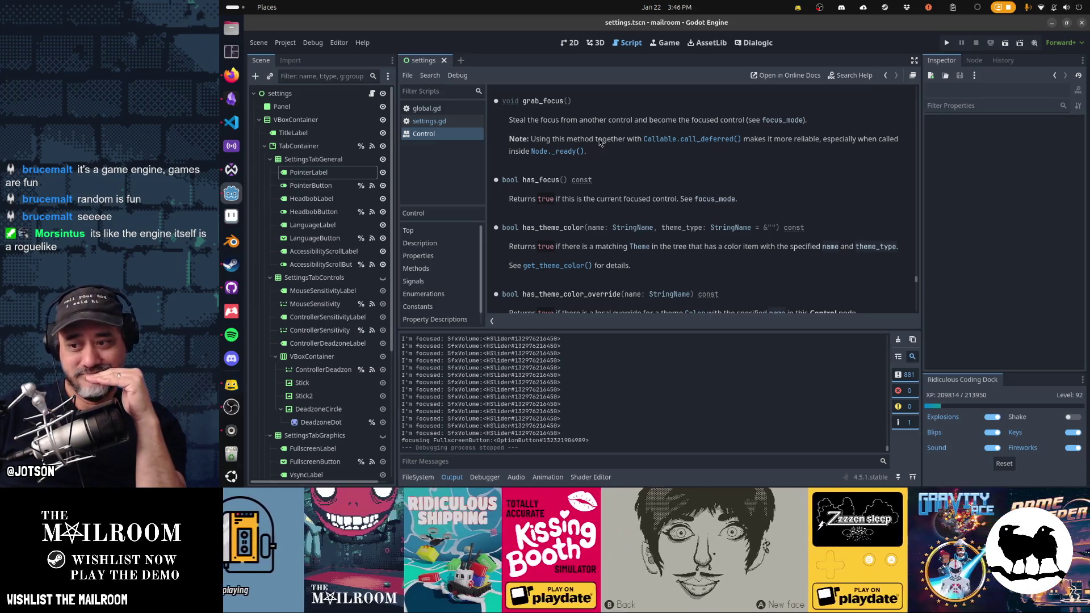
Look up Callable.call_deferred() in the docs, then locate grab_focus in settings.gd.
left_click_drag(643, 141, 742, 140)
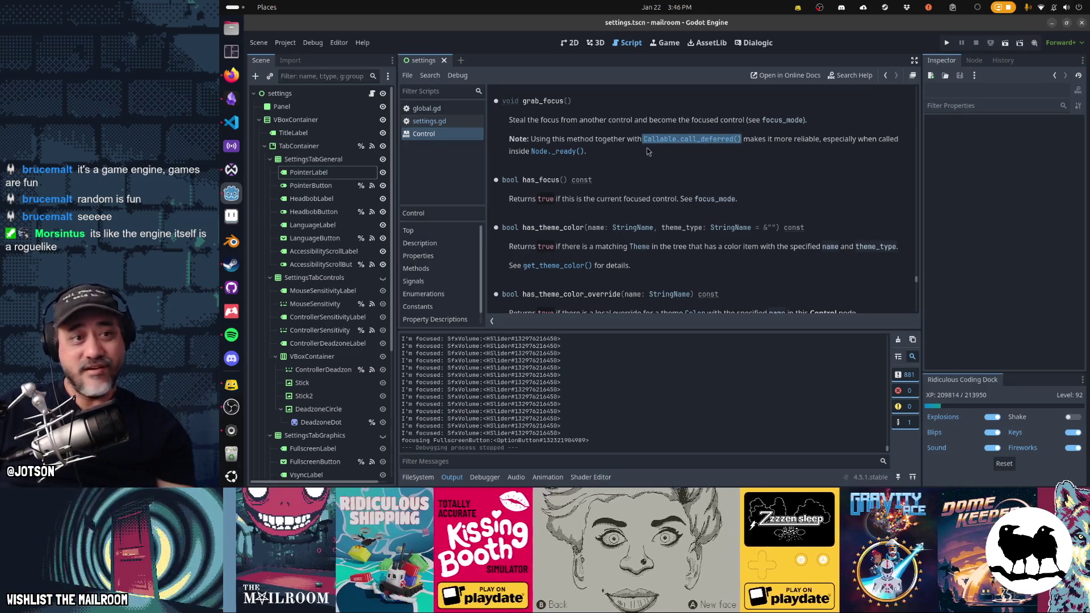
key("alt+Left")
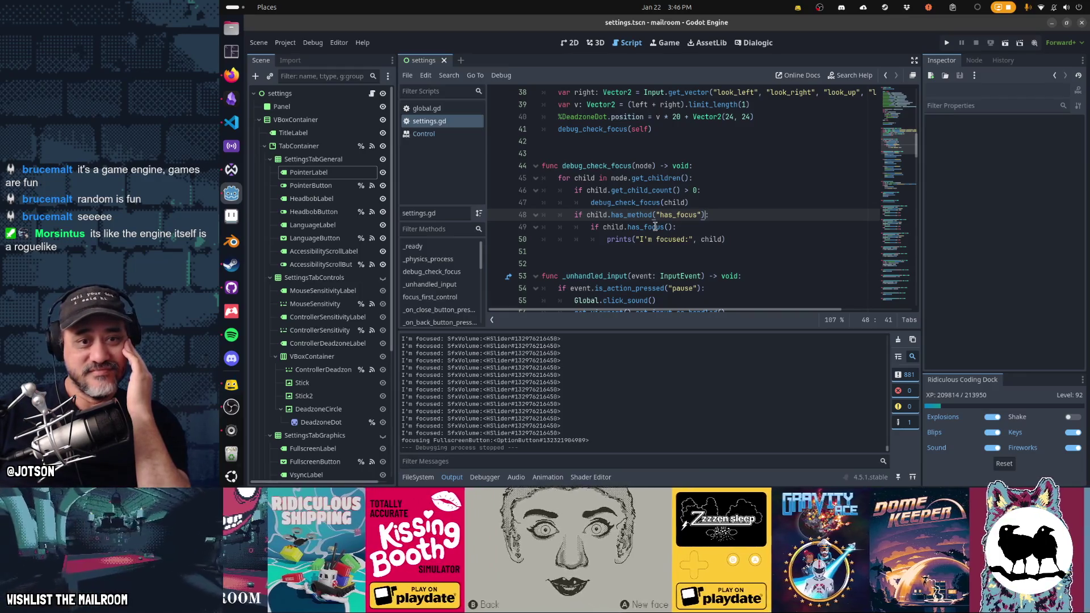
key("ctrl+f")
type("grab_foc")
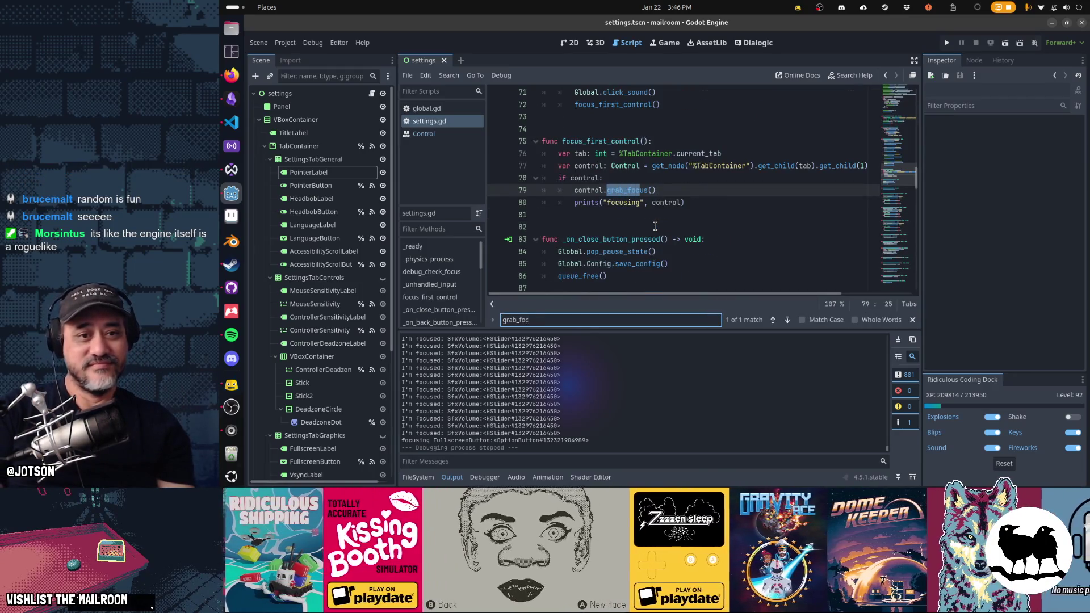
key("Escape")
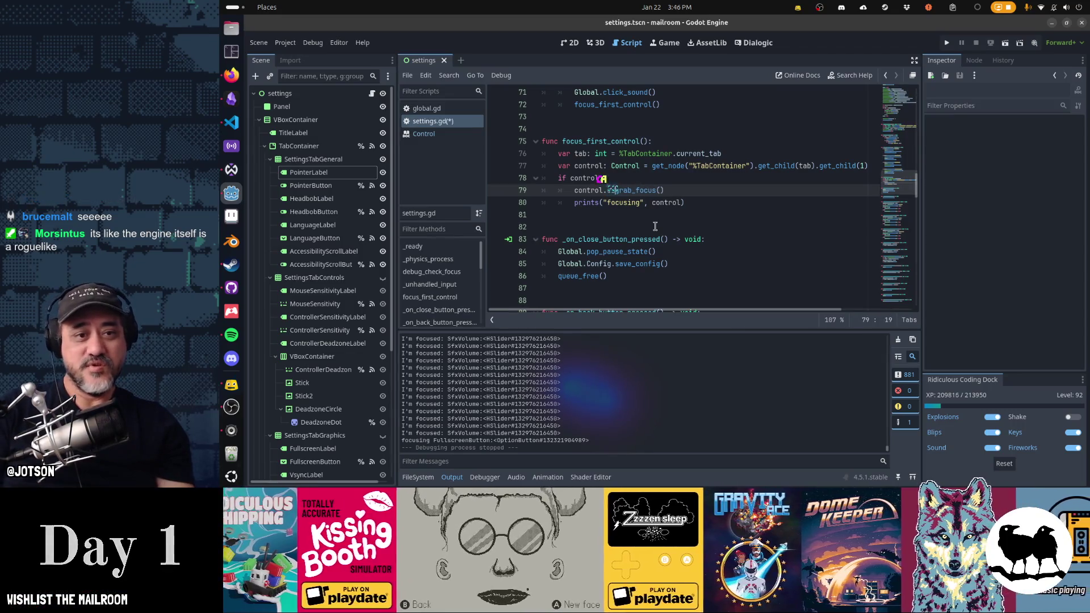
Change line 79 to control.call_deferred("grab_focus"), save settings.gd and run the Settings scene.
type("call_deferre")
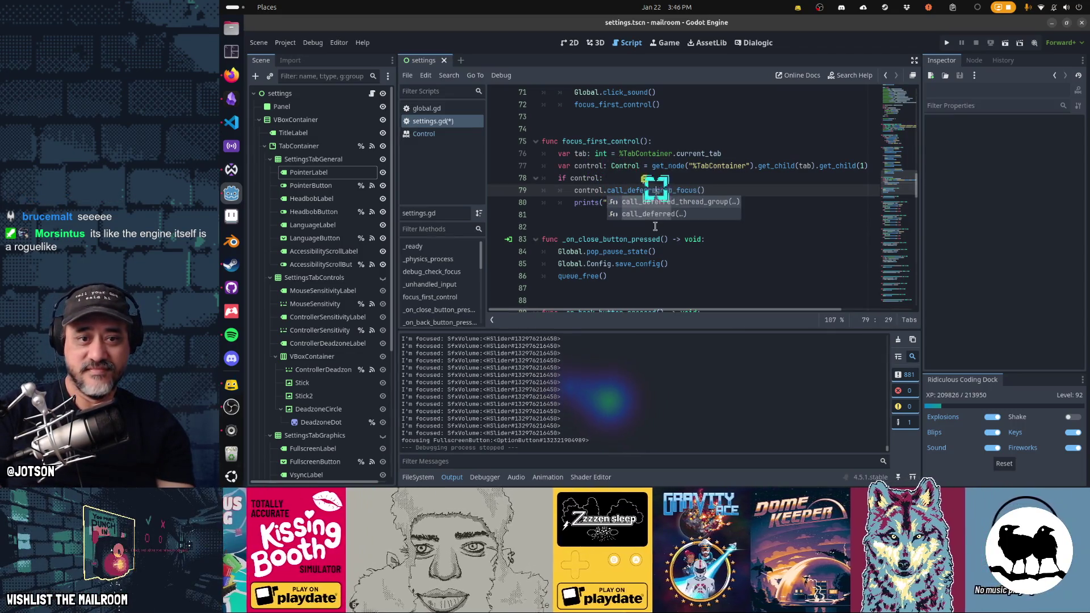
key("Return")
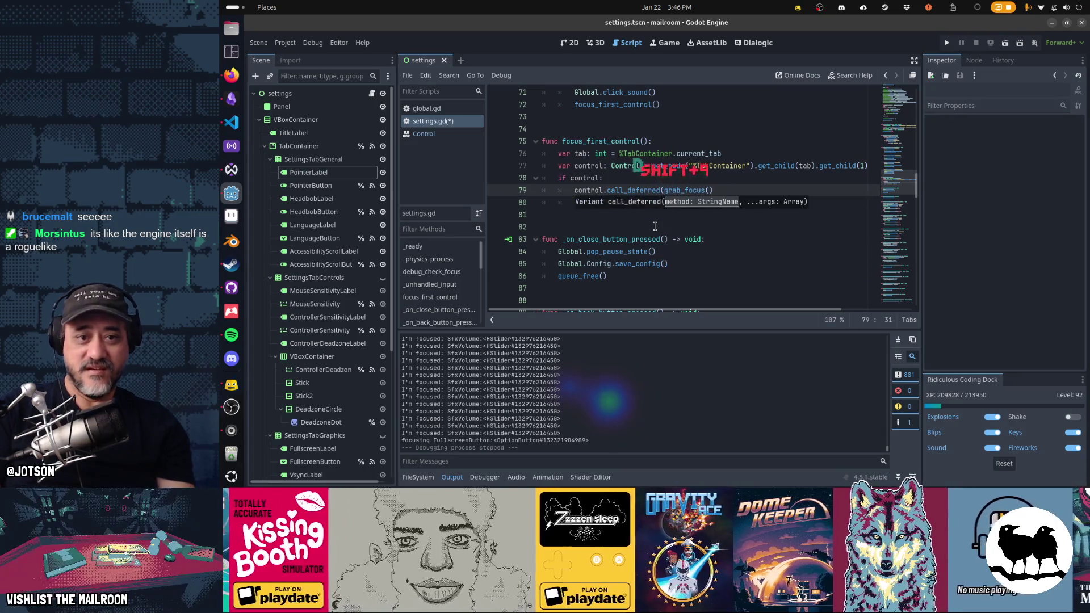
type("\"")
key("End")
key("BackSpace")
key("BackSpace")
type("\")")
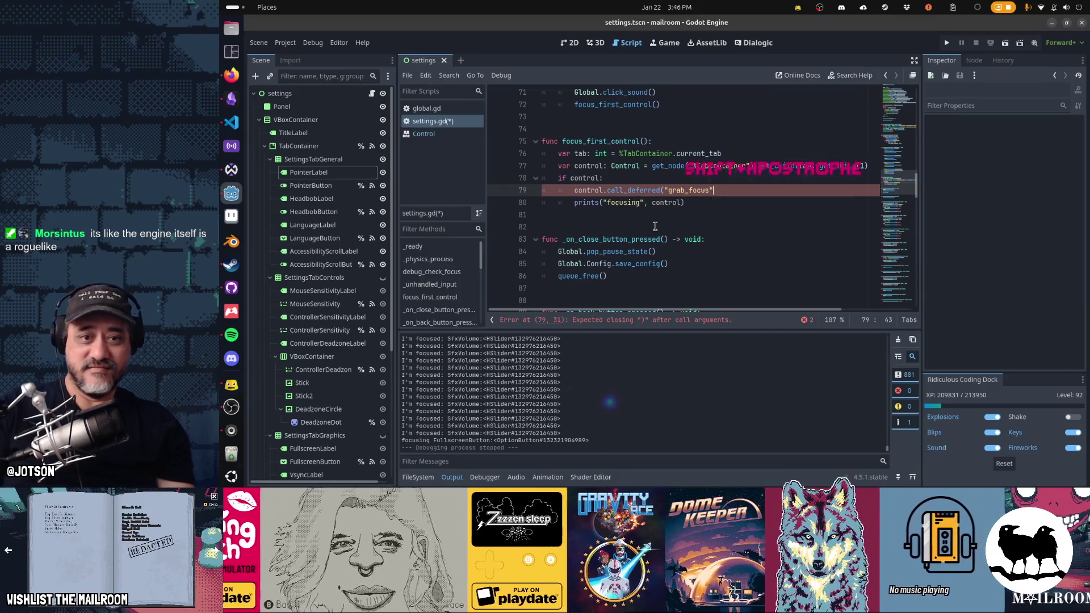
key("Home")
key("Home")
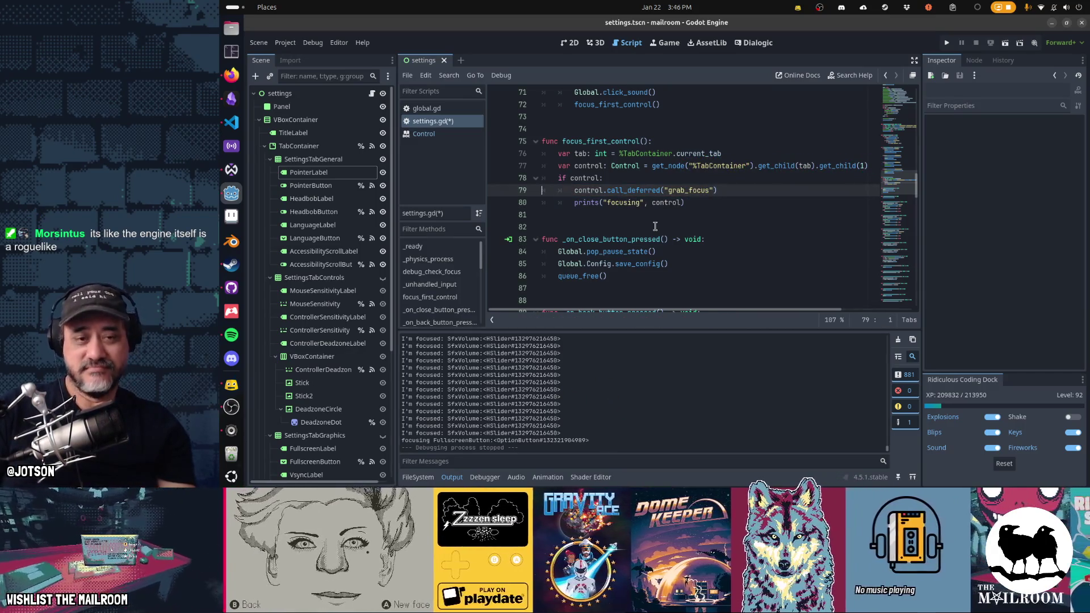
key("ctrl+s")
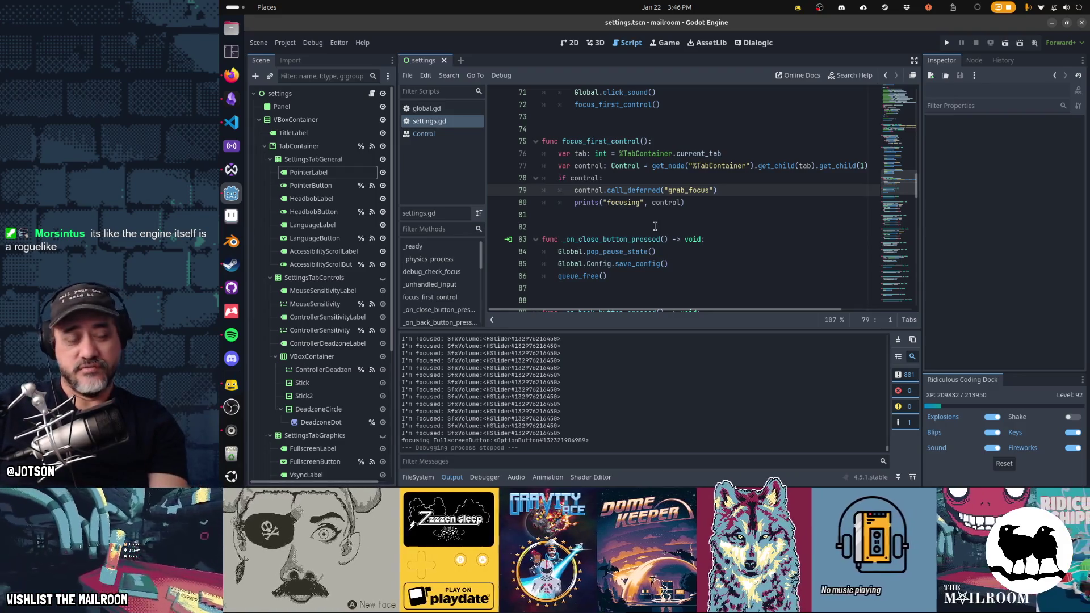
key("F6")
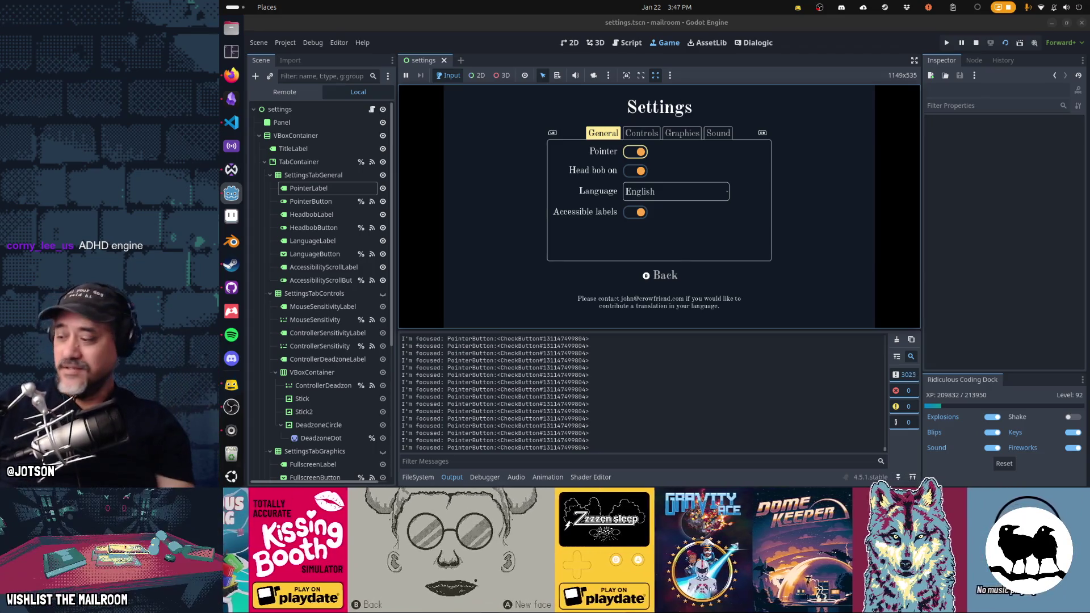
Cycle the General, Controls, Graphics and Sound tabs with Q/E to check focus, then stop the game.
key("e")
key("e")
key("e")
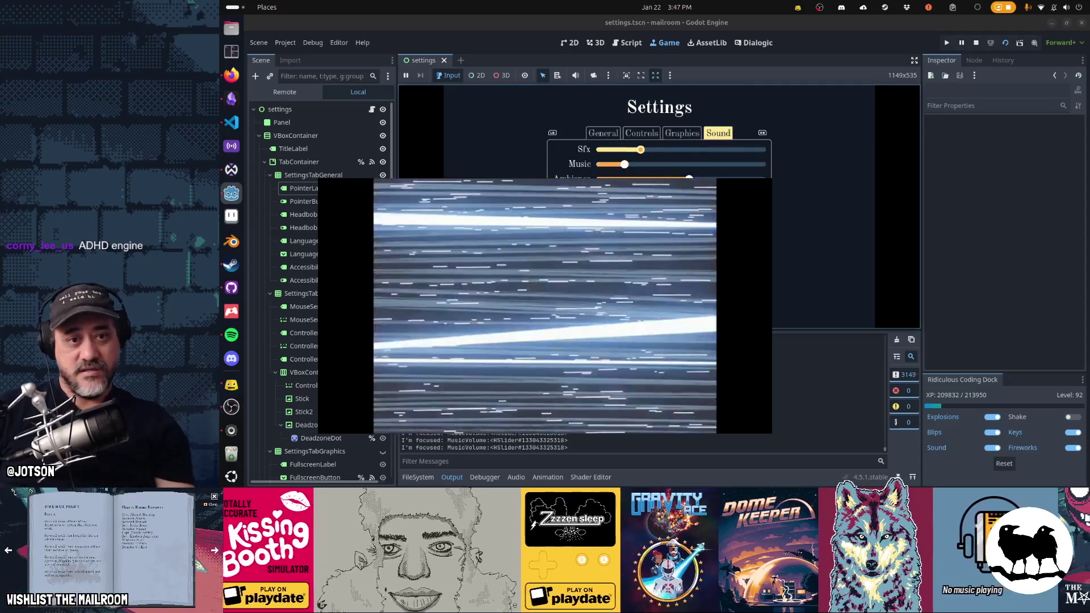
key("e")
key("e")
key("q")
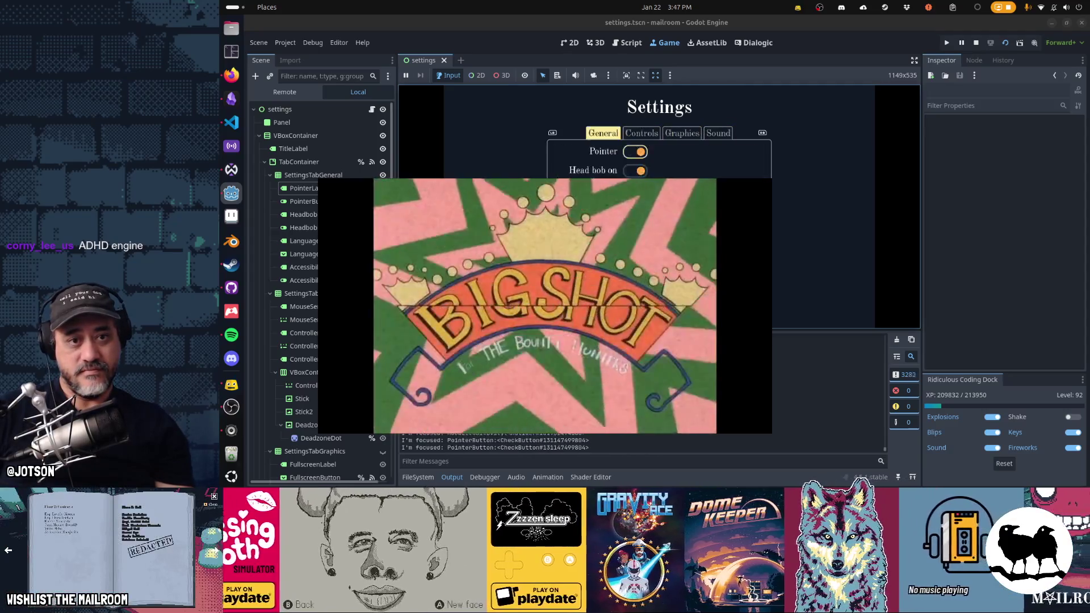
key("e")
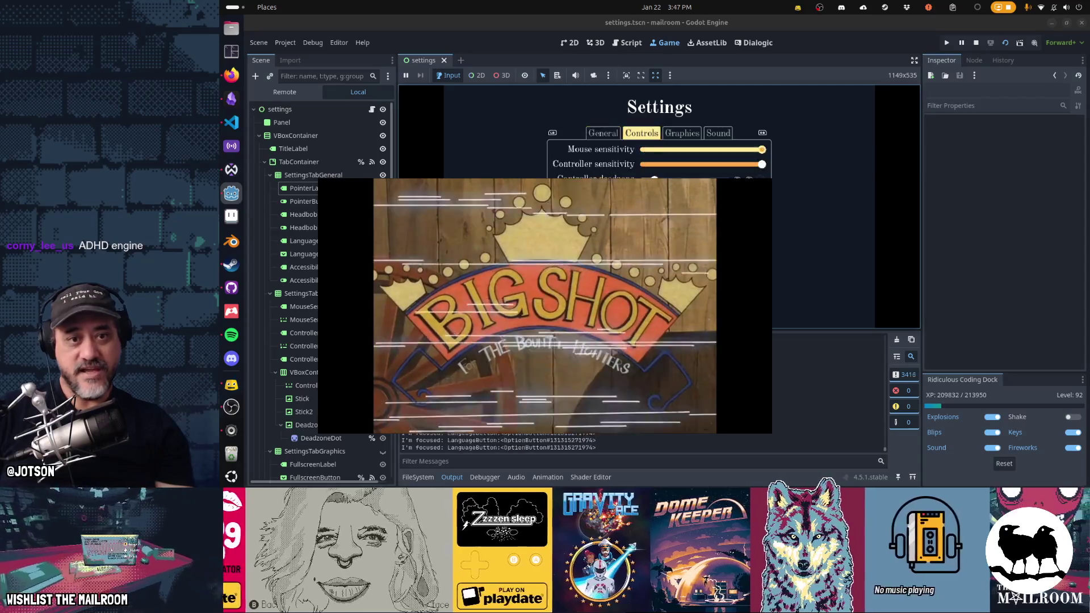
key("e")
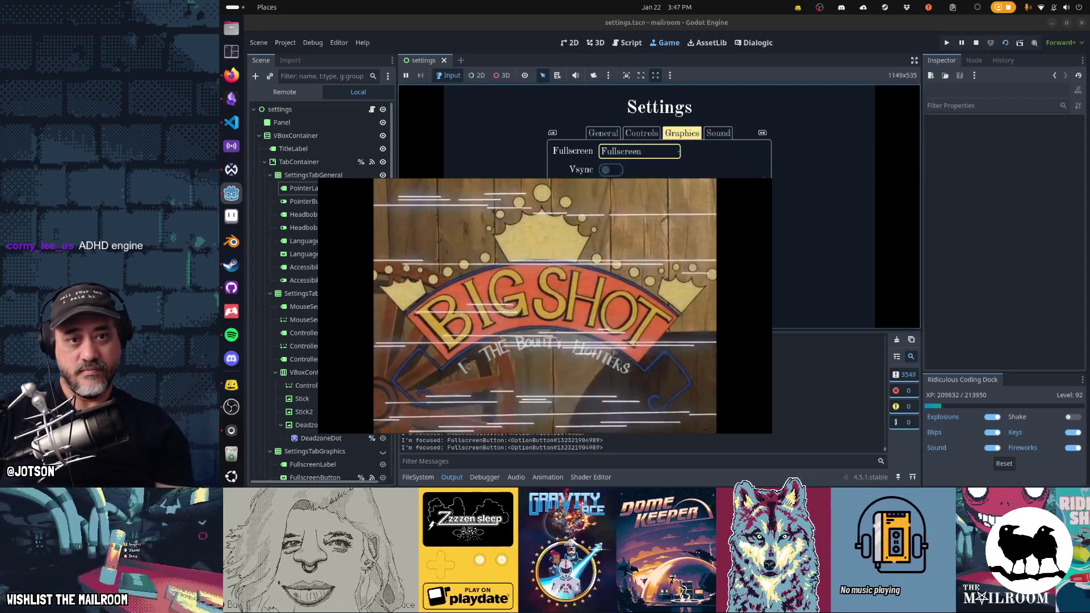
key("e")
key("q")
key("q")
key("q")
key("e")
key("e")
key("e")
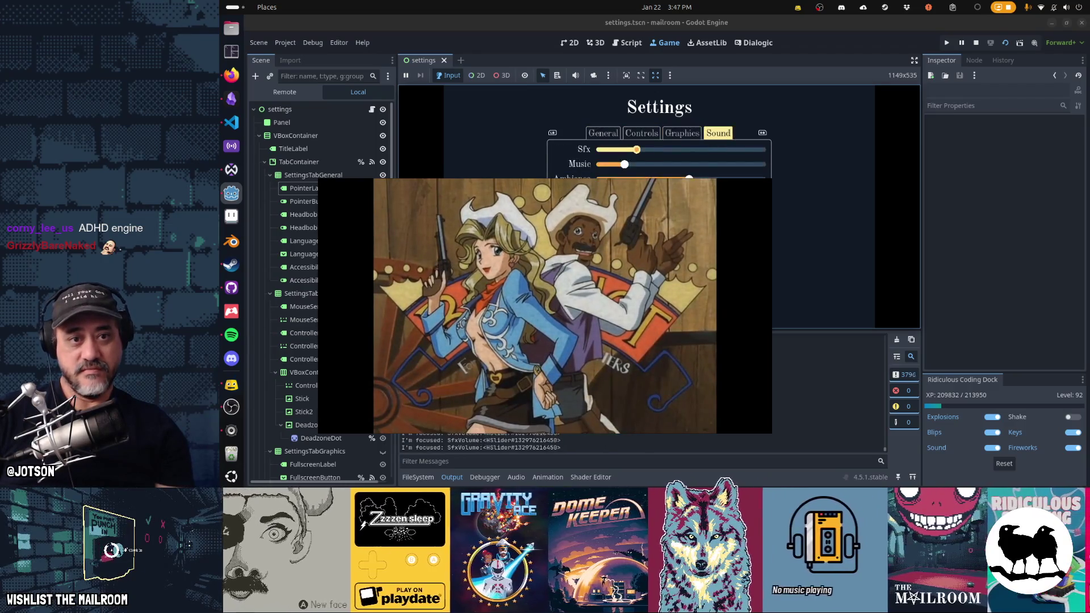
key("q")
key("q")
key("e")
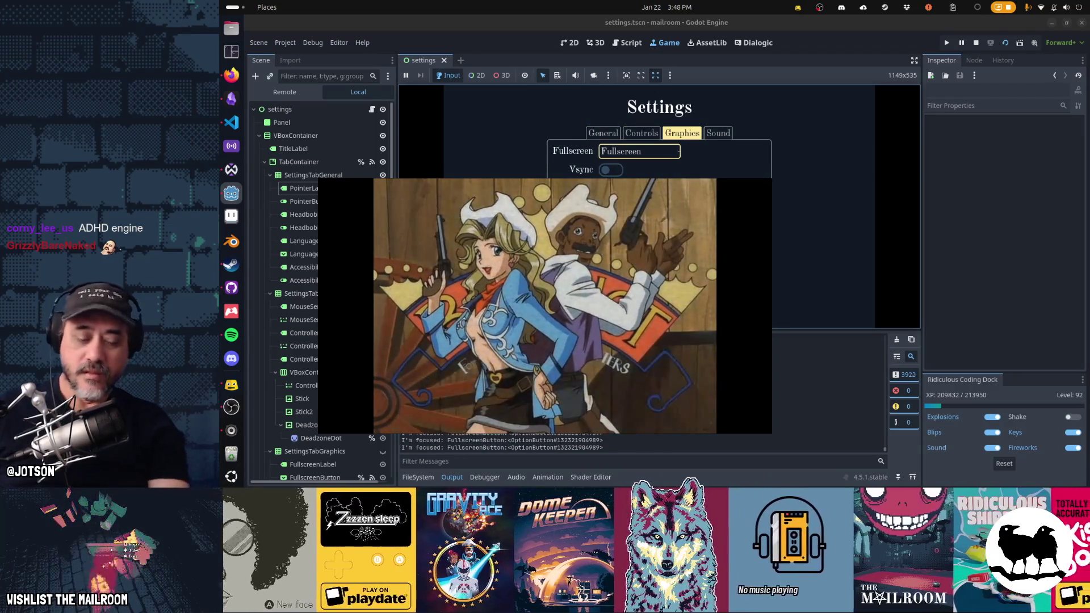
key("F8")
key("ctrl+v")
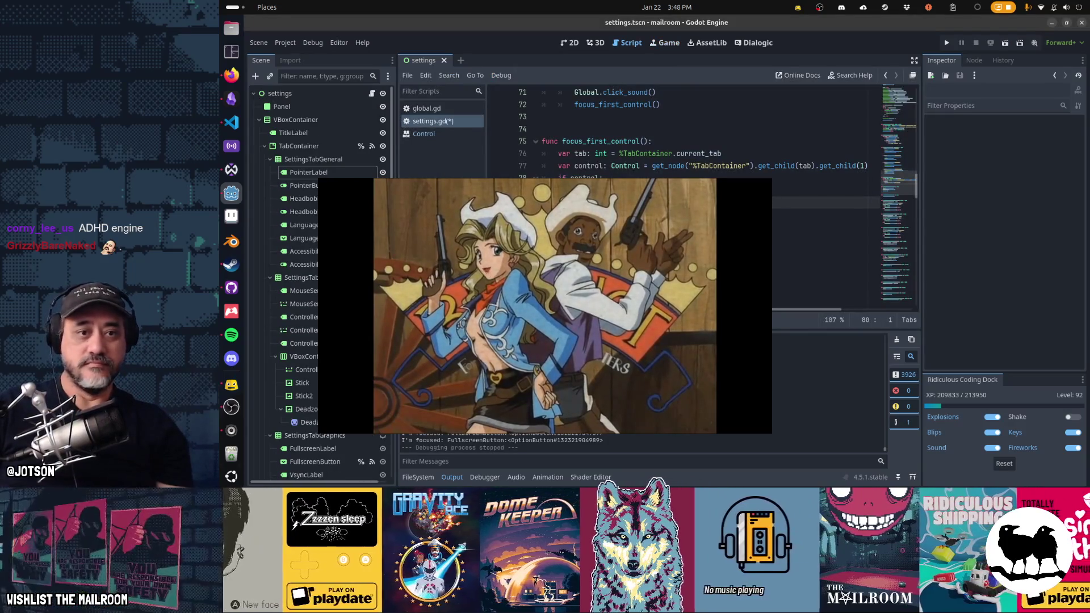
Add comments above the deferred call noting grab_focus is unreliable unless called deferred.
key("ctrl+z")
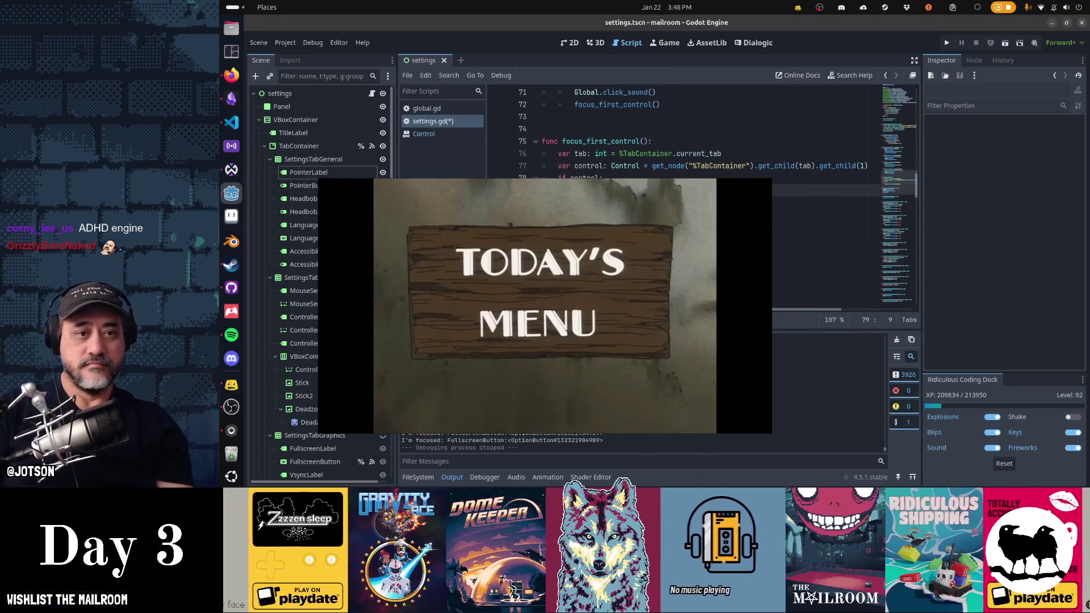
type("# gra")
key("BackSpace")
type("ab_focus is ")
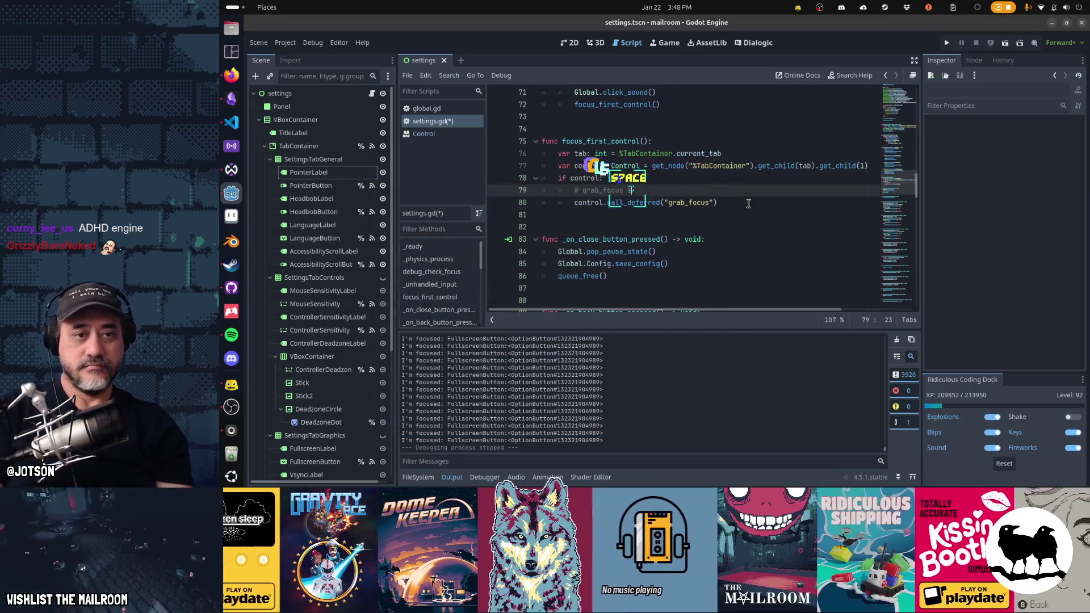
type("less reliable")
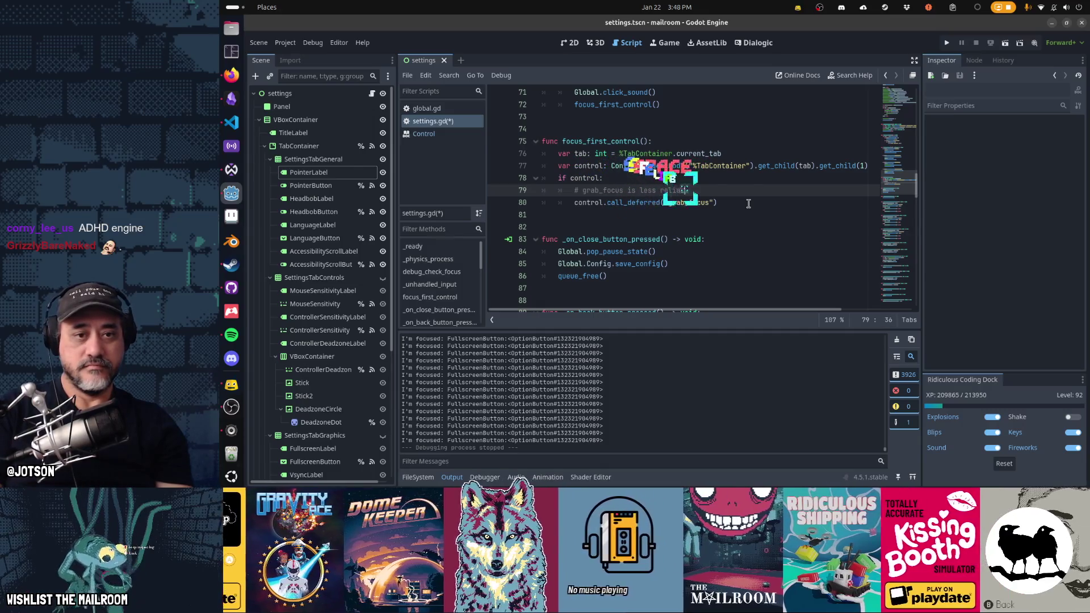
key("ctrl+Left")
key("BackSpace")
key("BackSpace")
key("BackSpace")
type("un")
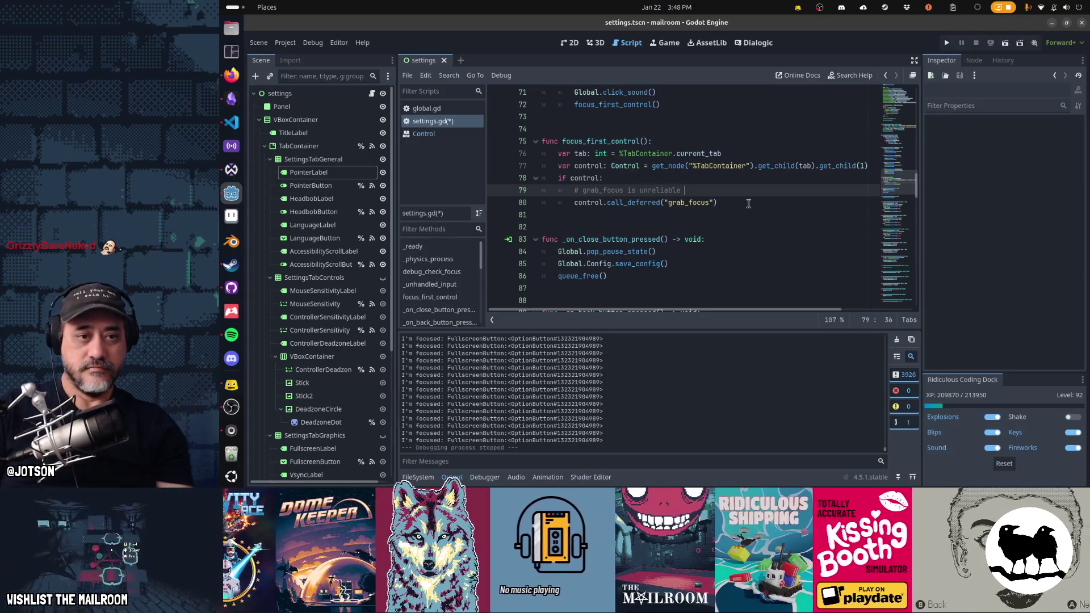
key("End")
key("Return")
type("# it needs comes \"mo")
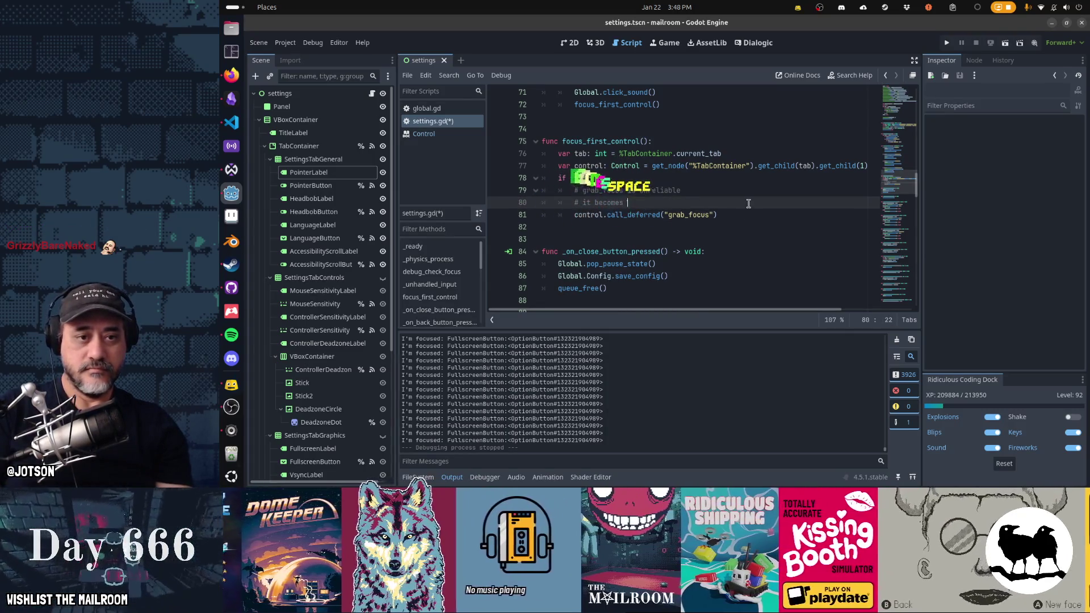
type("eliable")
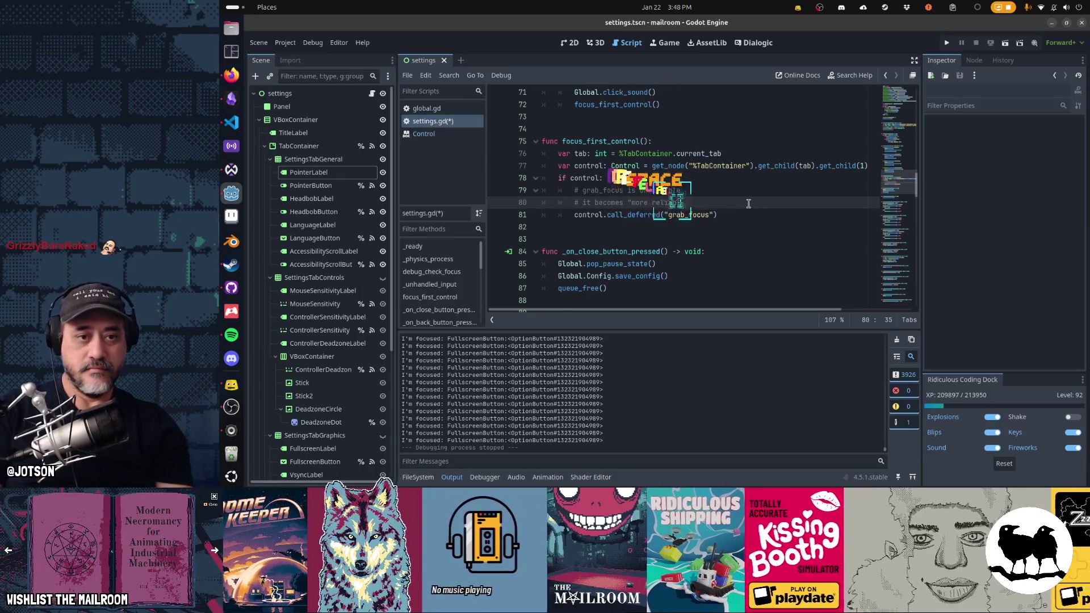
type("\" if you call it de")
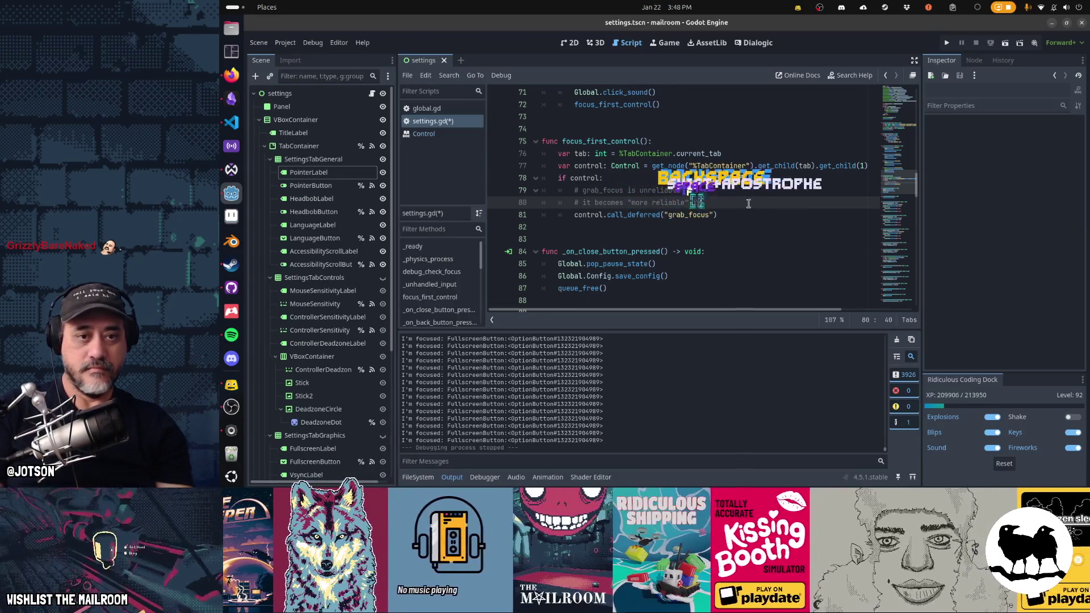
type("ferred")
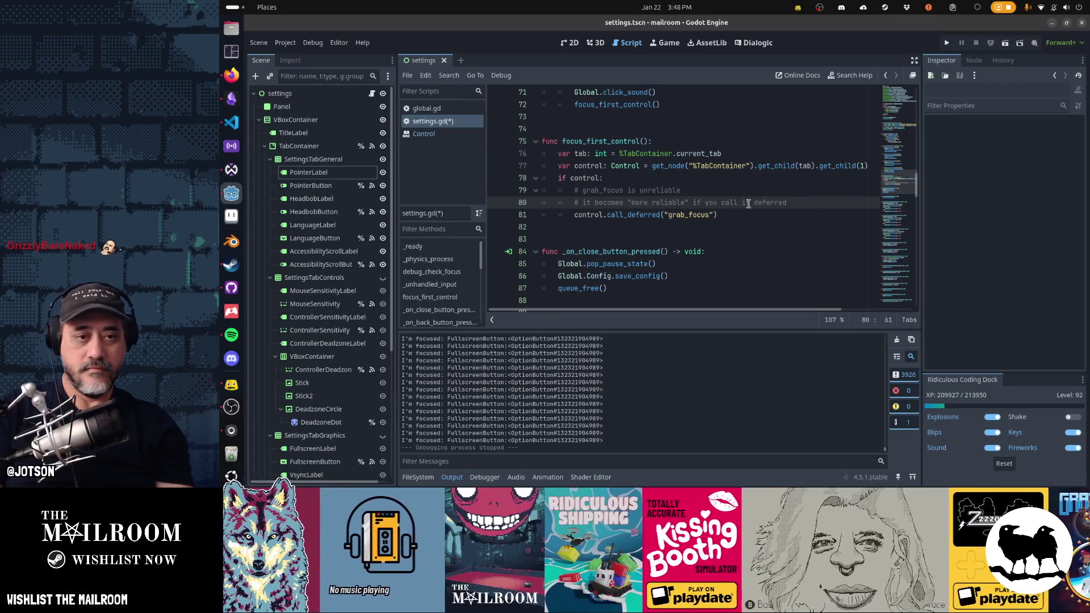
key("Return")
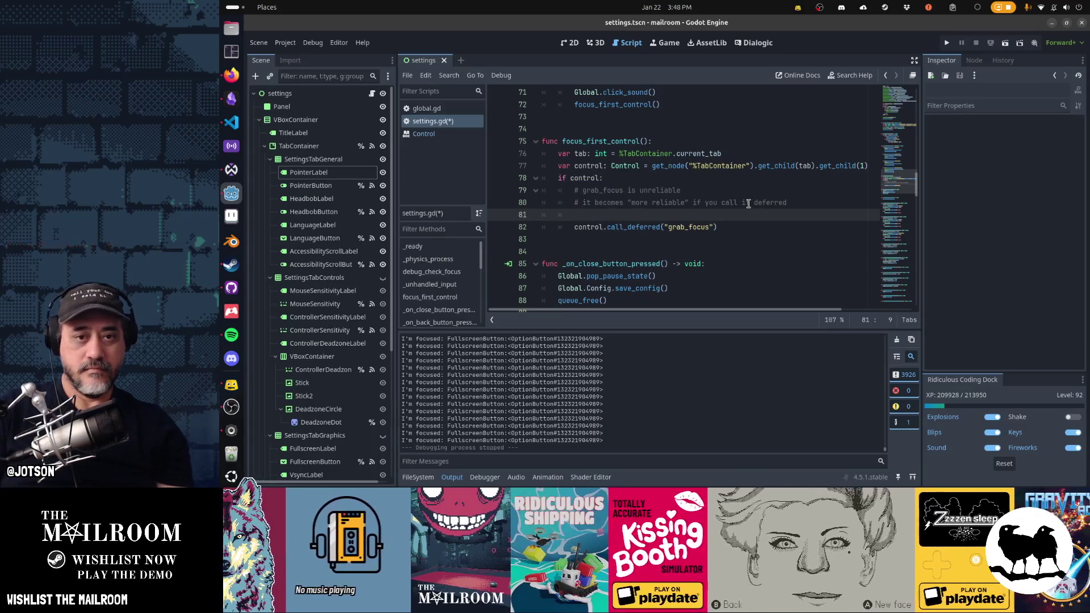
Capitalize Grab_focus, add the 'No really, read the docs for 4.5.1 stable' comment, save, and open GitHub Desktop.
key("Up")
key("Right")
key("Right")
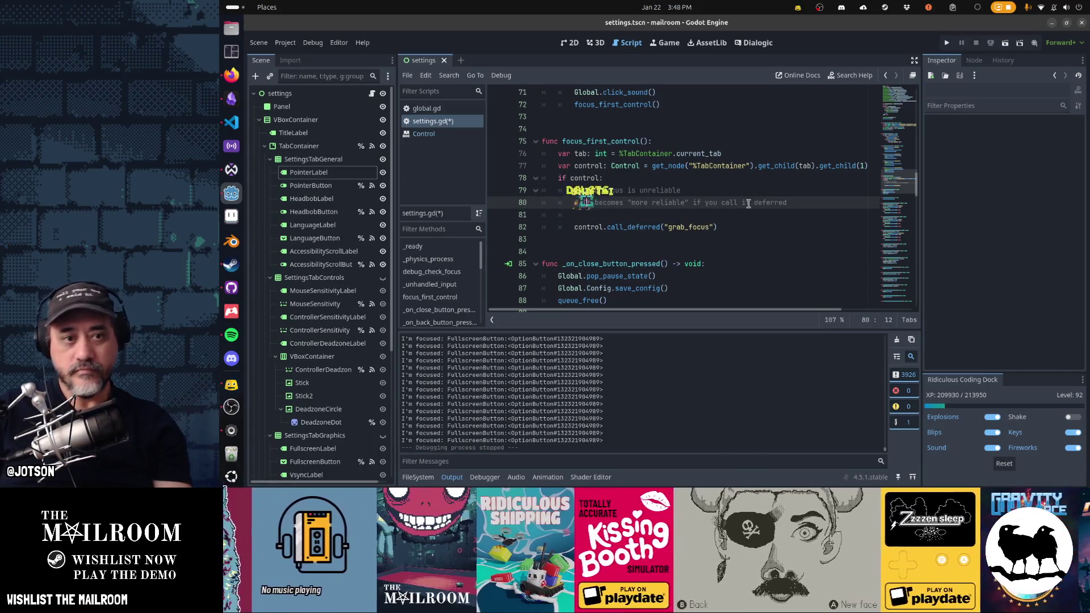
key("Up")
key("Delete")
type("G")
key("Down")
key("Down")
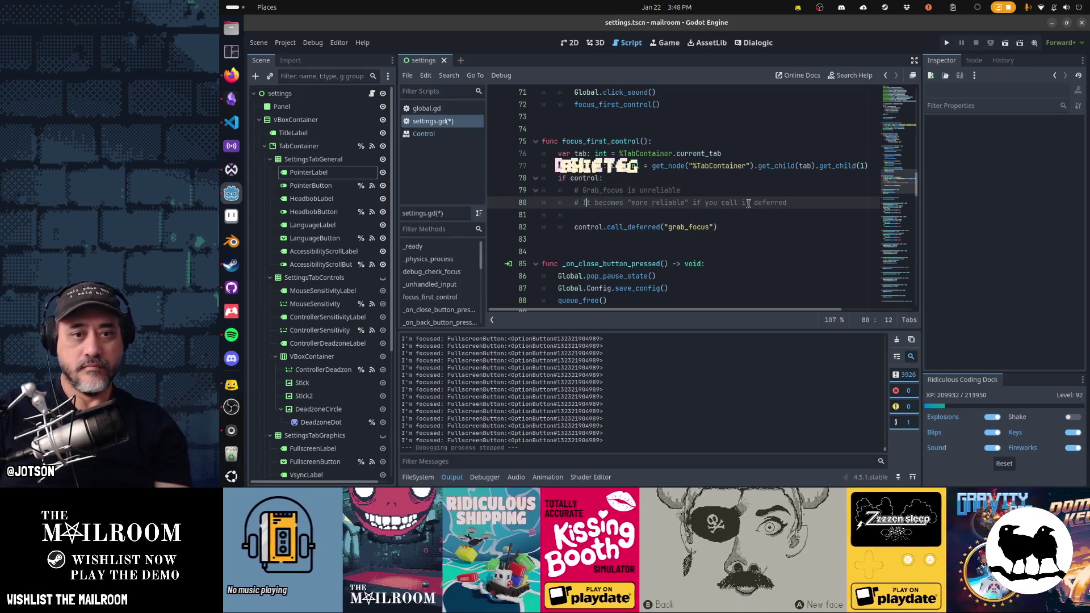
type("# No")
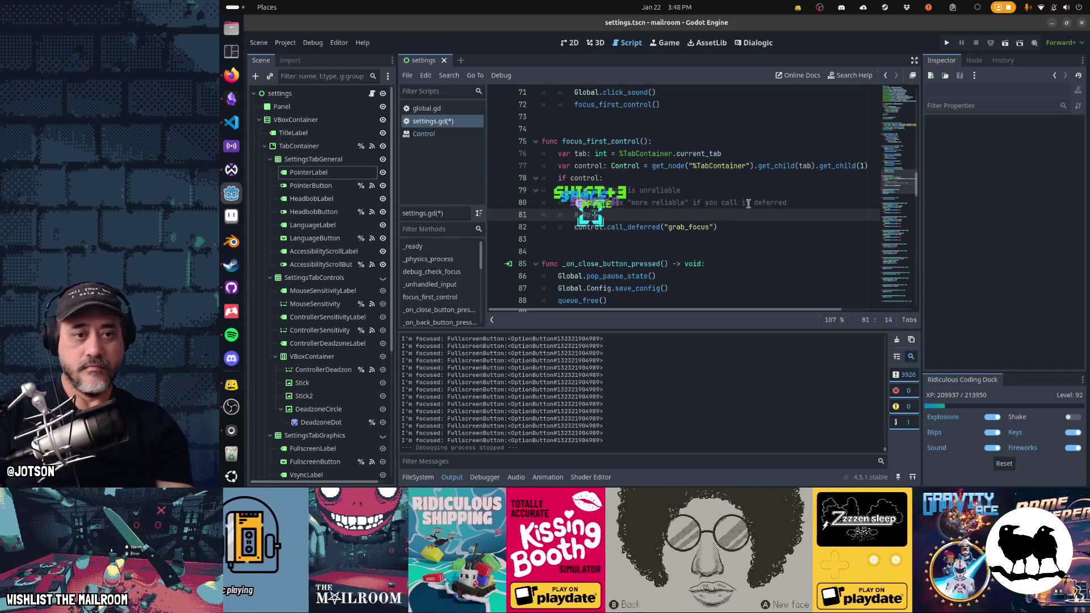
type(" really it ad the")
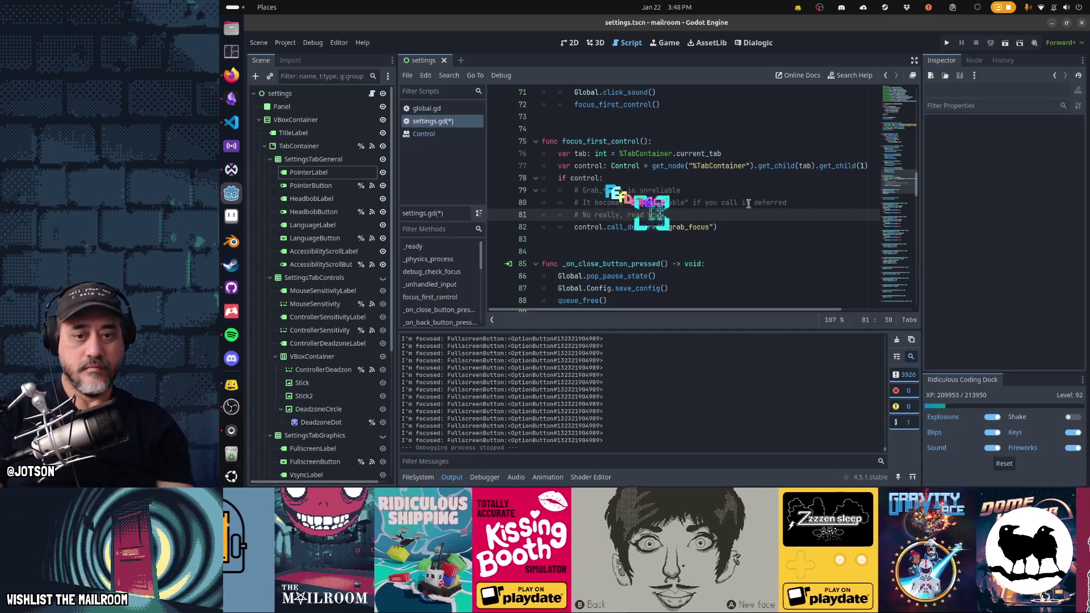
type(" docs for t.5.1 stable")
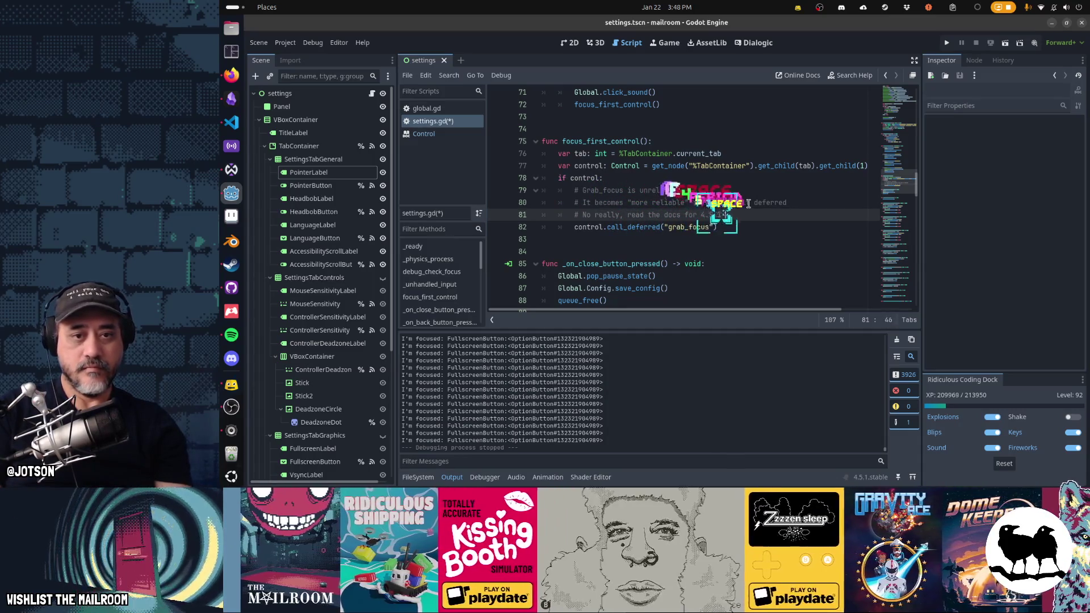
key("ctrl+s")
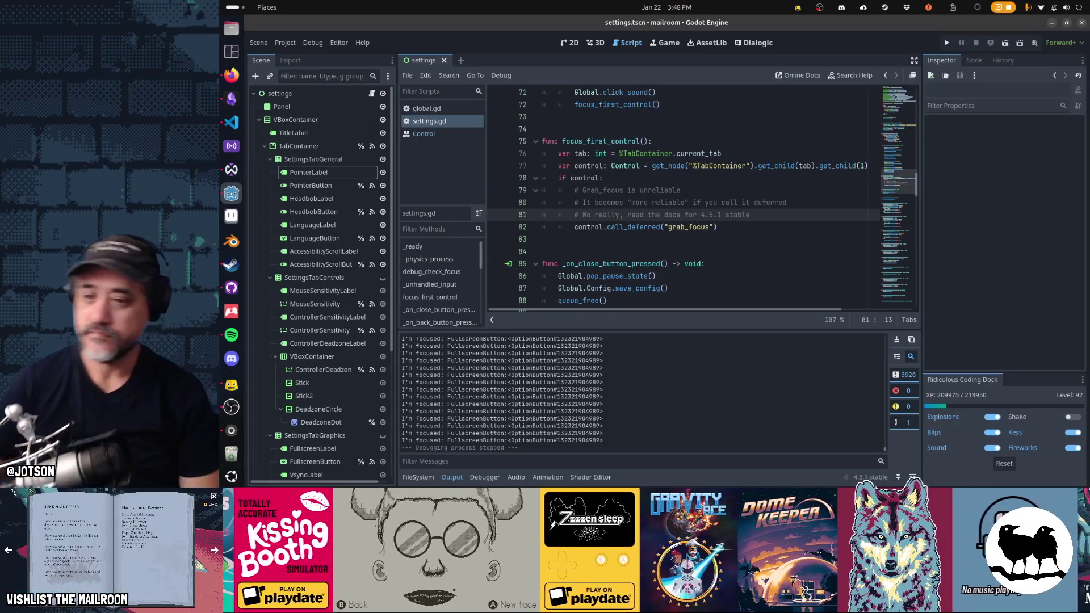
left_click(232, 384)
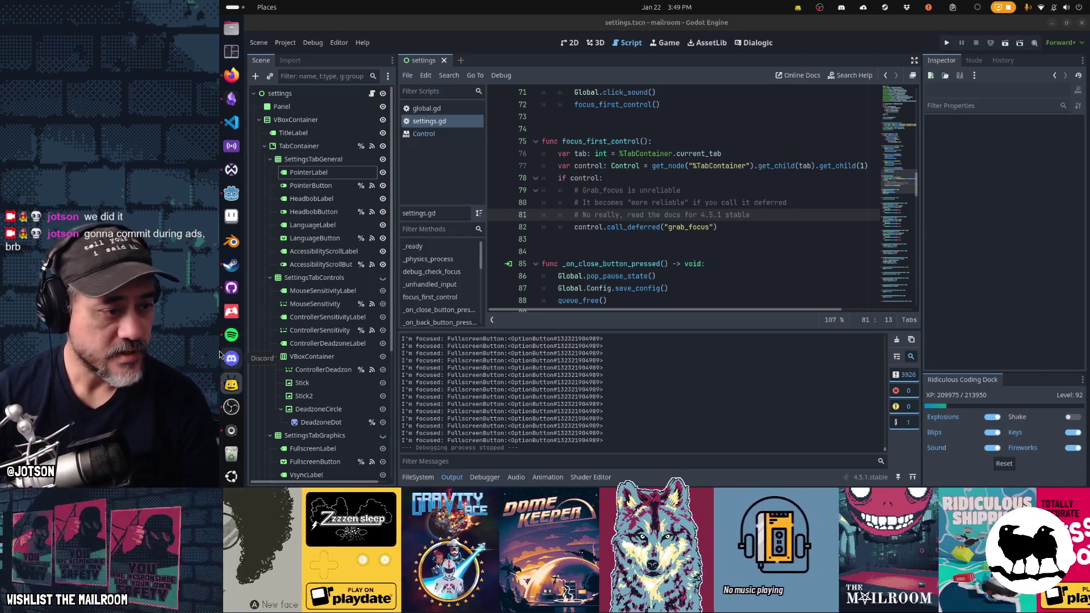
left_click(224, 292)
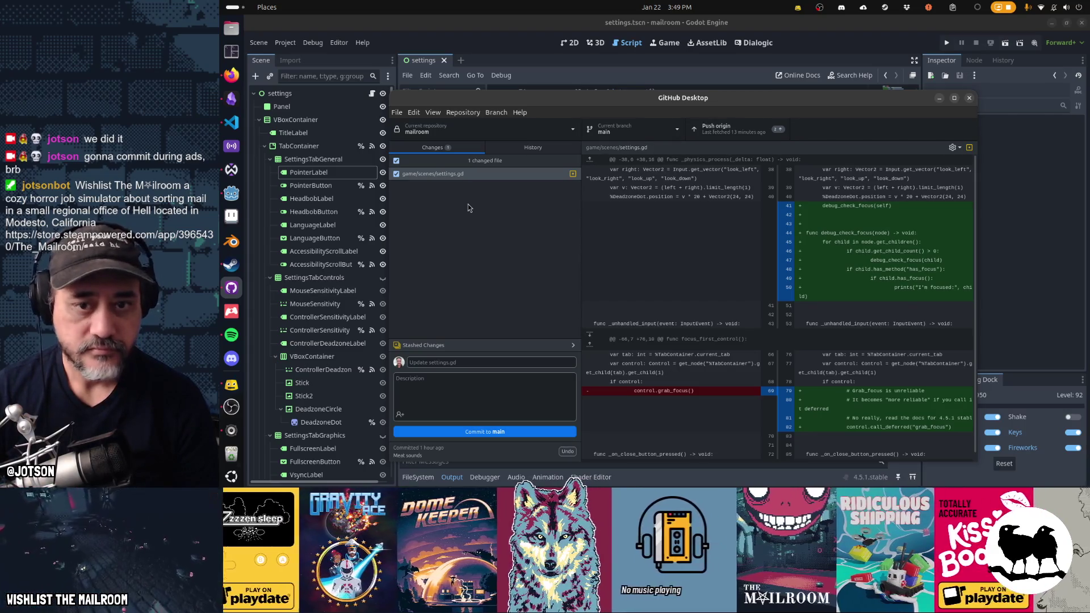
Discard the added debug_check_focus lines from the diff.
right_click(789, 226)
left_click(791, 211)
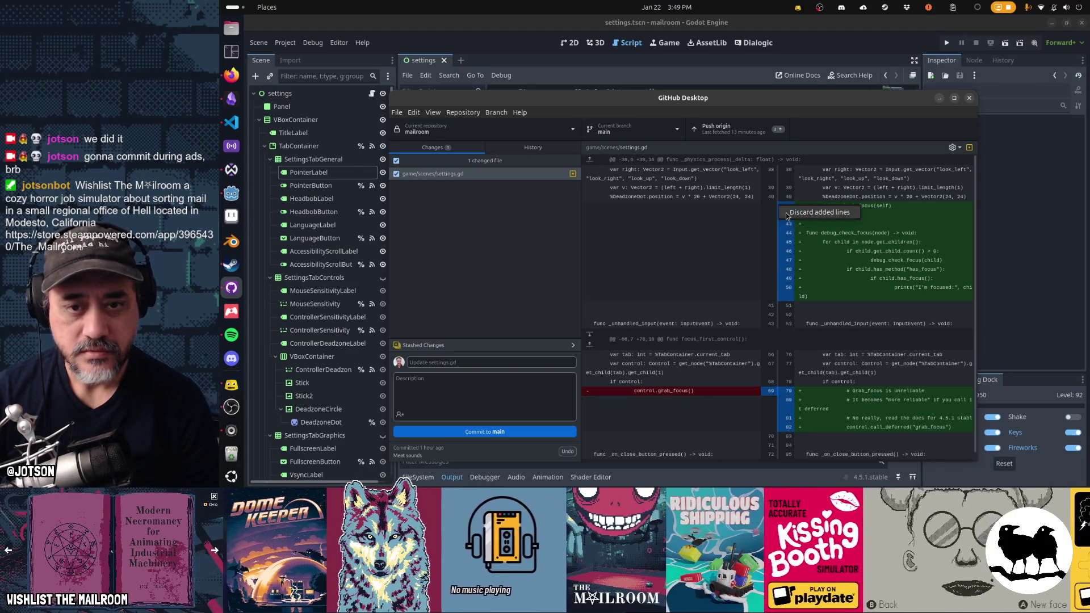
left_click(780, 209)
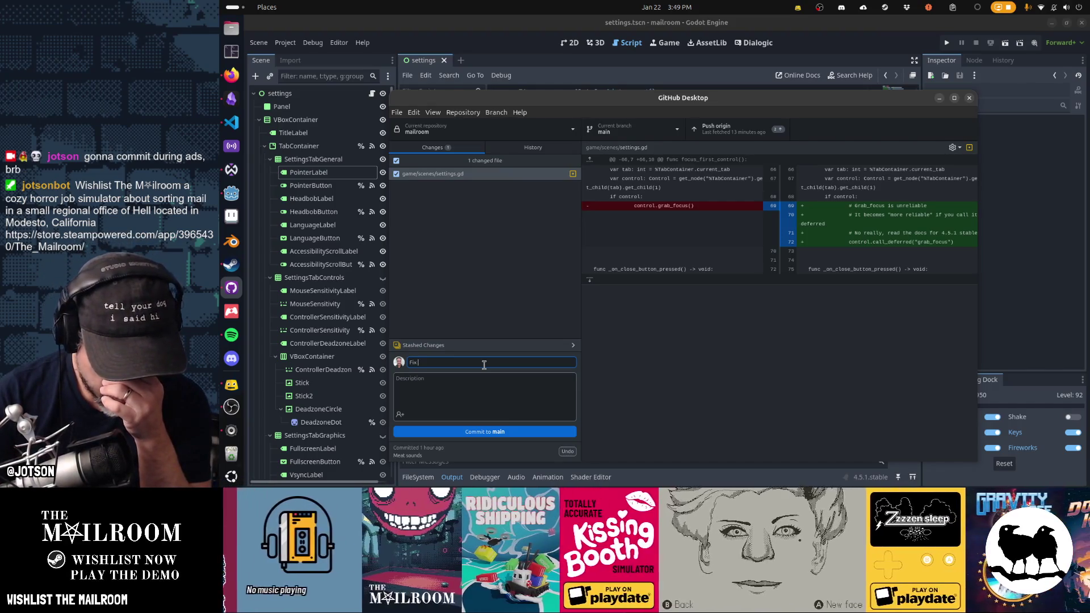
type("Fix")
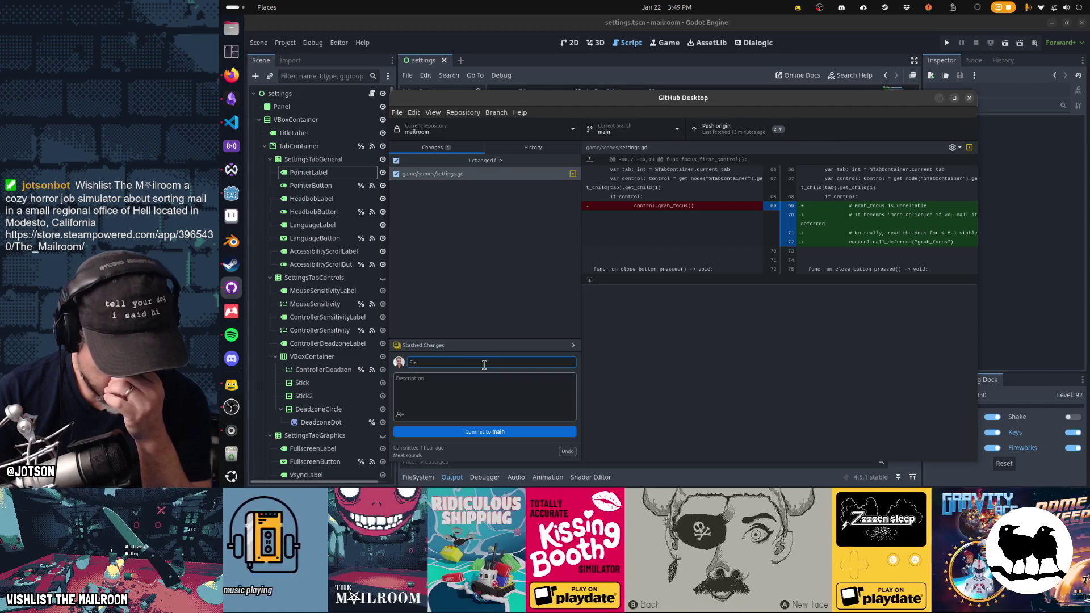
Commit with summary 'settings losing focus with controller' and switch to the Obsidian Gamedev TODO board.
type(" set")
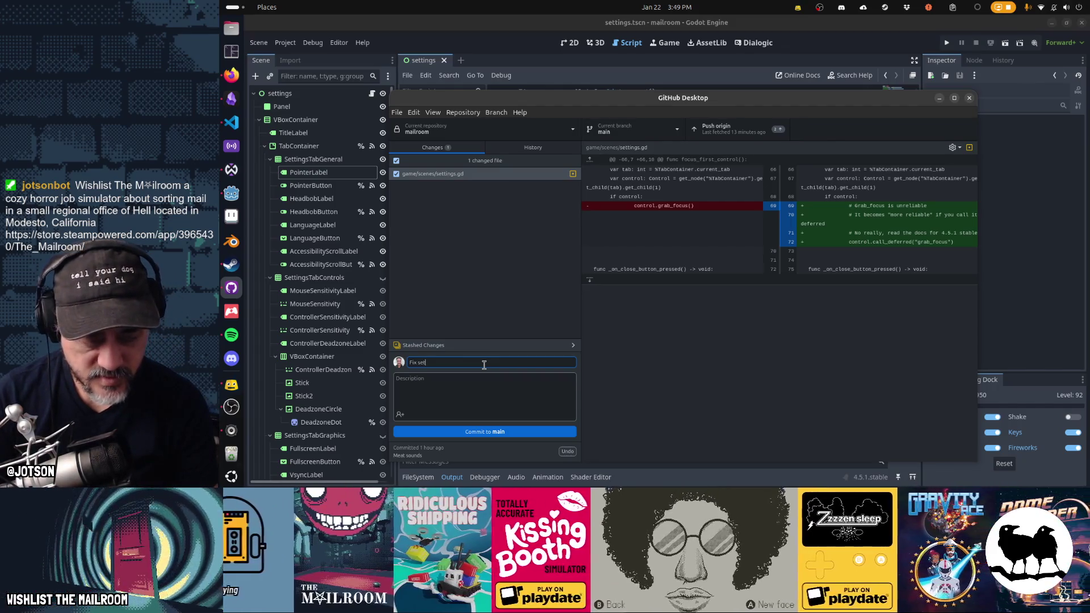
type("tings losing")
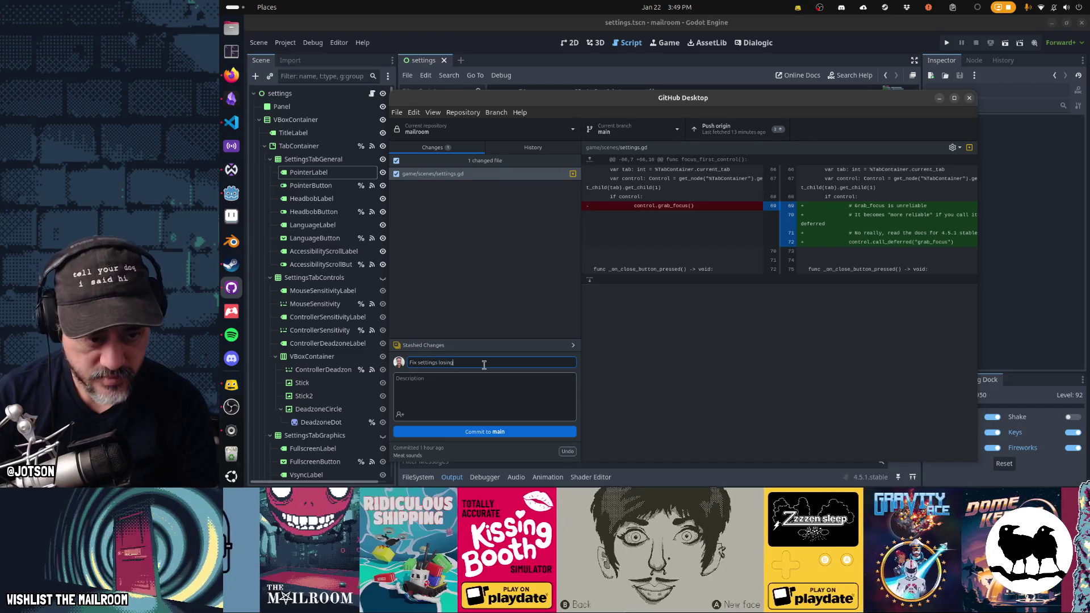
type(" focus with controller")
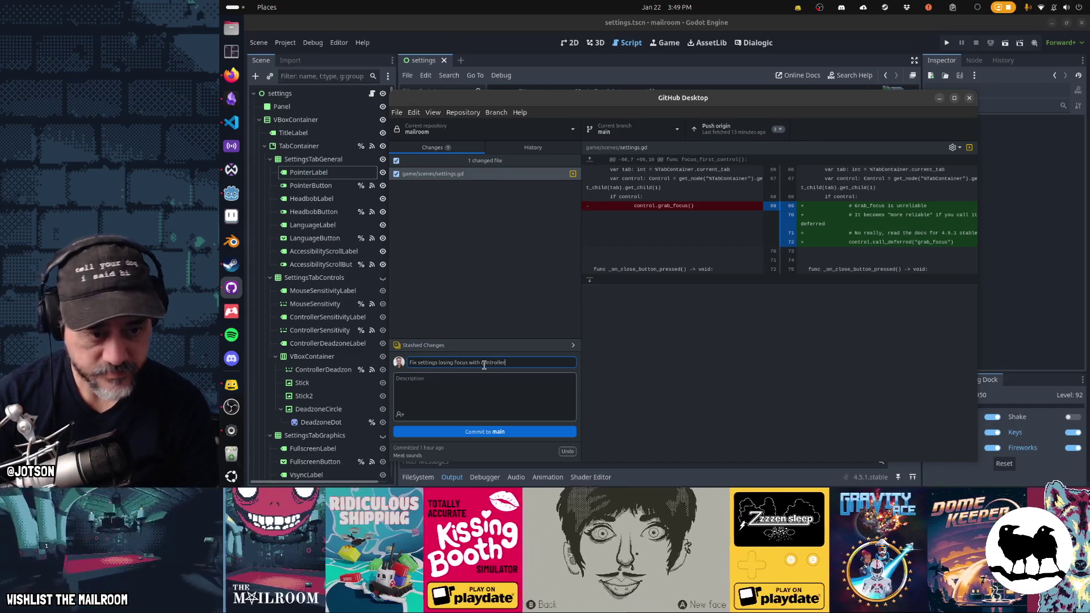
key("ctrl+Return")
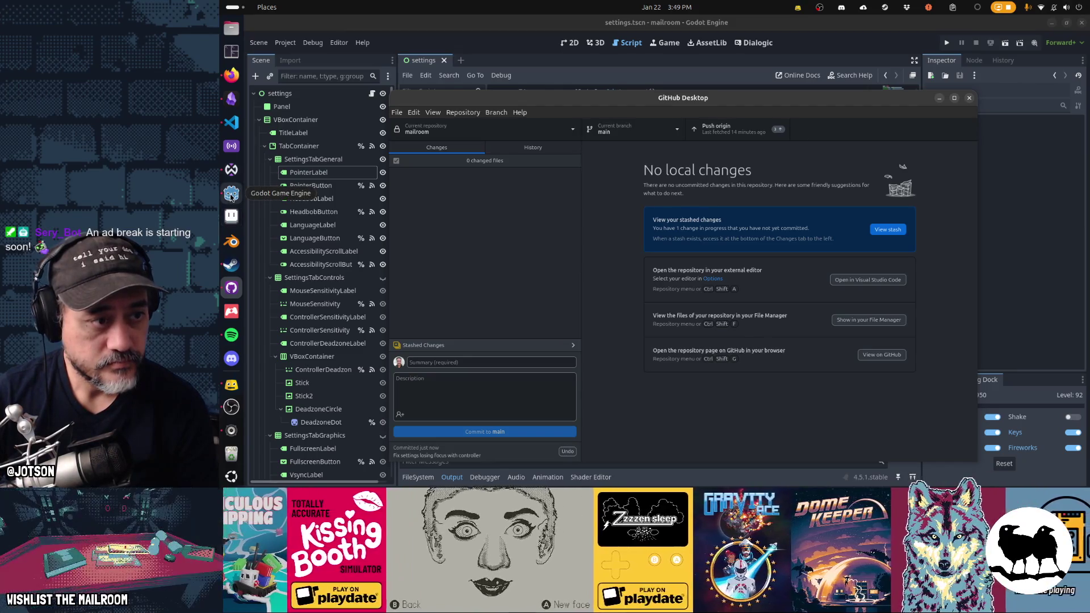
left_click(232, 98)
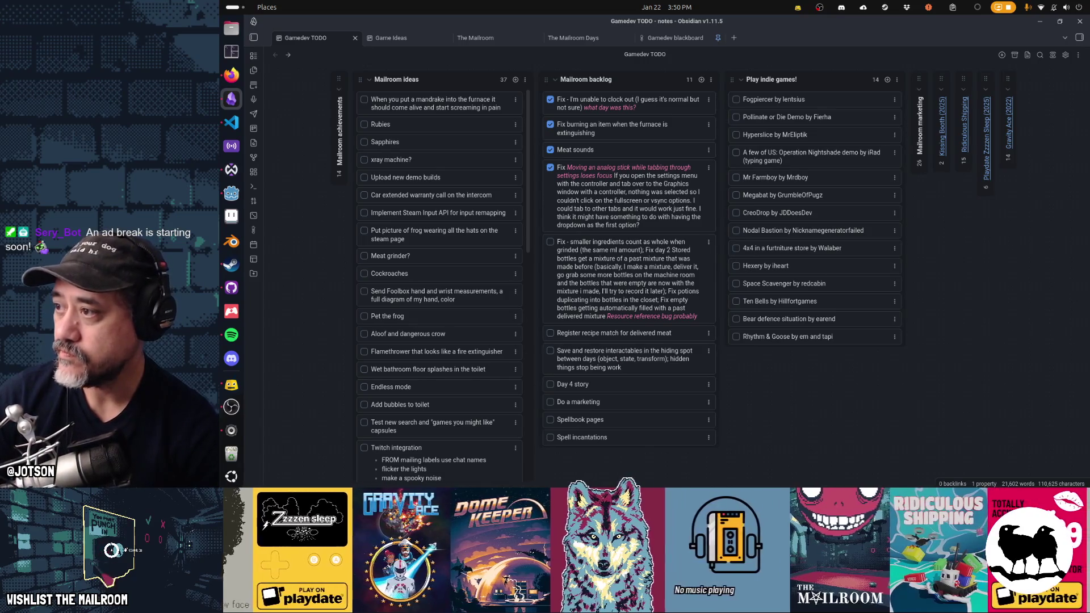
Leave the Obsidian board and bring the Steam library to the front.
left_click(231, 385)
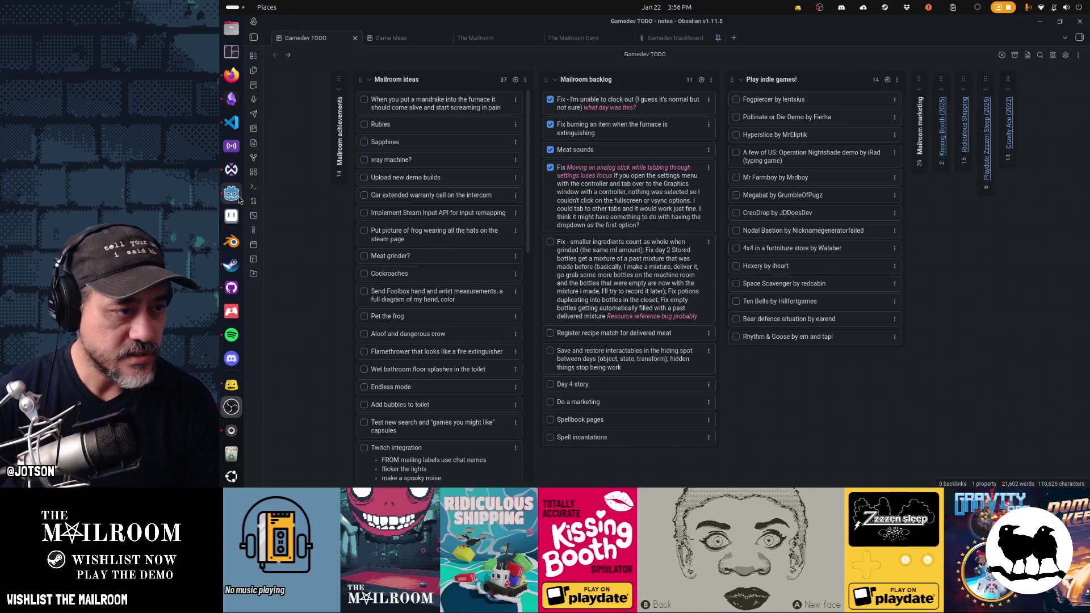
left_click(231, 264)
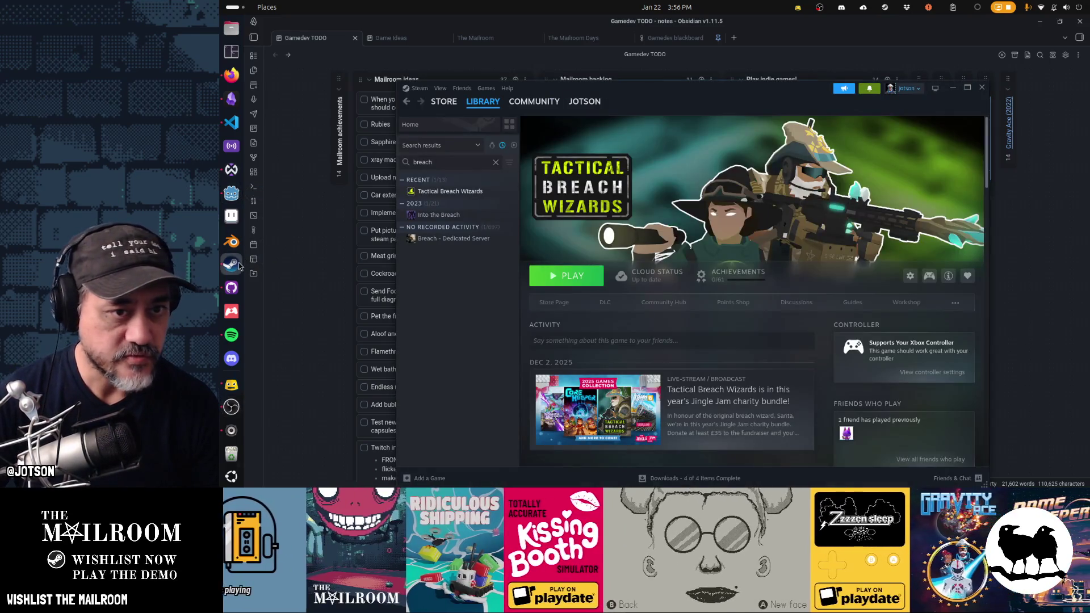
Search the Steam library for 'alpine' and open the Alpine Lake Demo page.
key("ctrl+a")
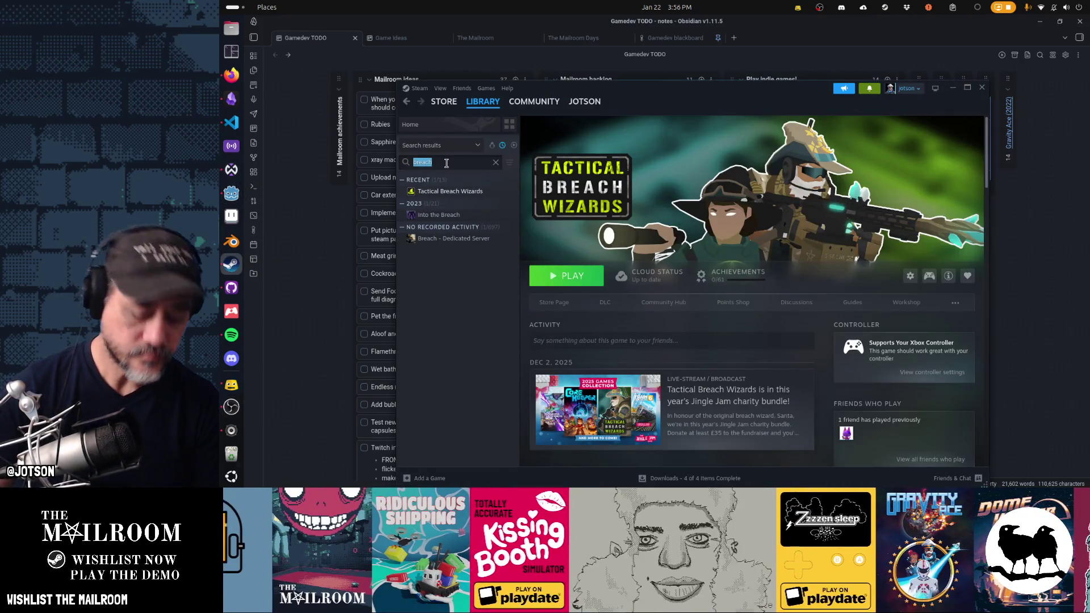
type("alpine")
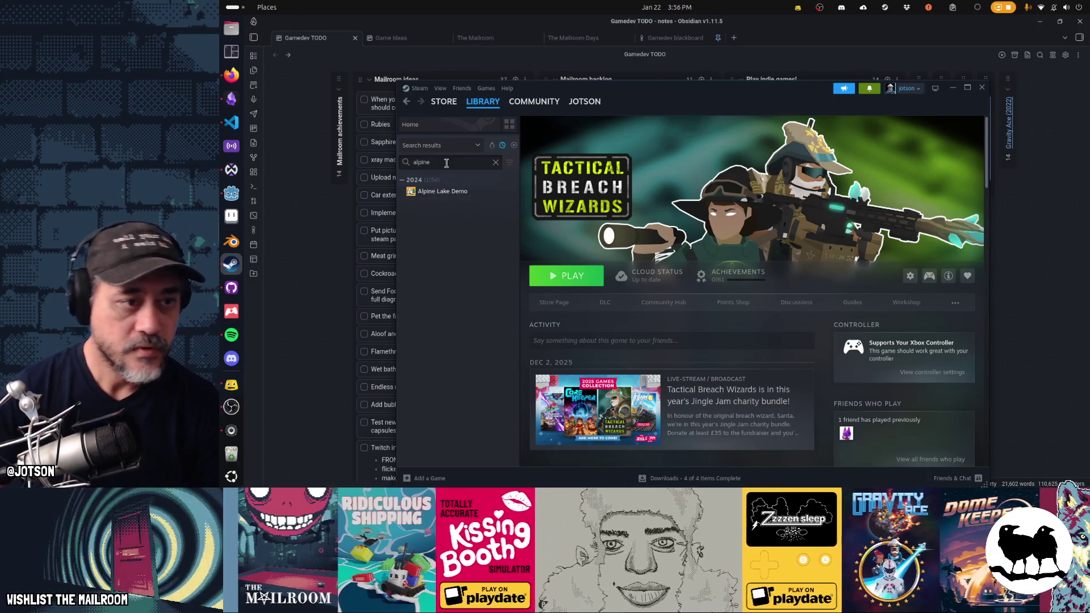
left_click(443, 191)
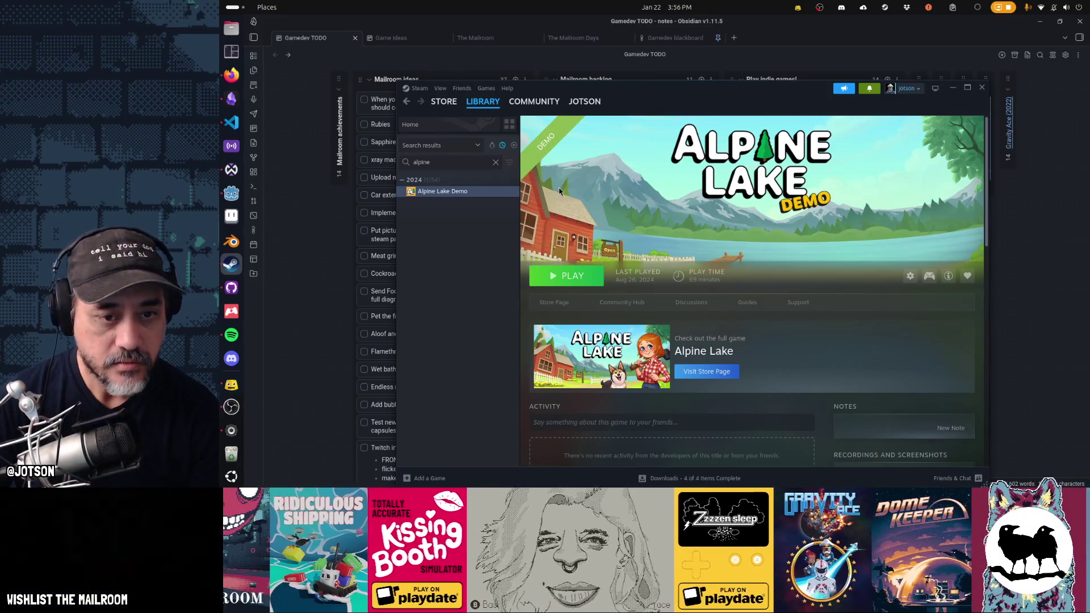
scroll(601, 298, "down", 3)
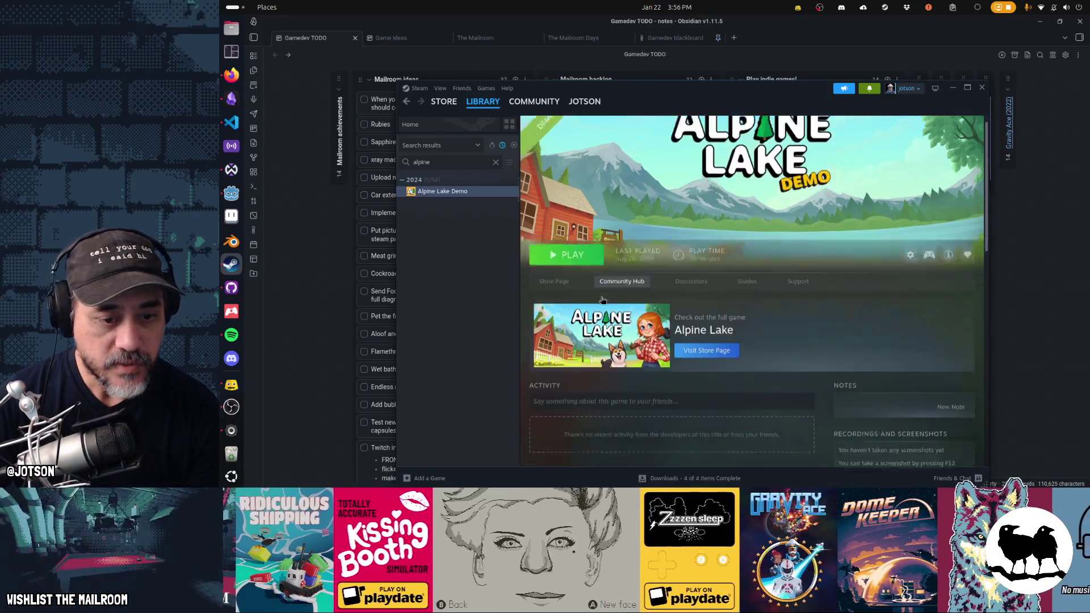
scroll(602, 298, "up", 3)
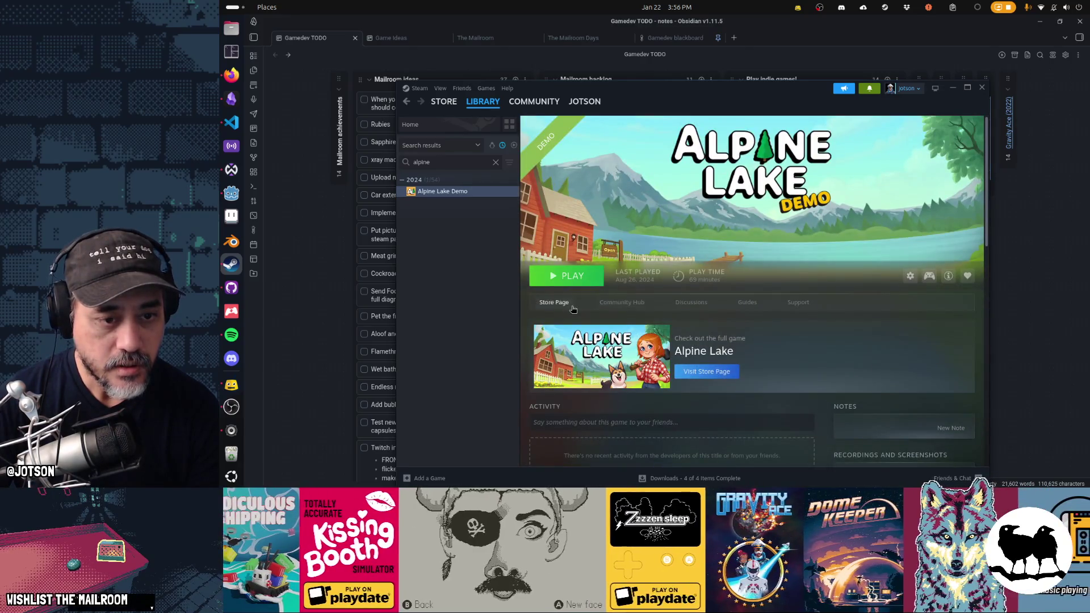
Browse the Alpine Lake Demo store page, then return to its library entry.
left_click(571, 306)
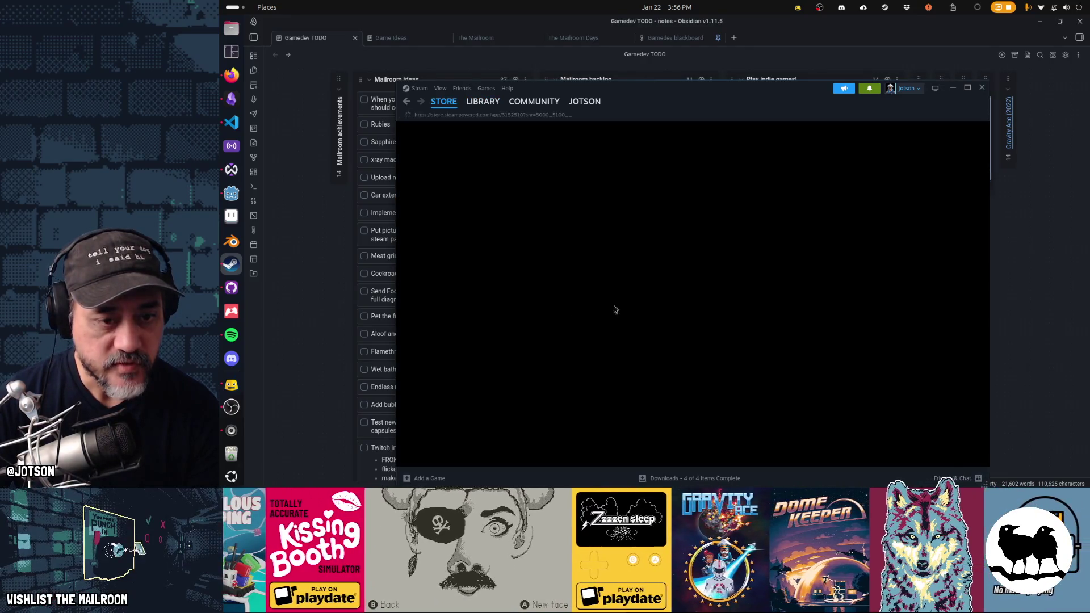
scroll(866, 353, "down", 10)
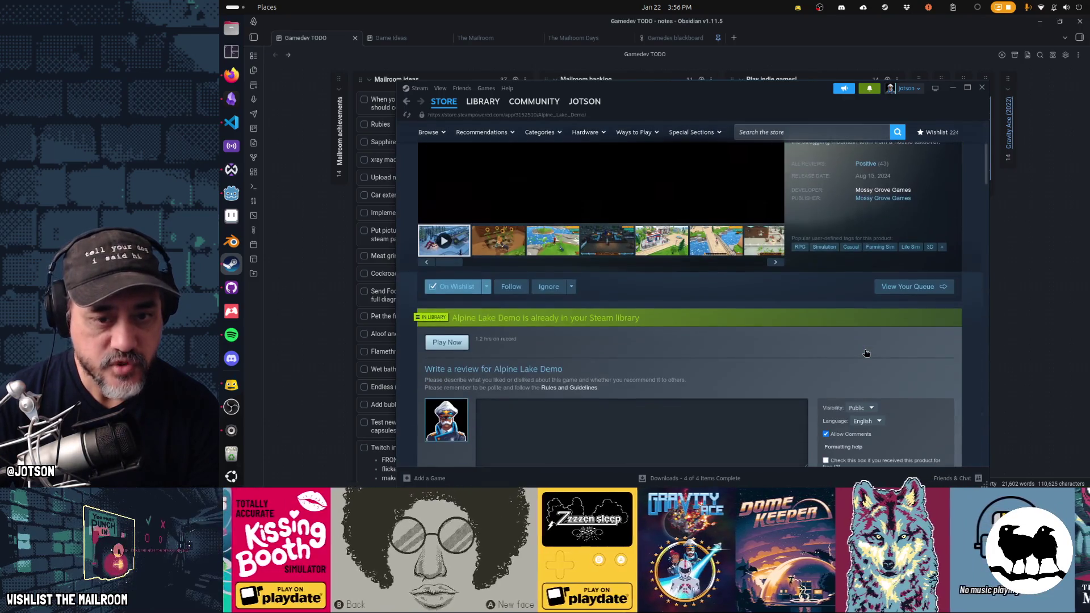
scroll(866, 353, "up", 10)
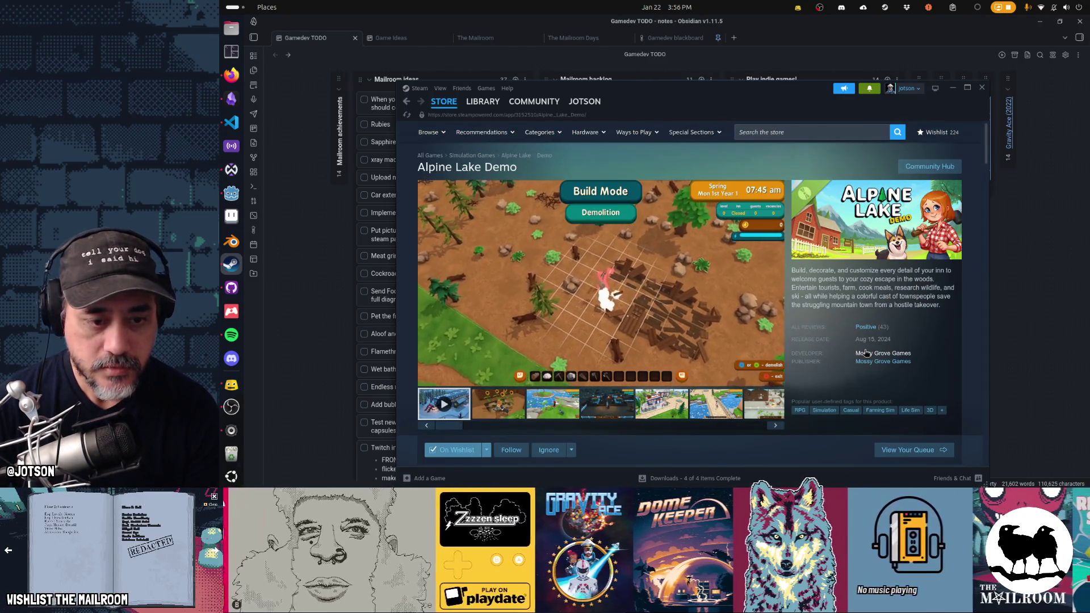
scroll(866, 353, "down", 3)
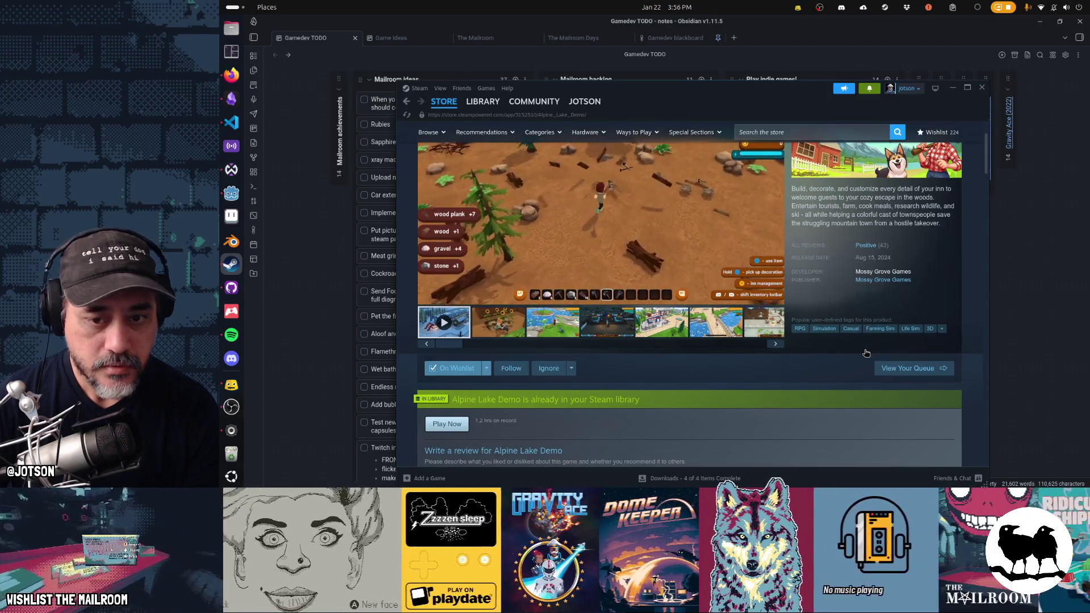
scroll(866, 353, "up", 2)
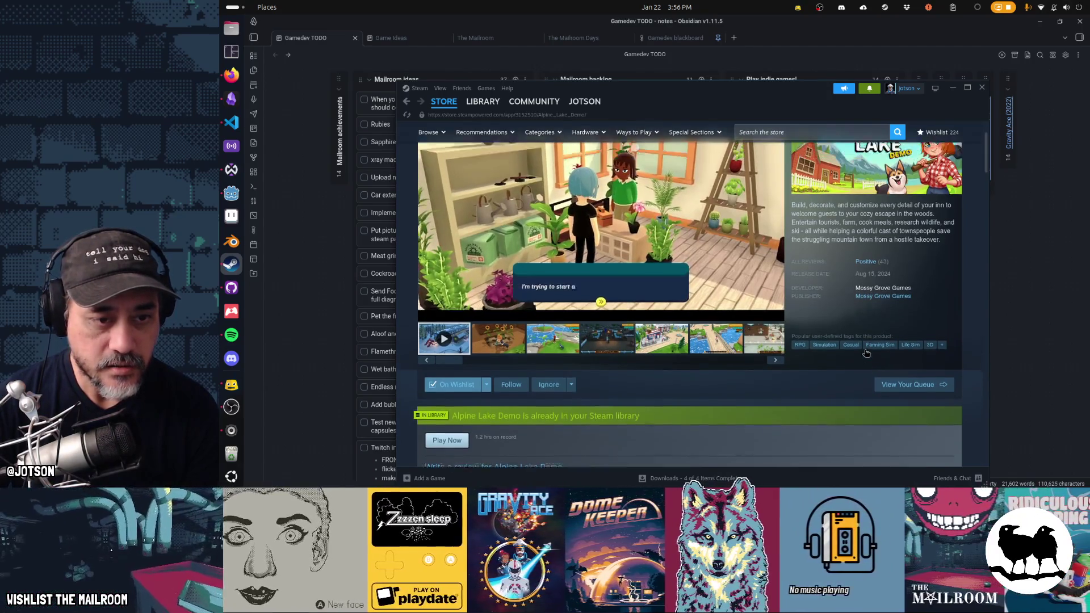
left_click(483, 101)
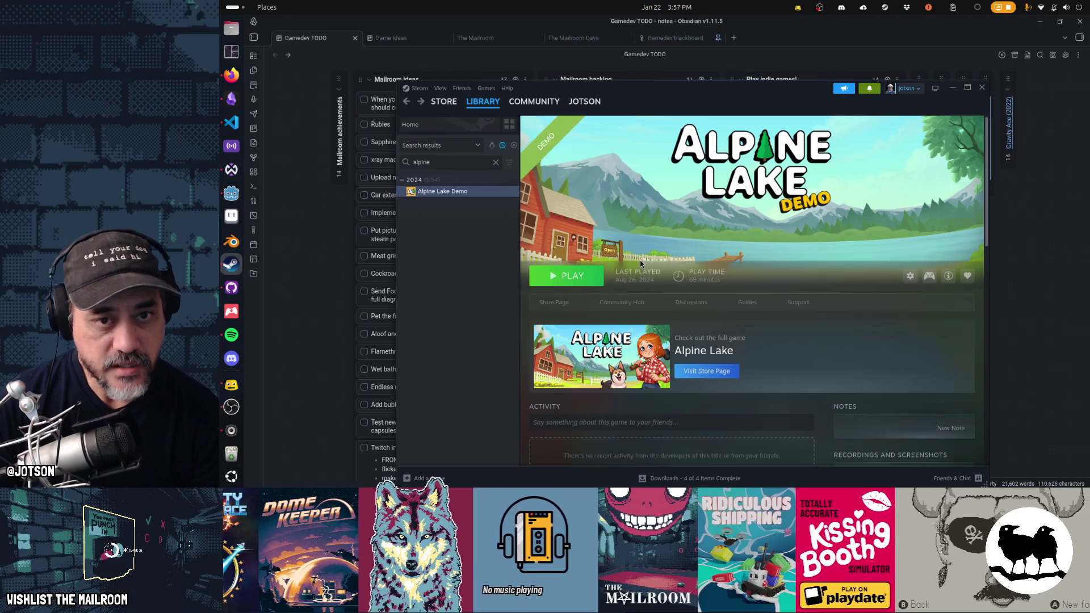
Add an 'Alpine Lake by …' card to Play indie games! and move it and Fogpiercer to the bottom.
left_click(862, 50)
left_click(887, 80)
type("Al")
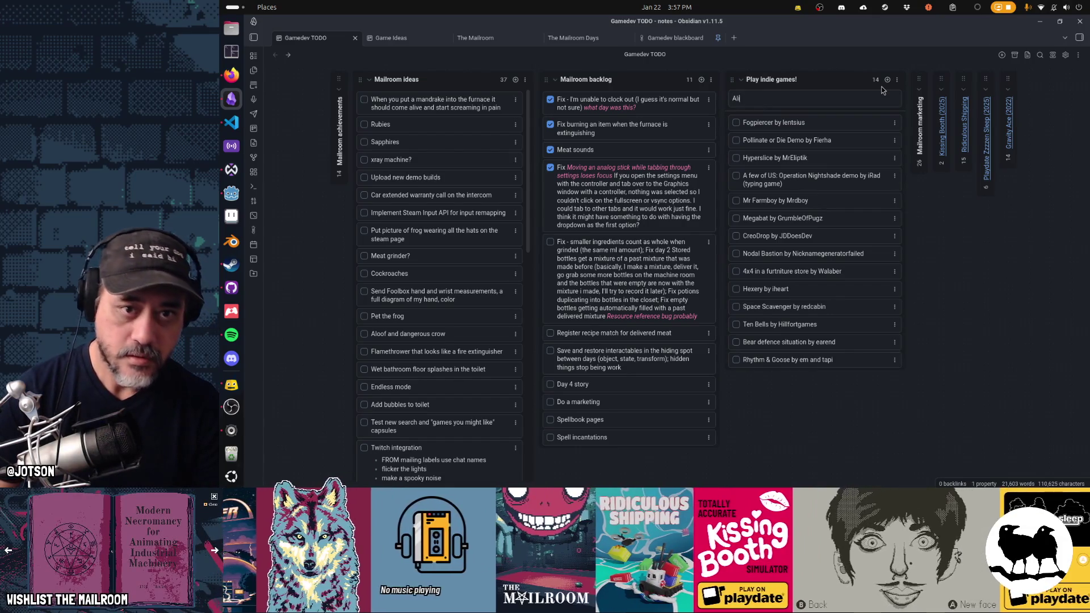
type("pine Lake by Booyagrandm")
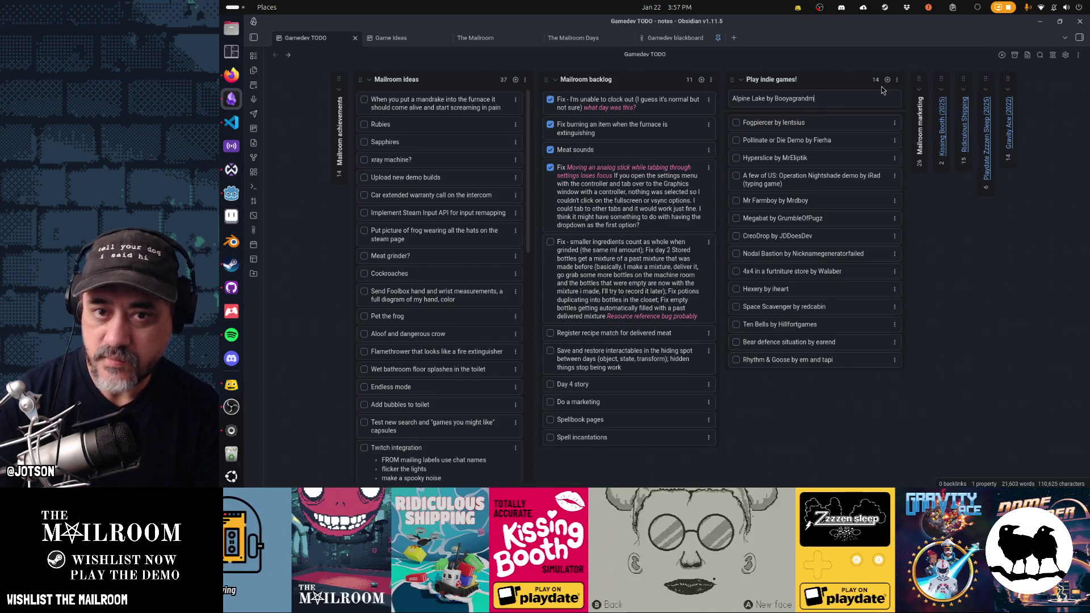
type("a")
key("Return")
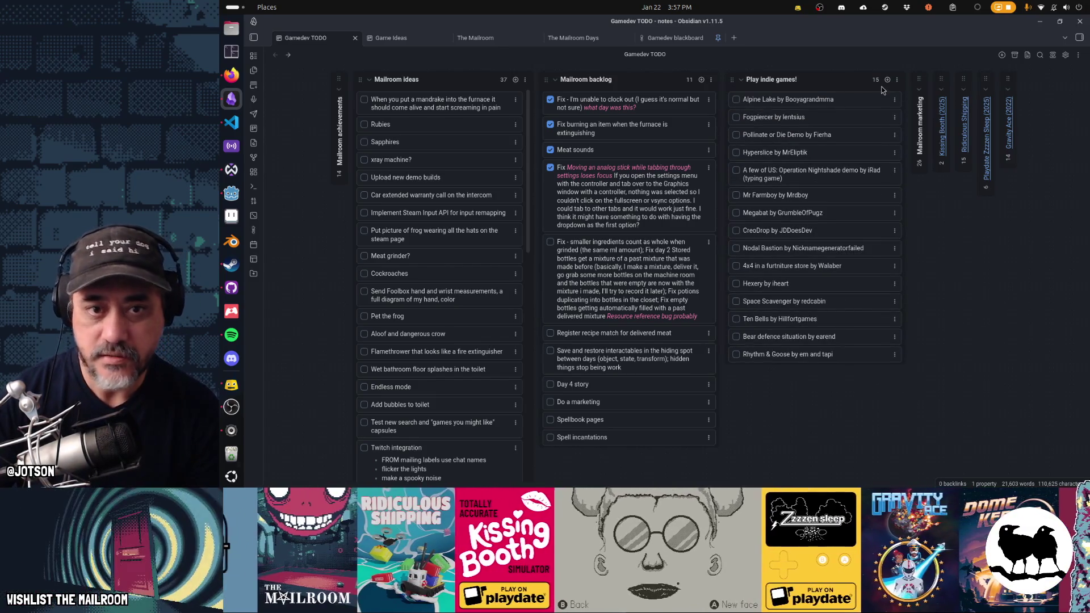
left_click_drag(807, 117, 807, 354)
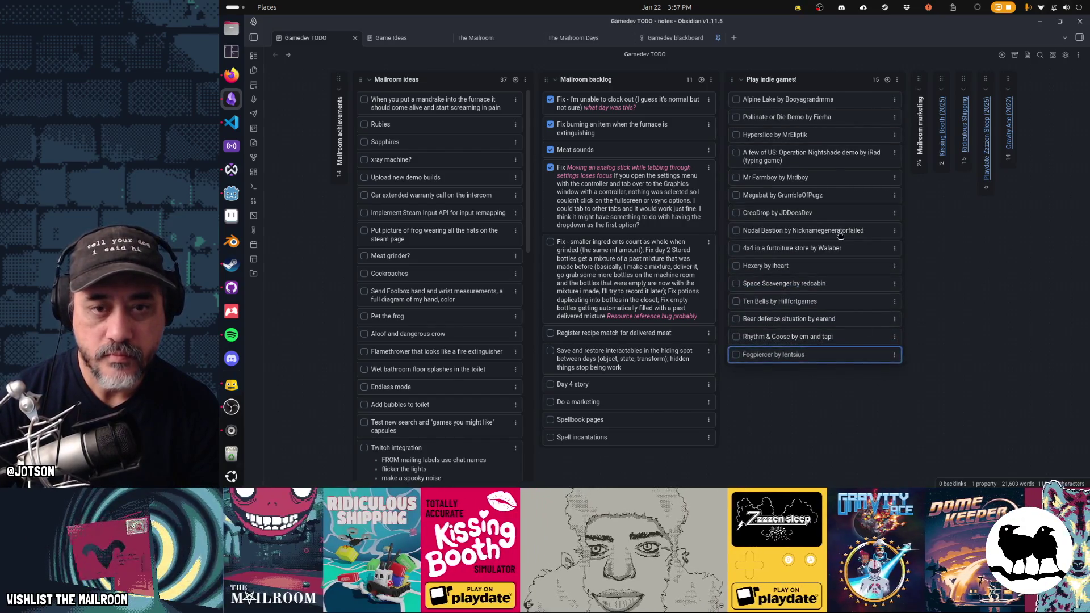
left_click_drag(846, 99, 846, 354)
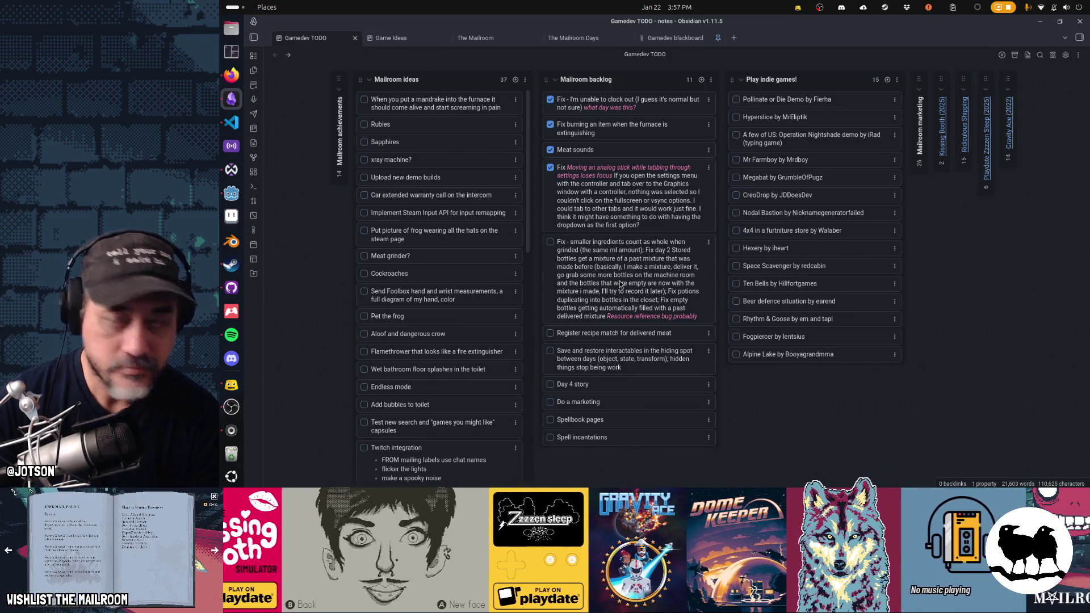
Archive the completed backlog cards and move the smaller-ingredients fix card to the backlog's end.
left_click(1078, 55)
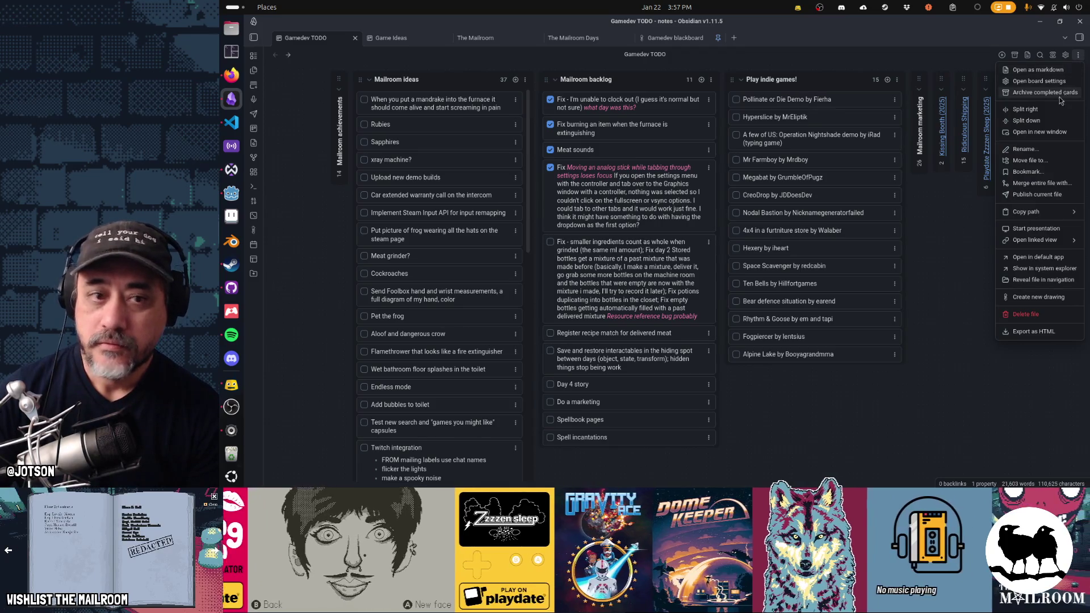
left_click(1066, 94)
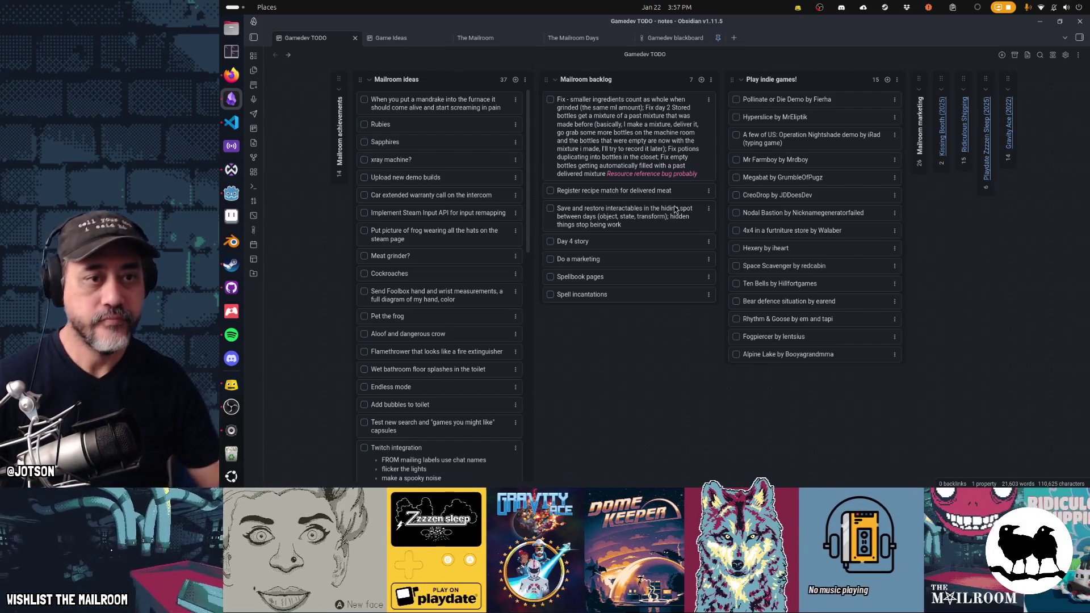
left_click_drag(608, 138, 600, 282)
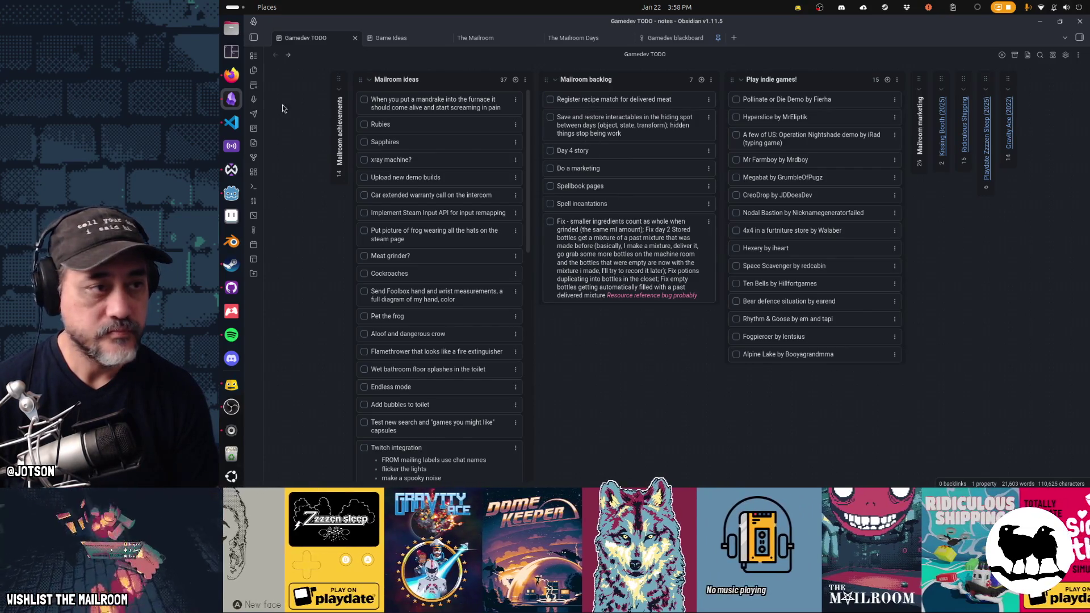
Clear and hide the output panel and close the open scripts.
left_click(231, 193)
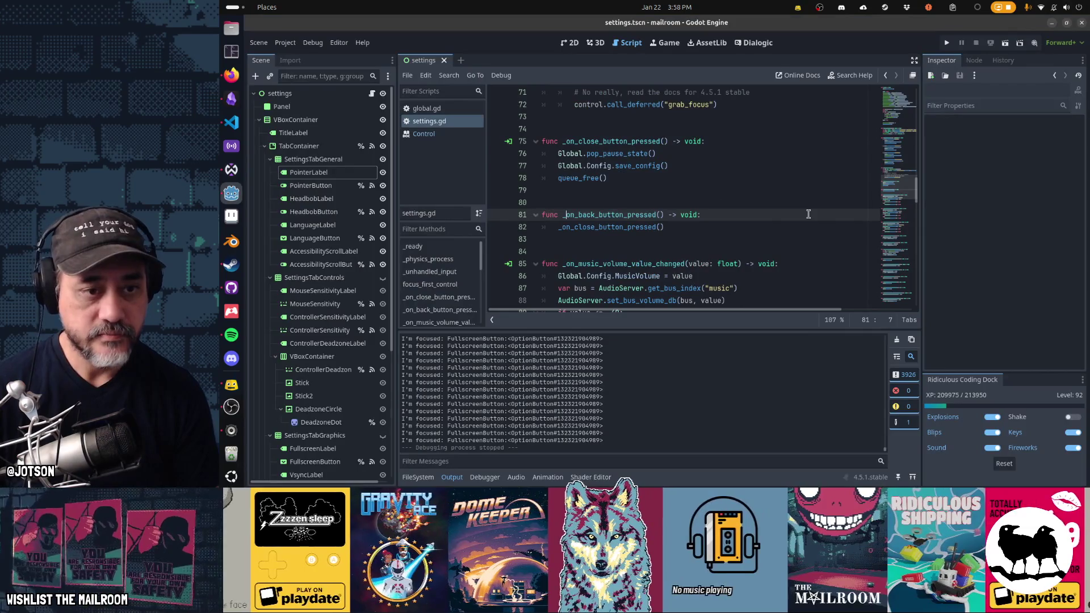
key("ctrl+f")
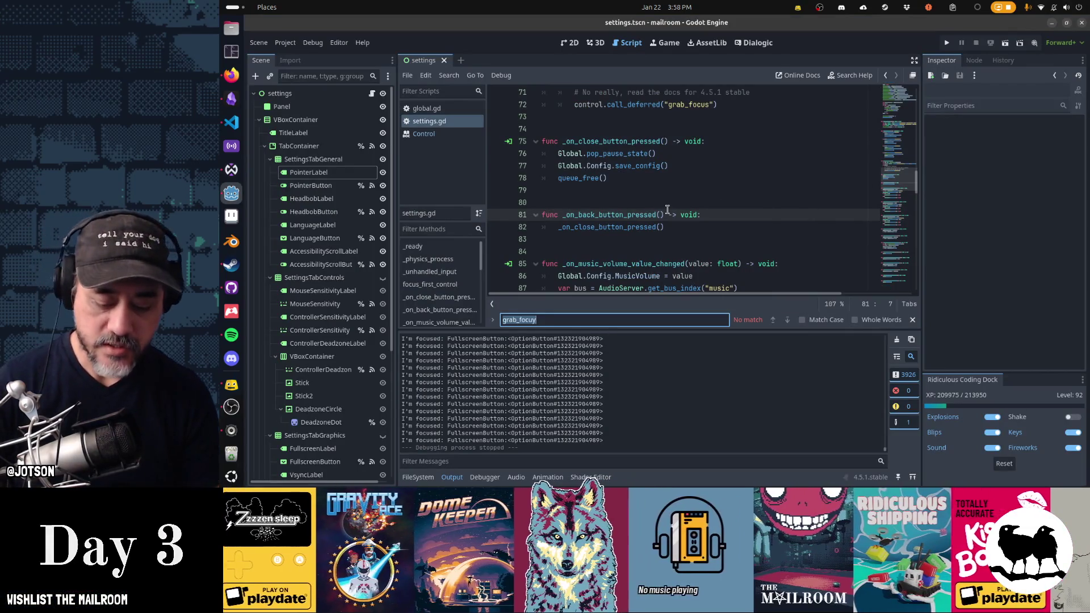
type("print")
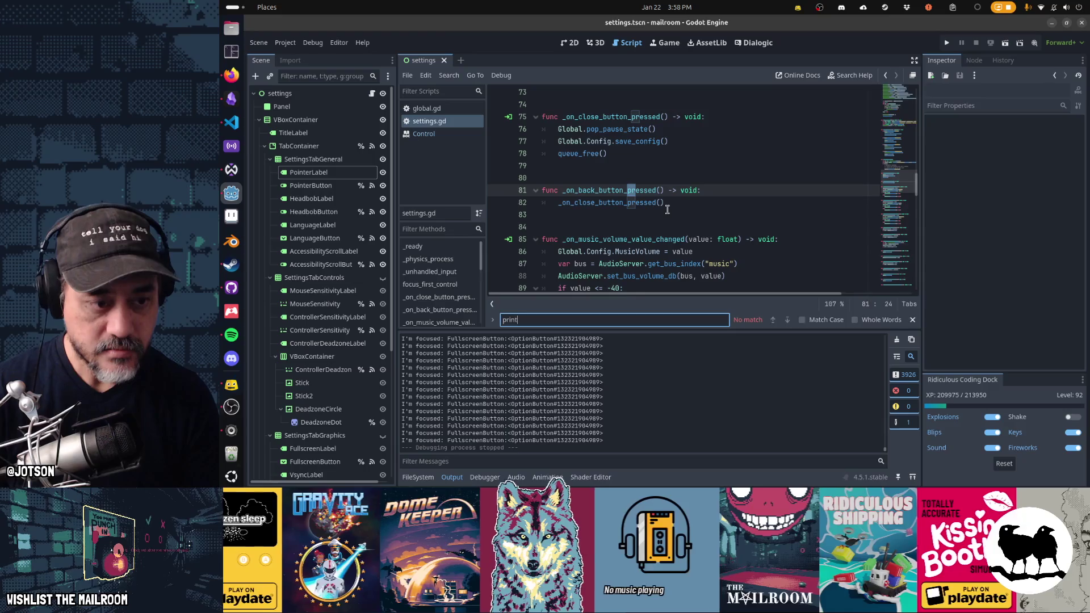
key("Escape")
left_click(897, 339)
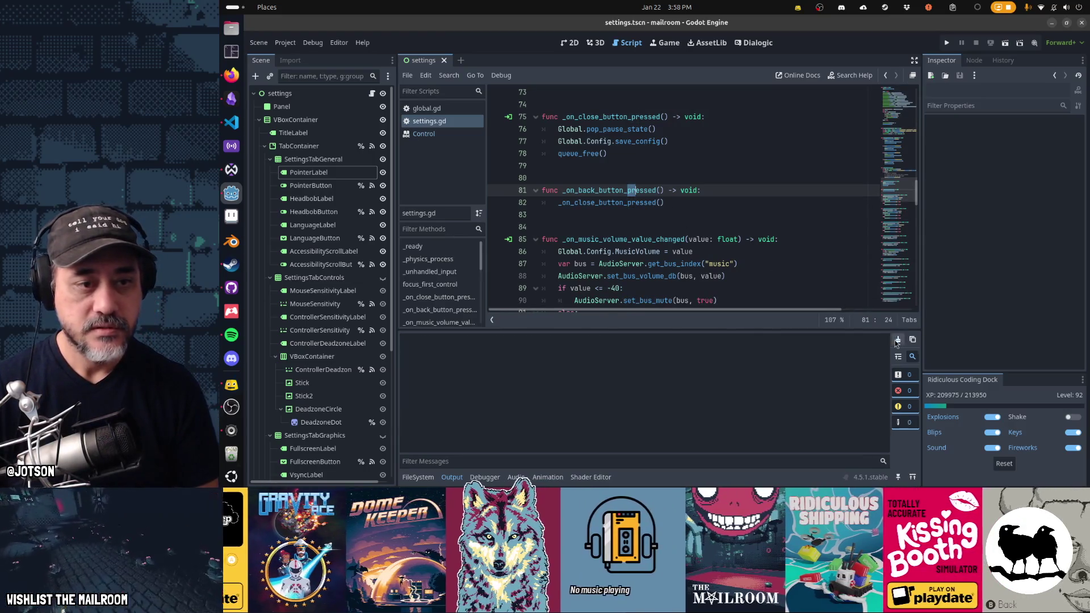
left_click(586, 226)
key("ctrl+j")
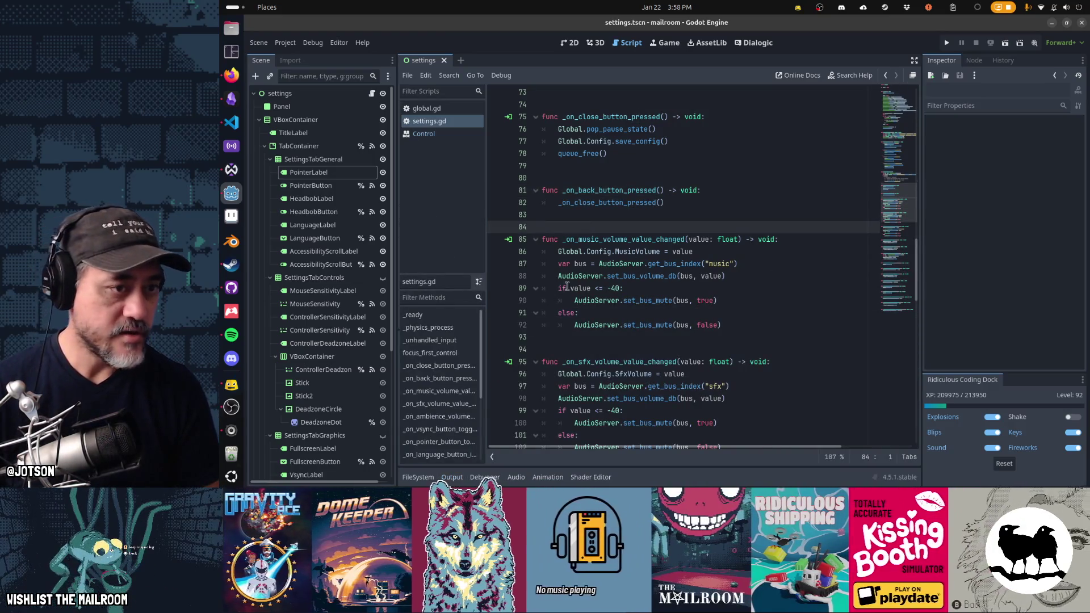
left_click(621, 277)
key("ctrl+w")
key("ctrl+w")
key("ctrl+w")
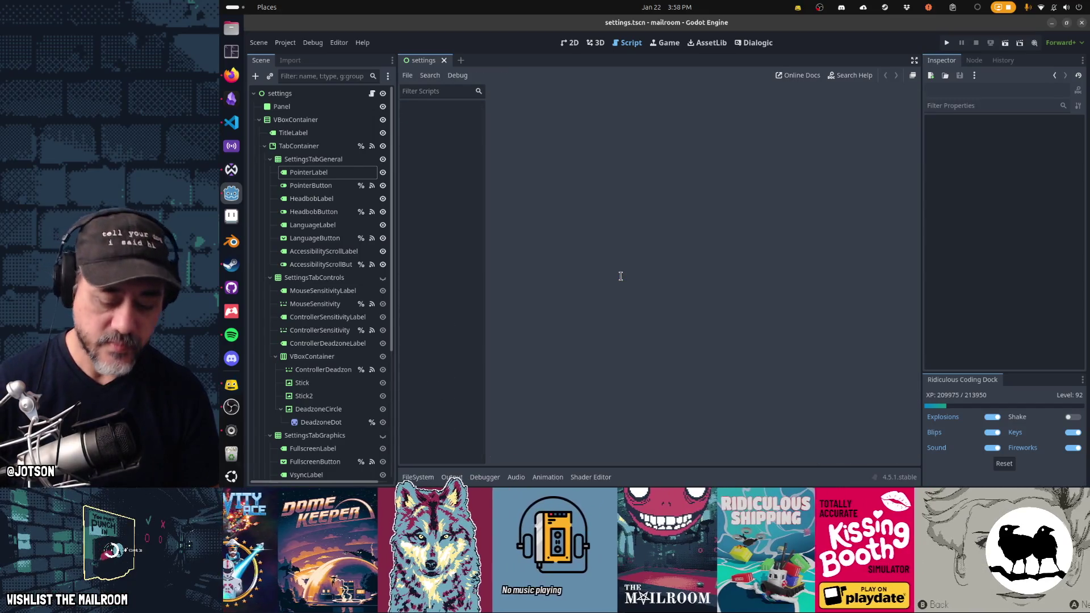
Open main.gd, jump to the canister delivery code and fold the single-contents block.
key("ctrl+alt+o")
type("main")
key("Return")
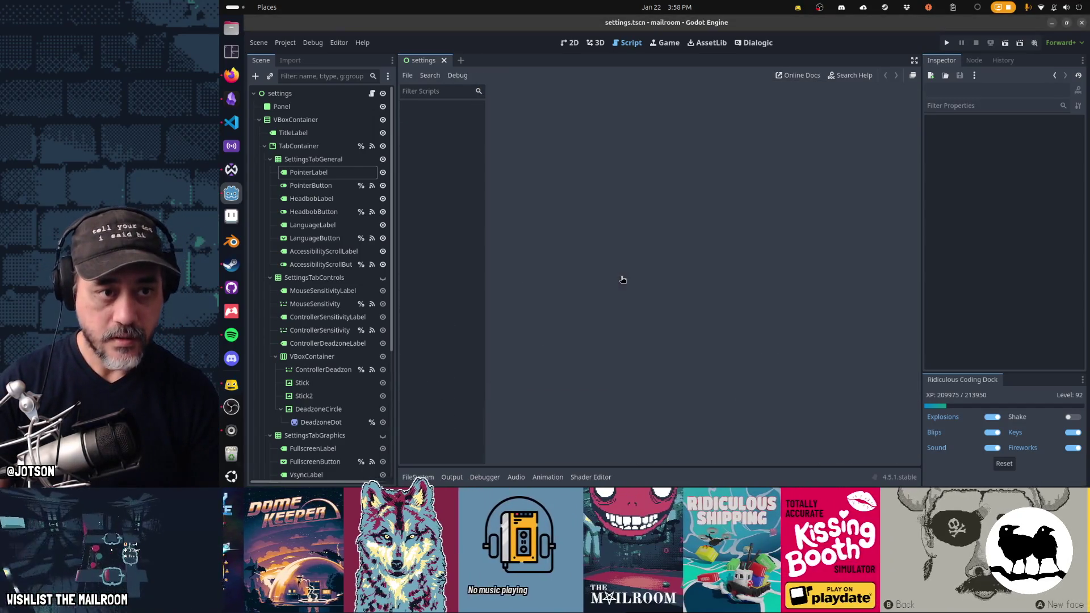
key("ctrl+f")
type("canister")
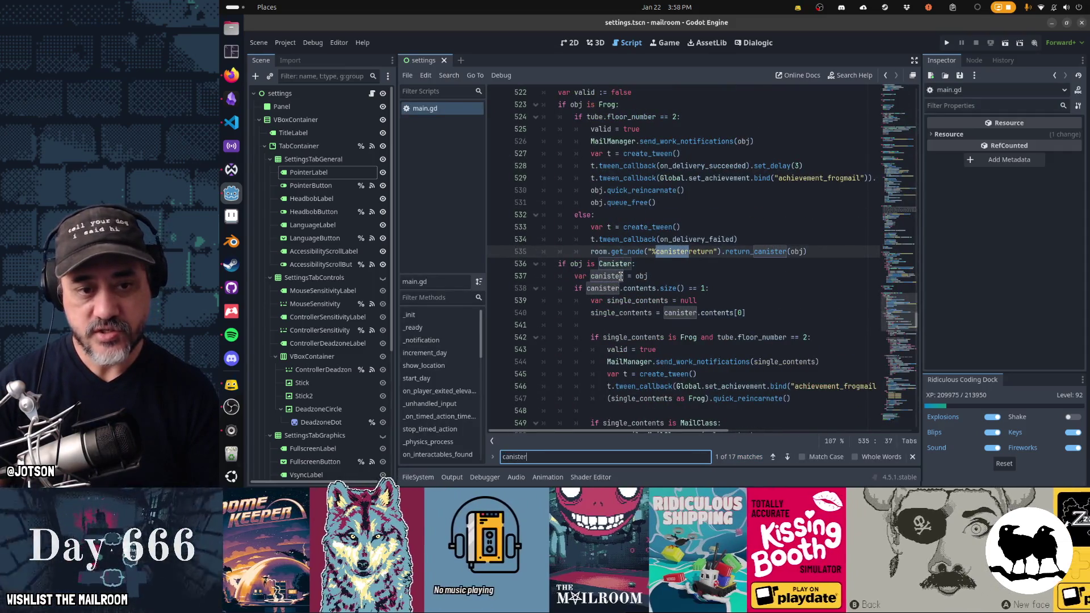
key("Escape")
scroll(621, 276, "down", 3)
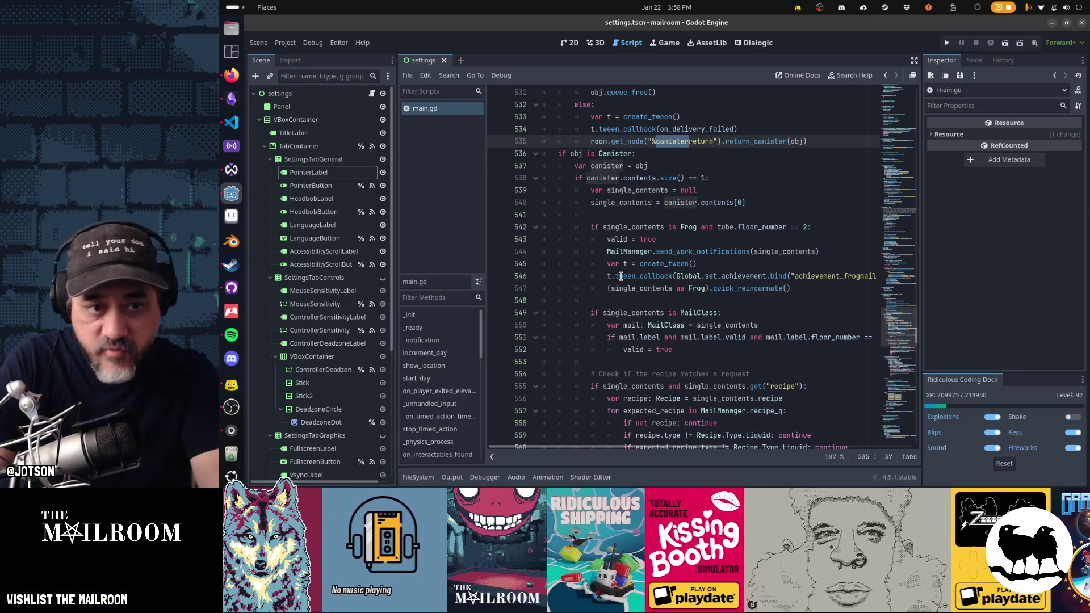
left_click_drag(603, 178, 710, 178)
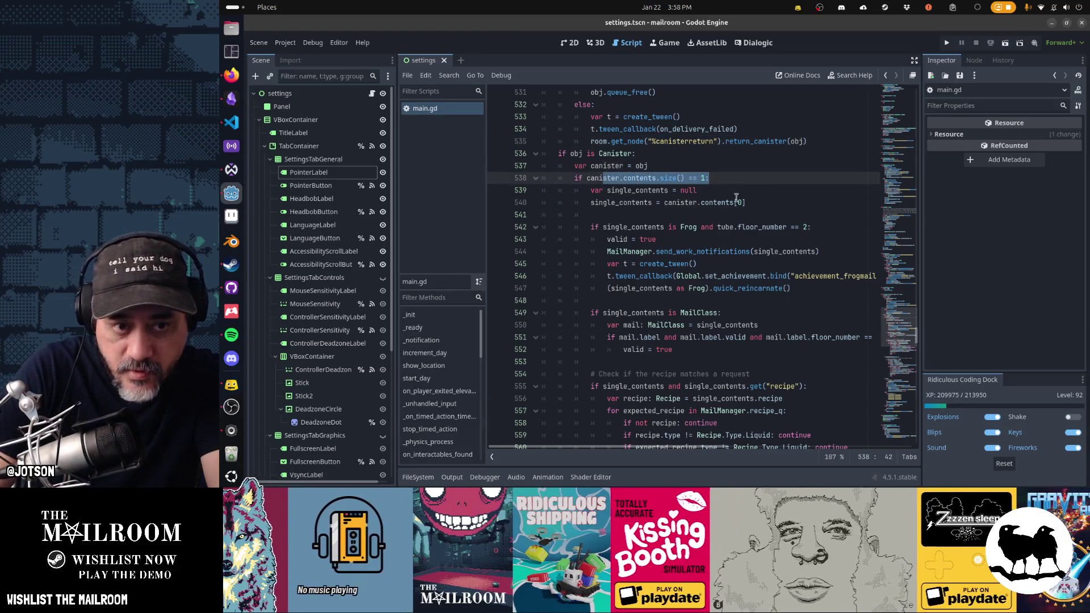
left_click(536, 179)
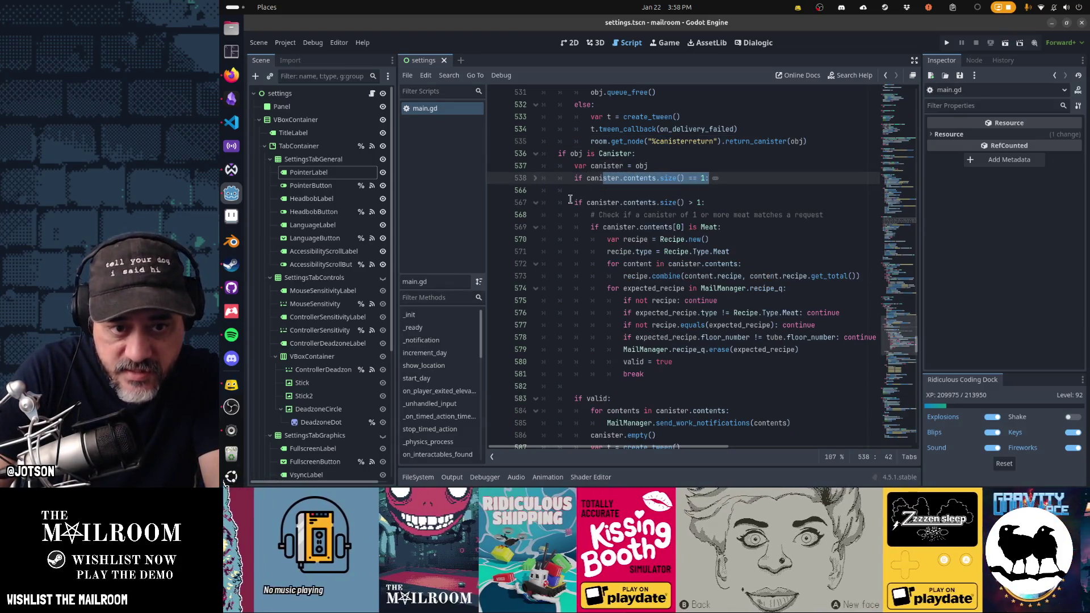
Review the multi-contents meat recipe check and its recipe loops on lines 567-574.
left_click_drag(574, 202, 705, 203)
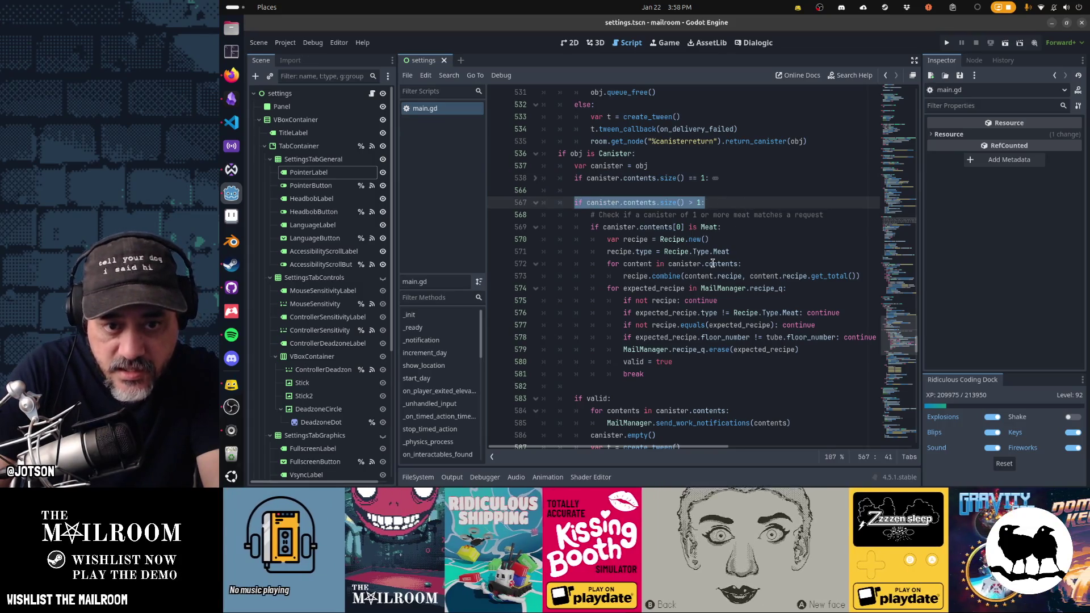
left_click_drag(633, 214, 824, 214)
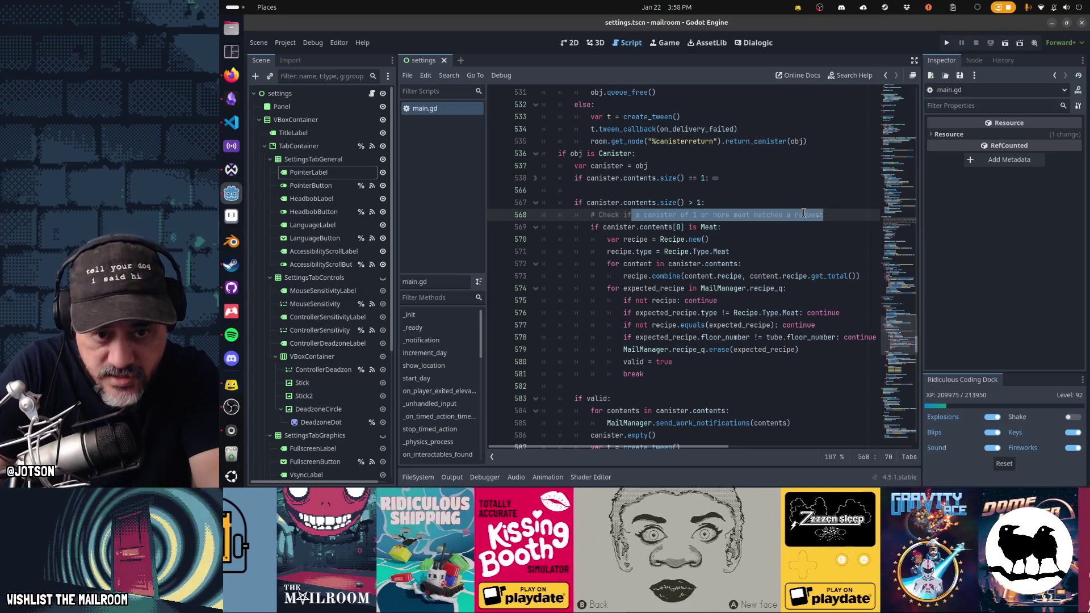
left_click_drag(603, 227, 684, 229)
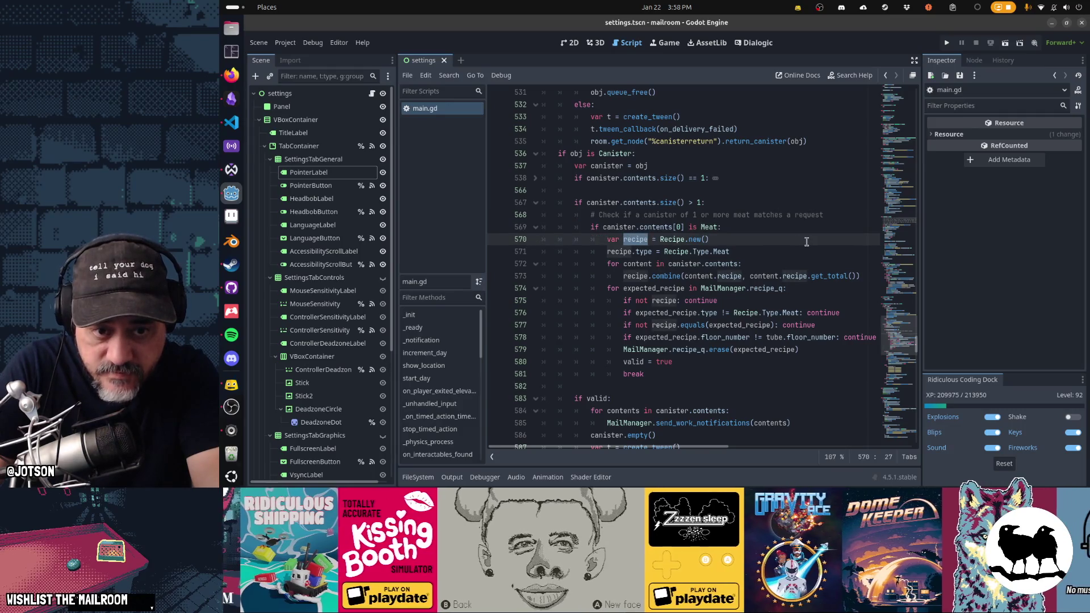
left_click_drag(607, 252, 734, 252)
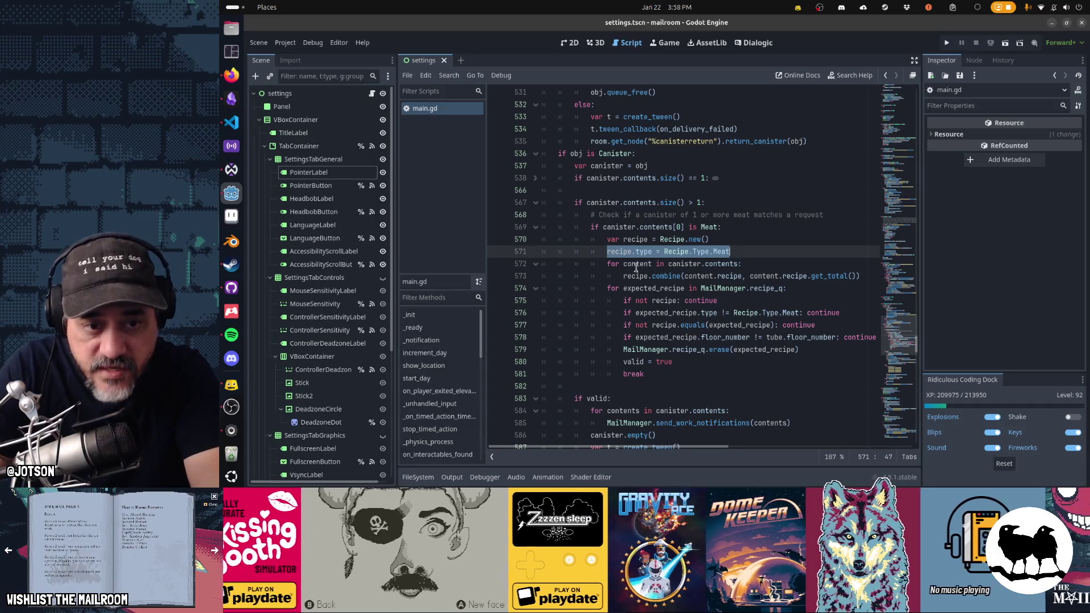
left_click_drag(609, 264, 645, 264)
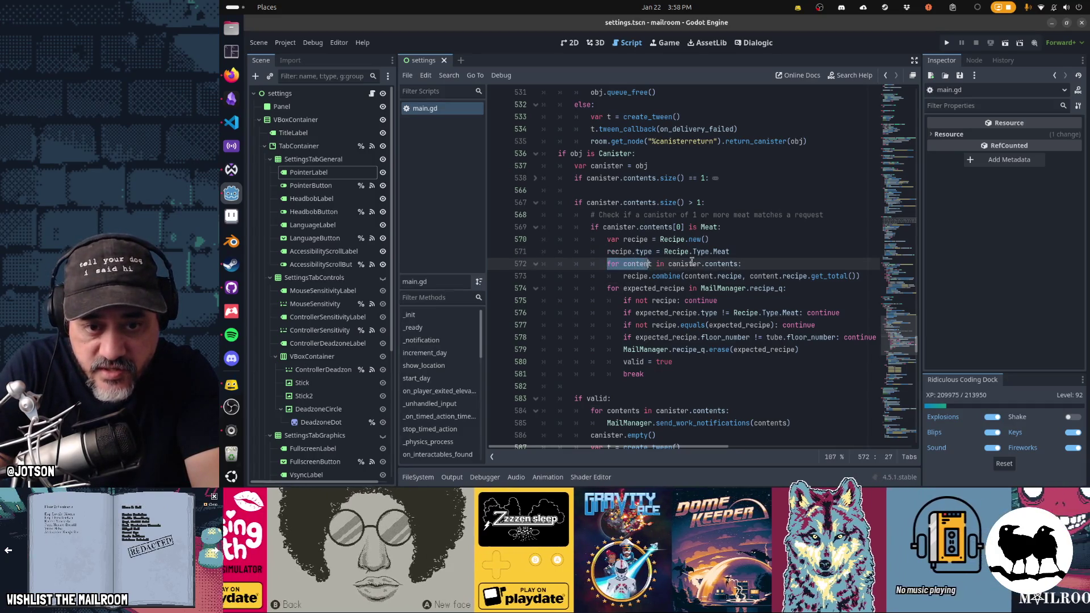
left_click(718, 264)
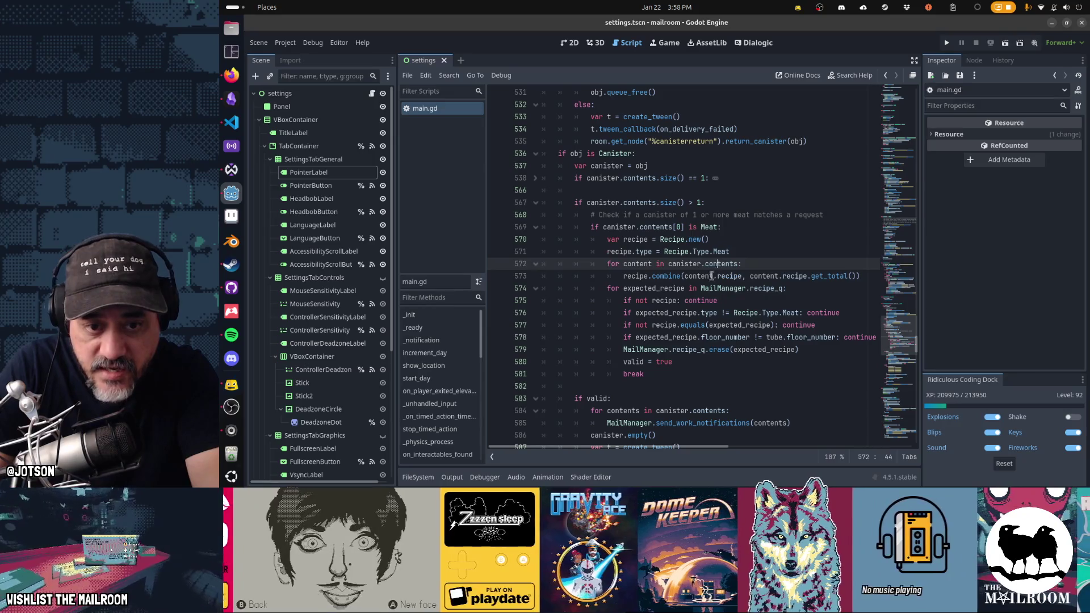
mouse_move(668, 277)
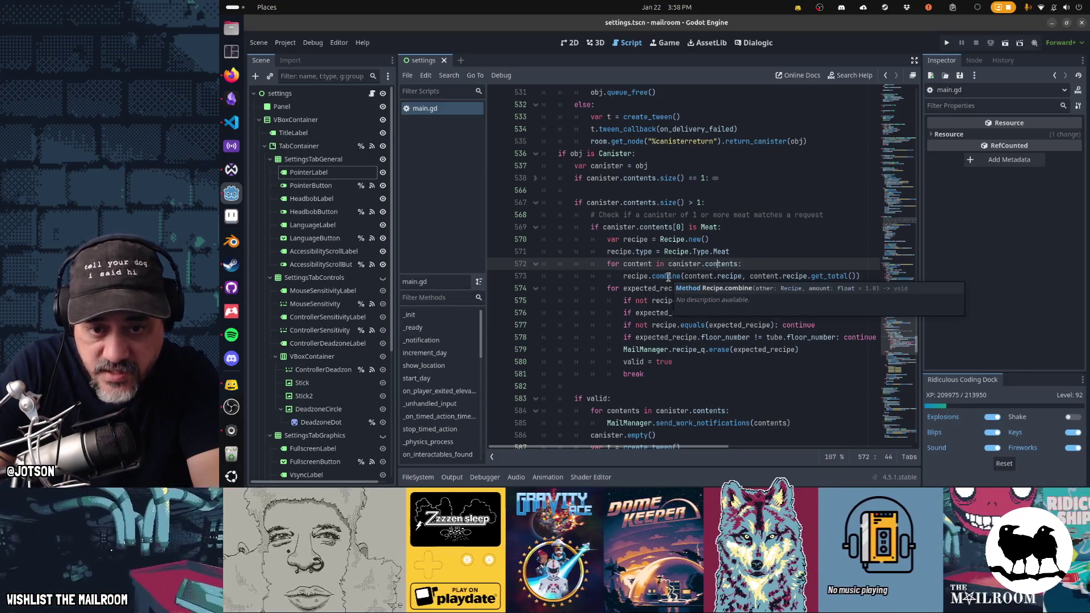
left_click(638, 240)
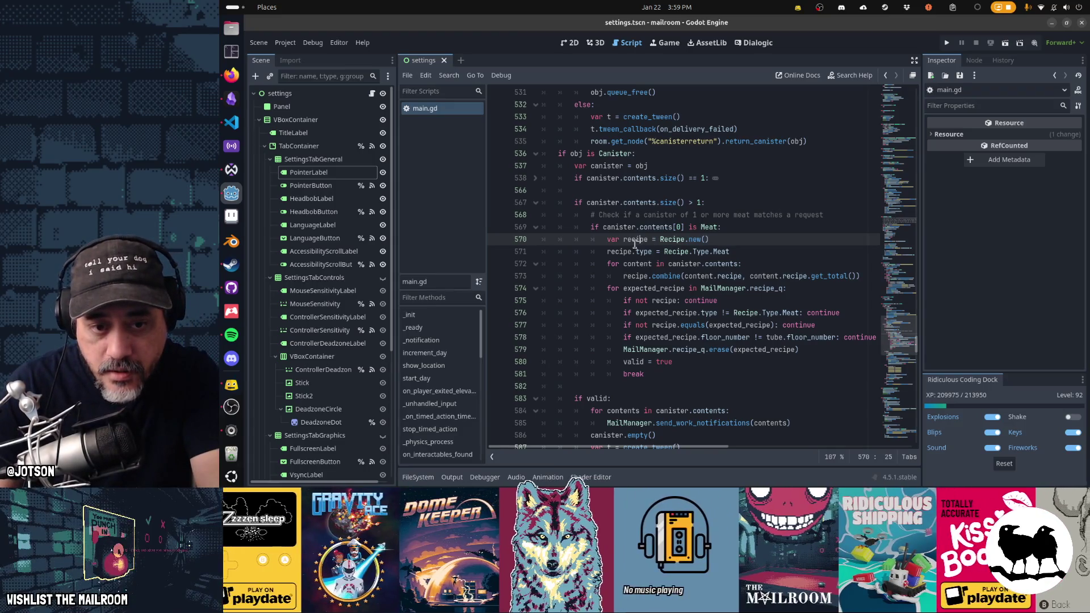
left_click_drag(636, 263, 650, 278)
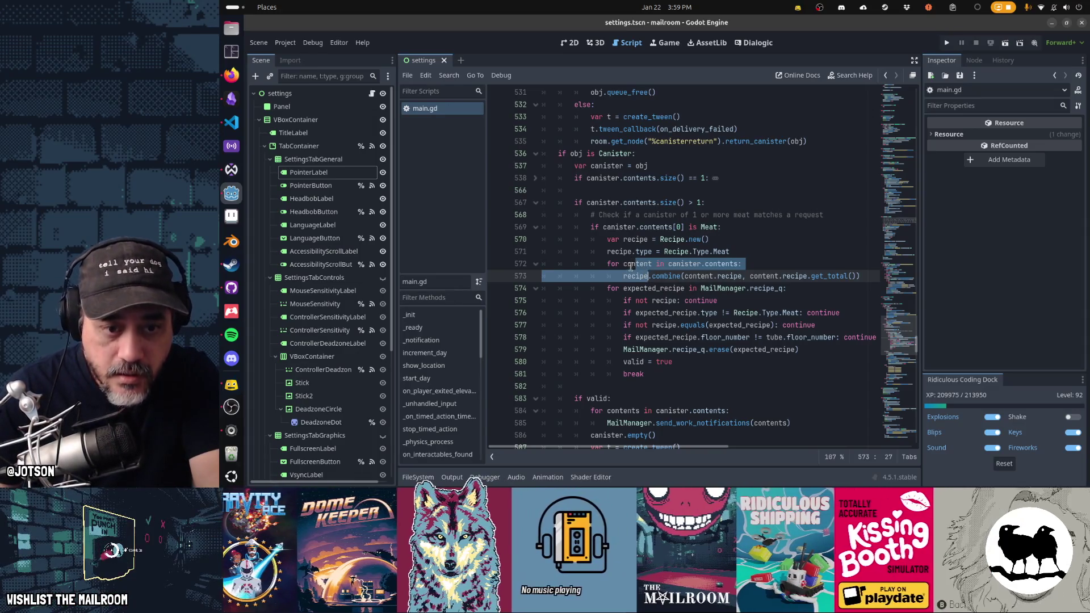
left_click(641, 289)
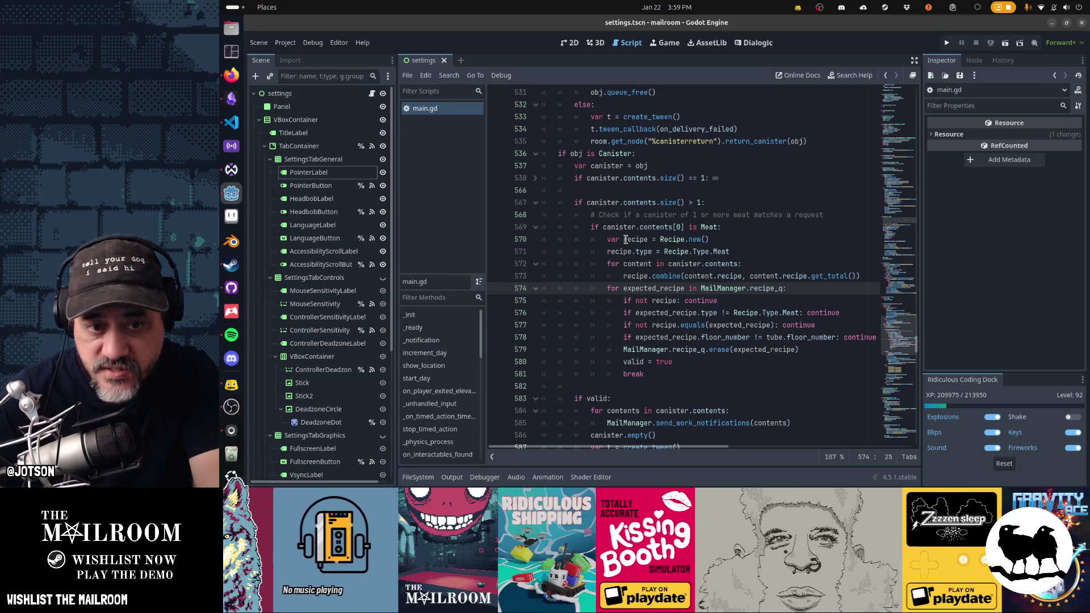
left_click(626, 239)
Cut the redundant 'if not recipe' check on line 575.
double_click(630, 239)
left_click(669, 300)
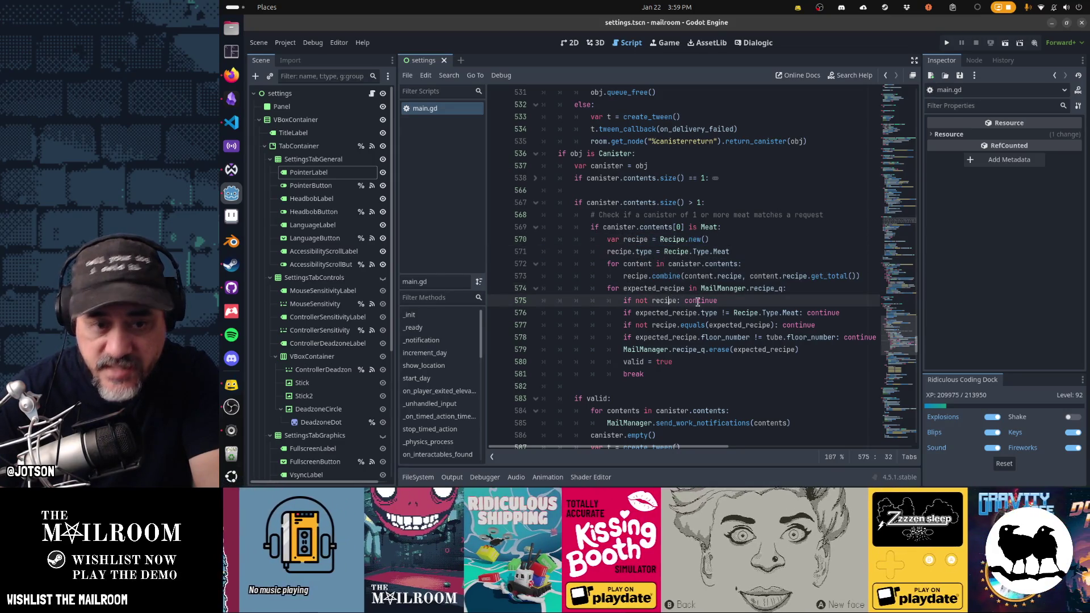
key("ctrl+x")
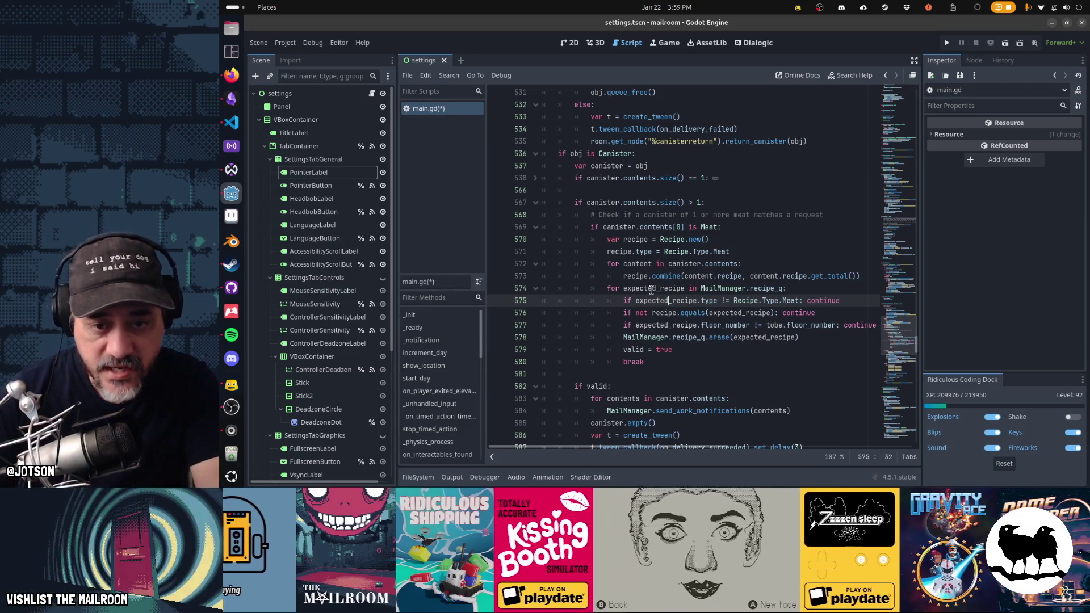
mouse_move(787, 303)
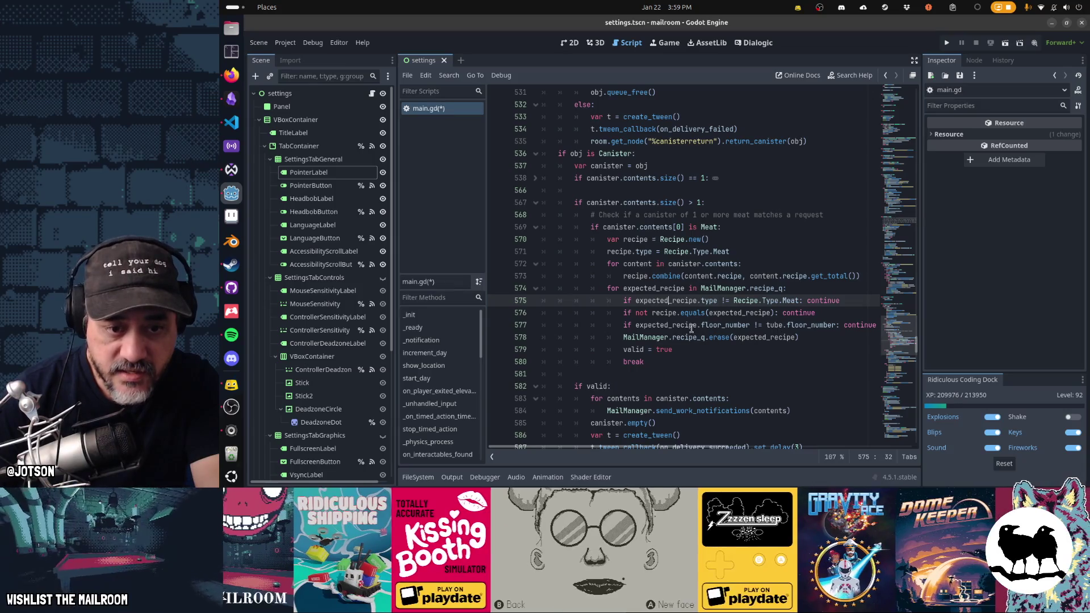
Inspect the recipe and expected_recipe uses, select 'valid = true', and run the project.
double_click(630, 241)
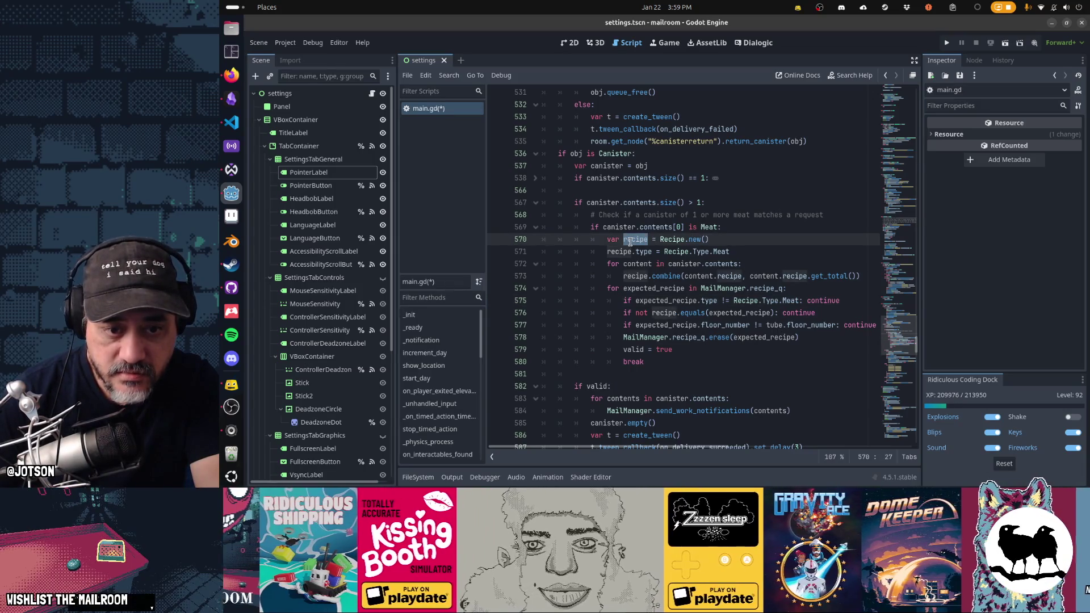
double_click(734, 313)
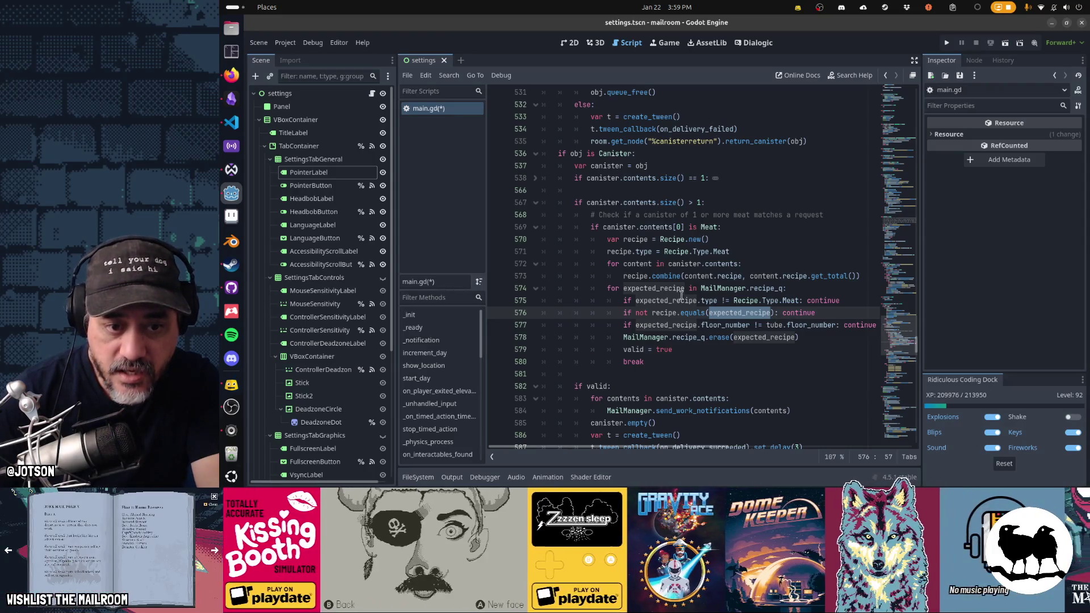
double_click(671, 325)
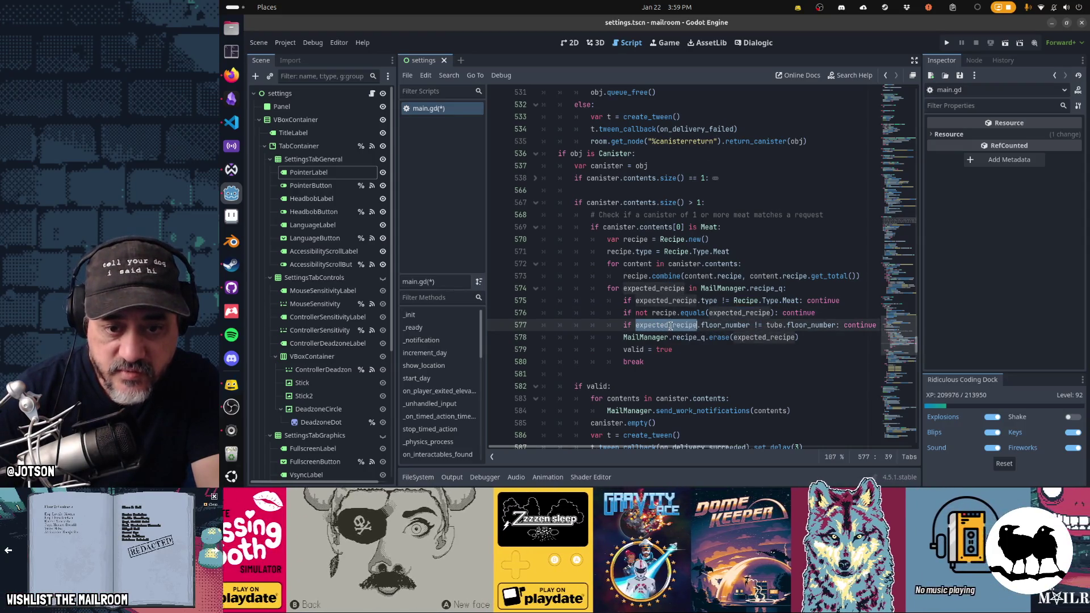
left_click(819, 325)
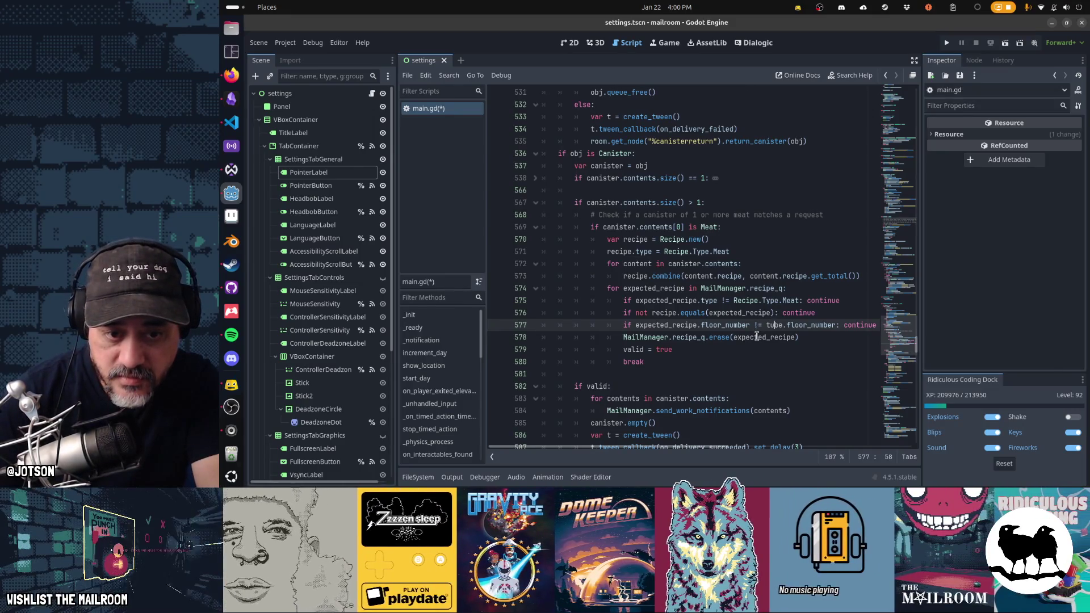
left_click_drag(625, 350, 674, 351)
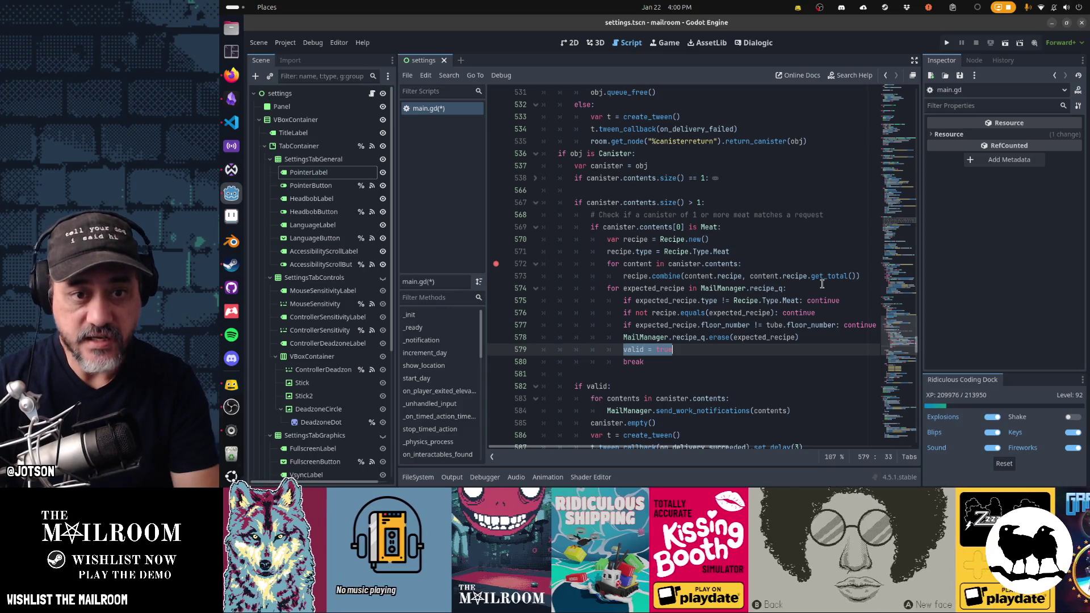
key("F5")
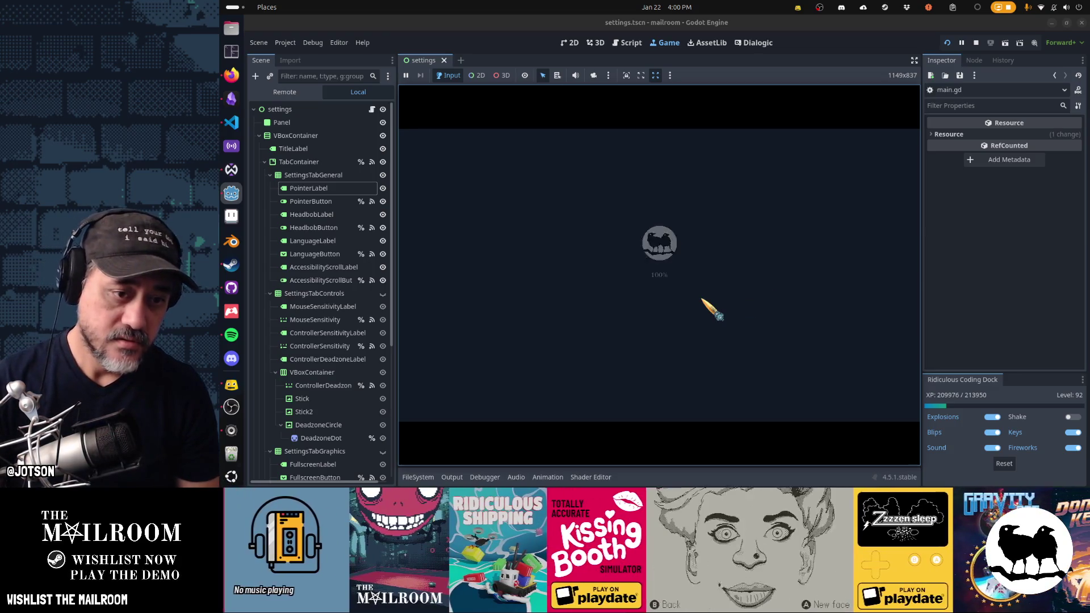
Start the game, grab the meat bundle, set it on the table and pick it up again, then pause.
key("Return")
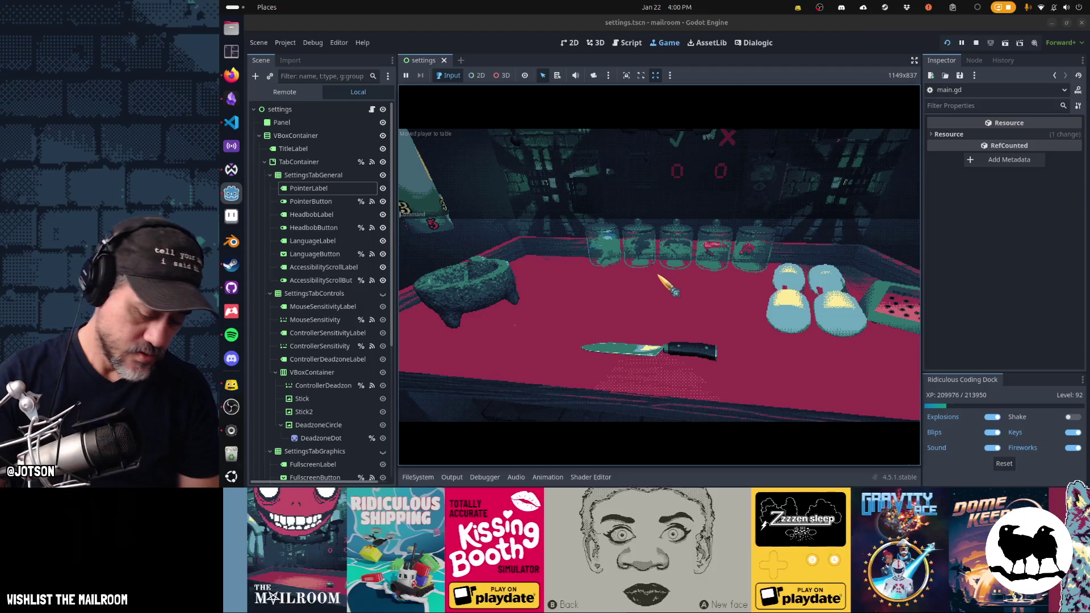
left_click(659, 275)
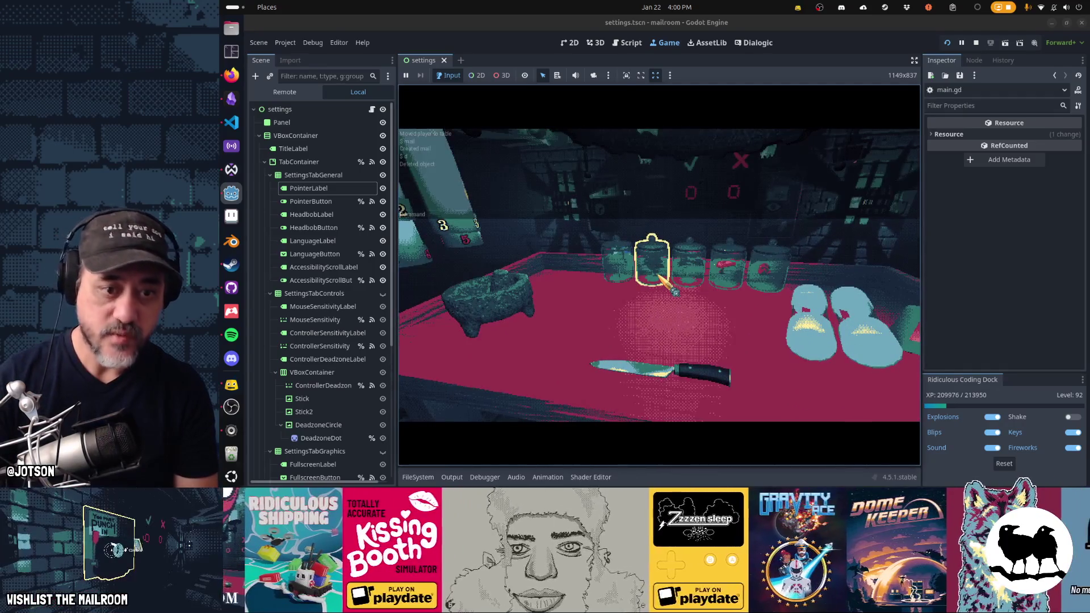
left_click(661, 277)
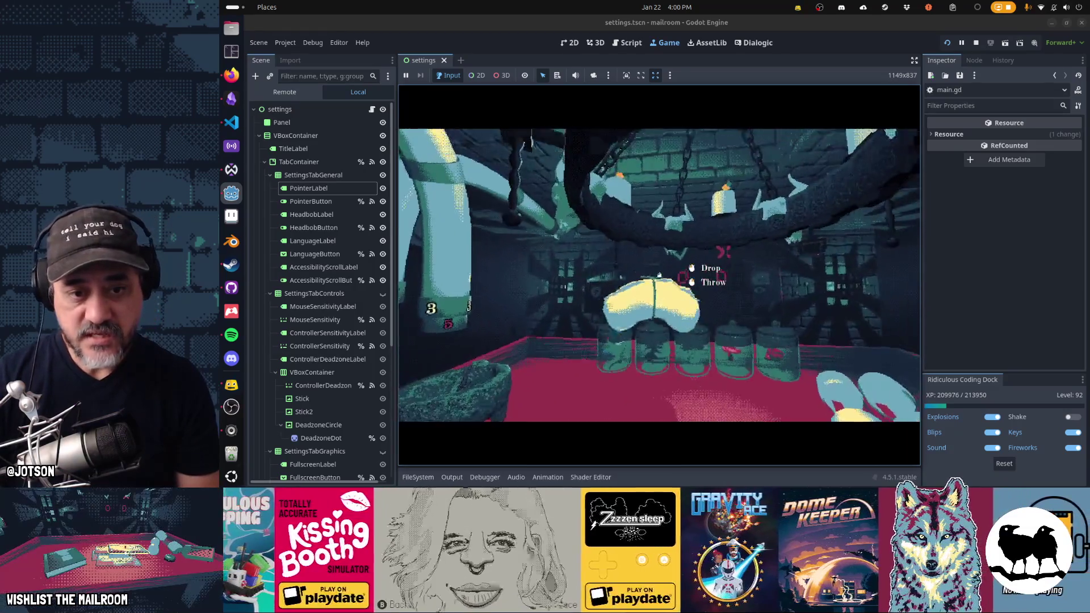
left_click(660, 275)
left_click(659, 275)
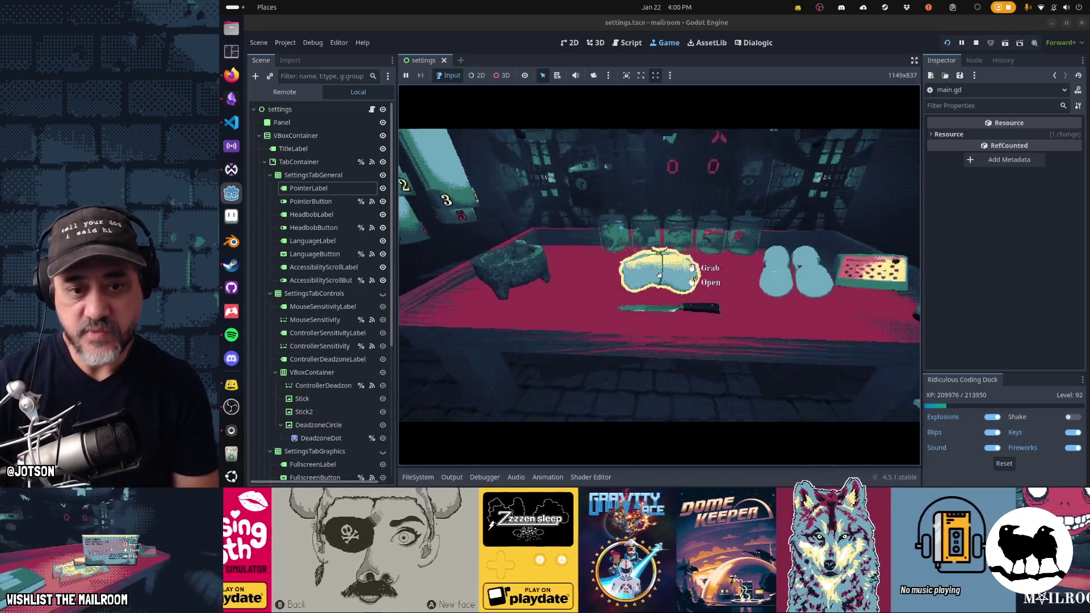
key("Escape")
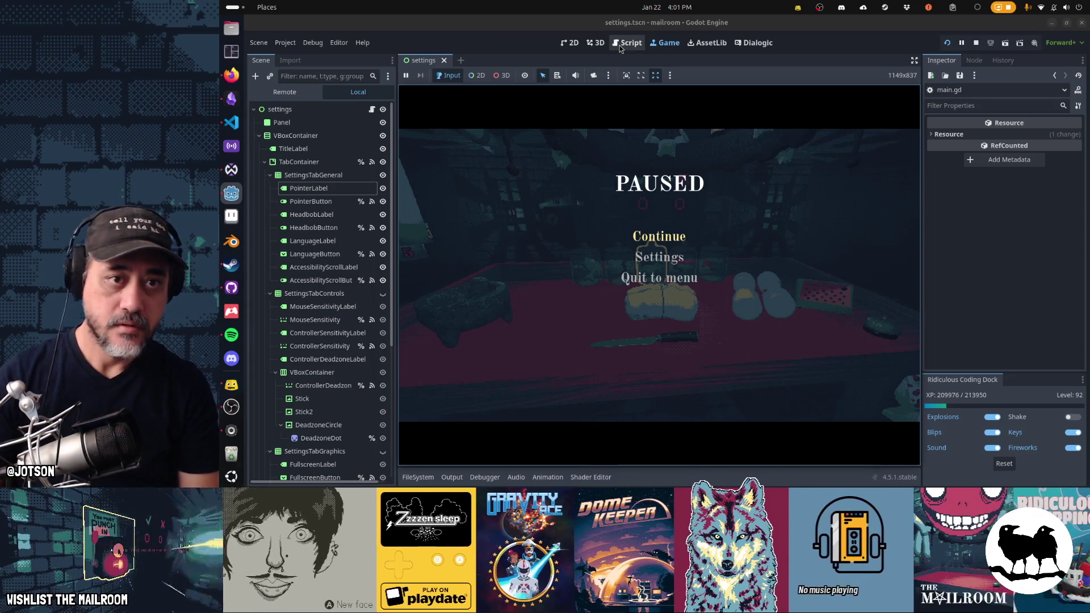
Open meatbundle.tscn and meat1.tscn in the 3D workspace via quick open.
left_click(603, 43)
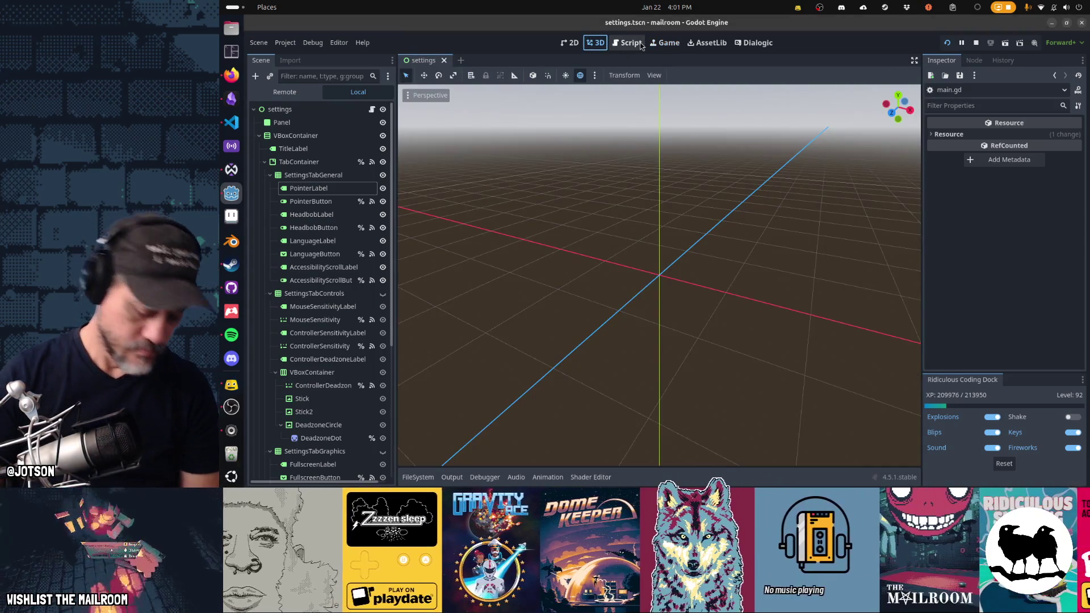
key("shift+alt+o")
type("meatpac")
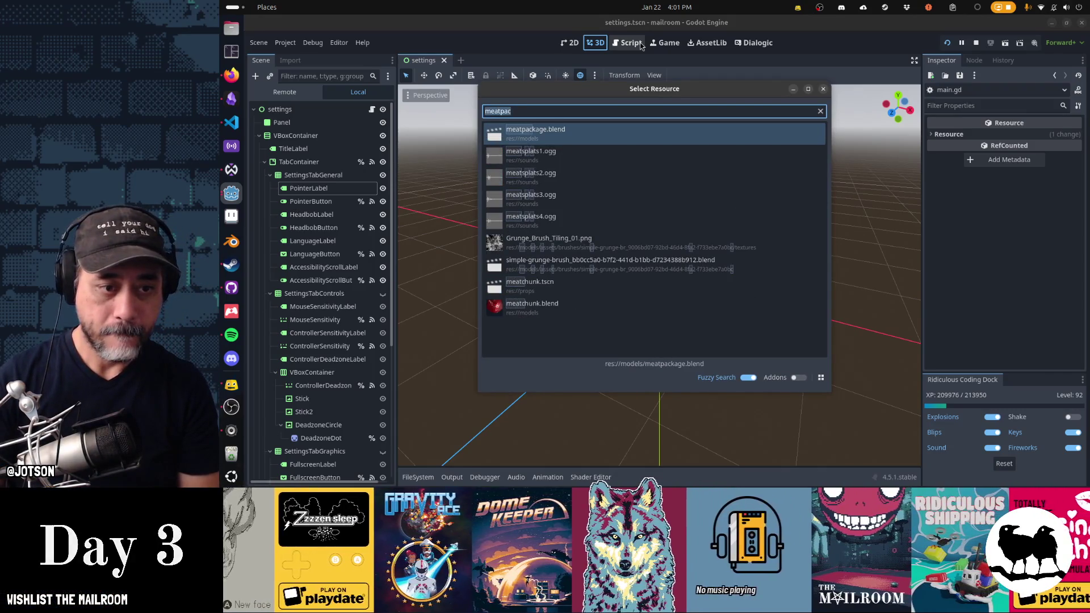
type("mat")
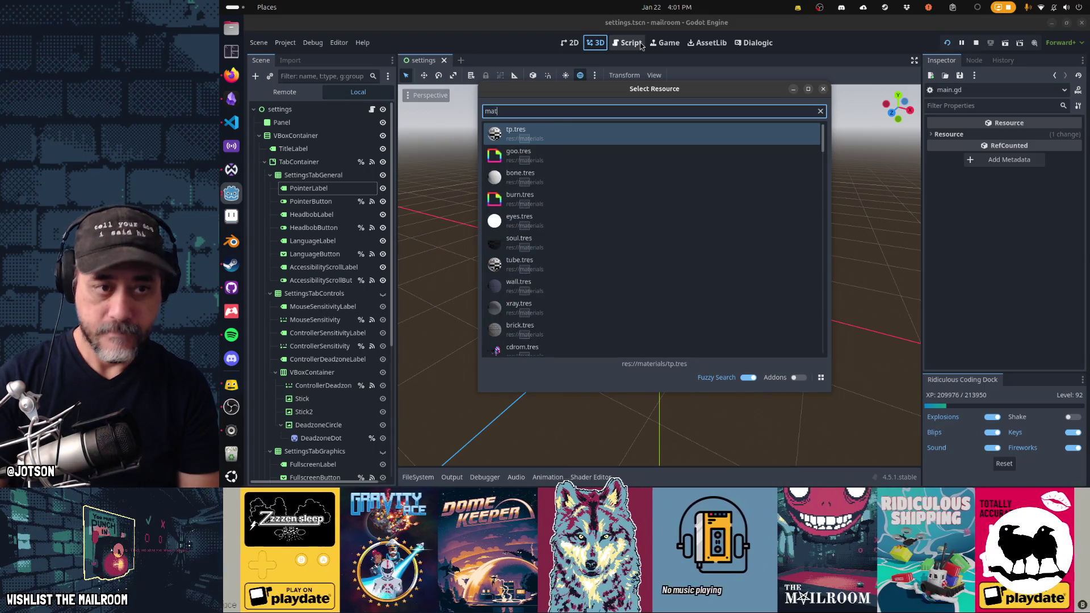
key("BackSpace")
key("BackSpace")
type("eatbund")
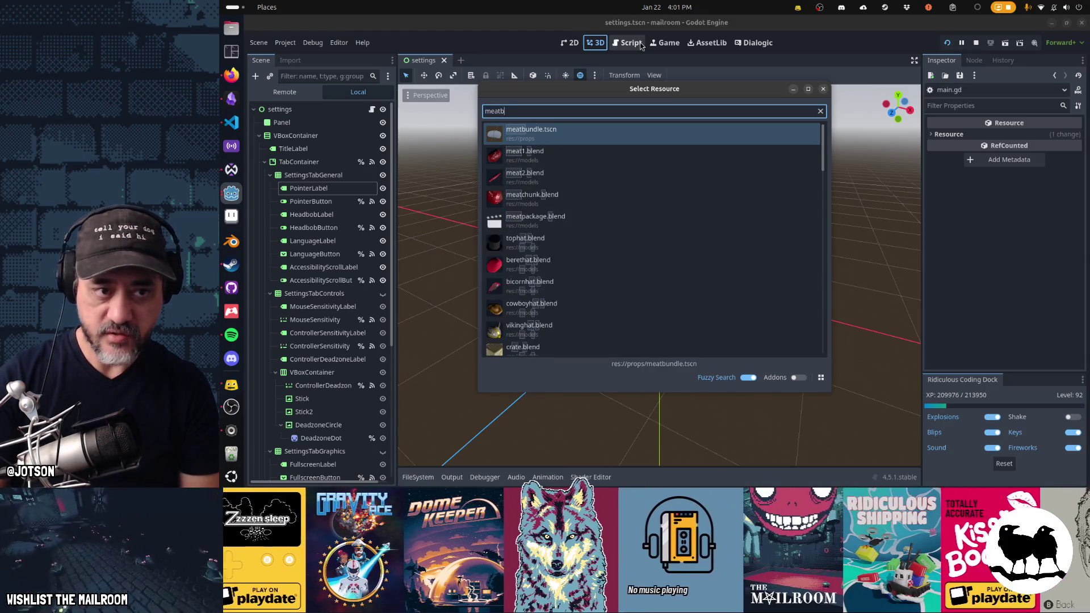
key("Return")
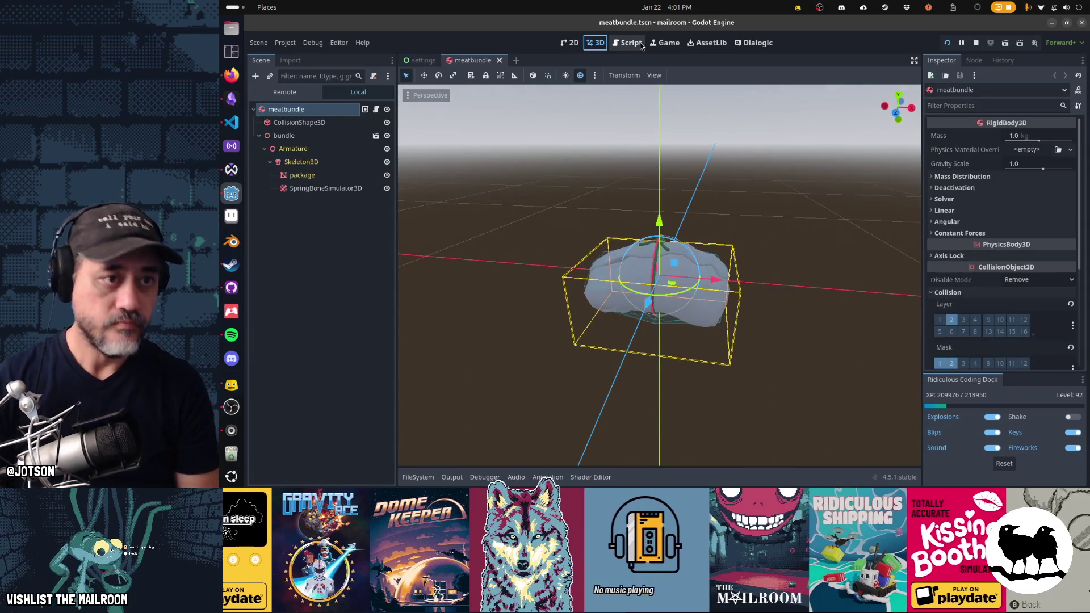
key("shift+alt+o")
type("meat1")
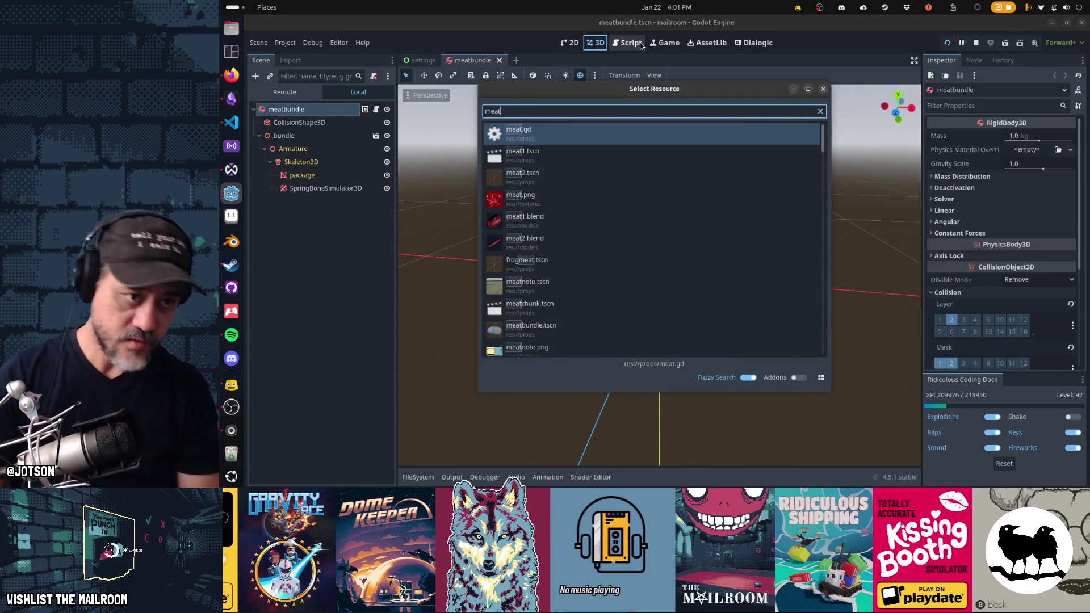
key("Return")
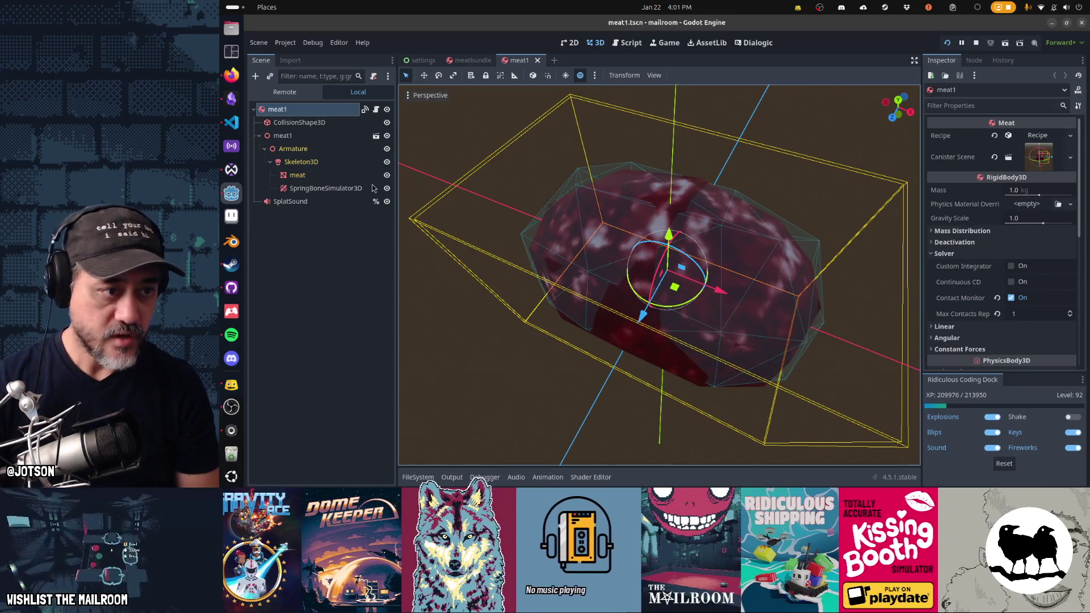
Paste SplatSound into meatbundle, enable Solver > Contact Monitor, and show its signals.
left_click(473, 59)
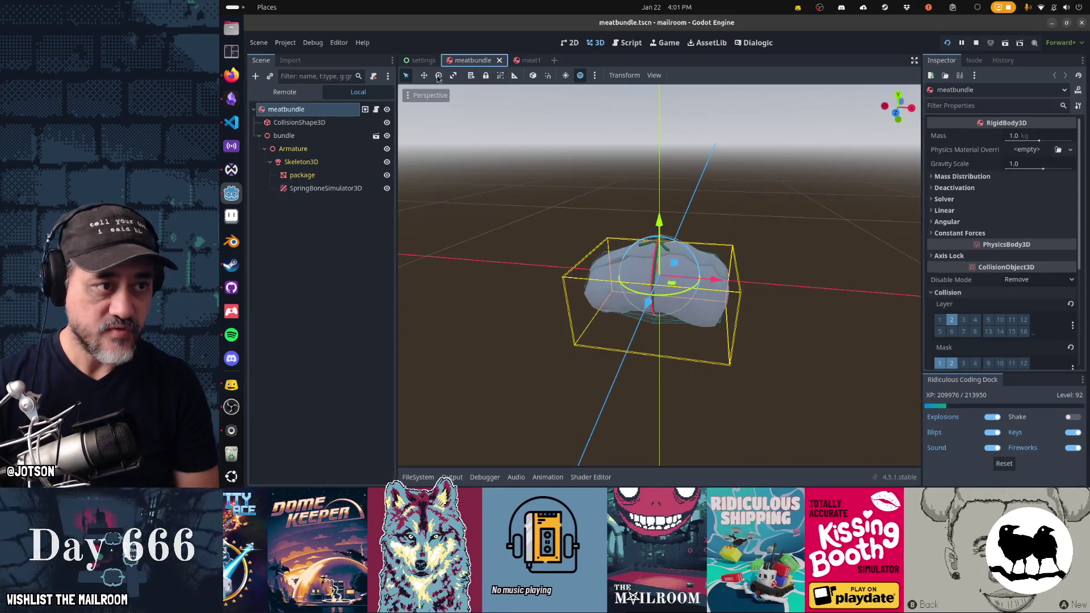
key("ctrl+v")
left_click(332, 109)
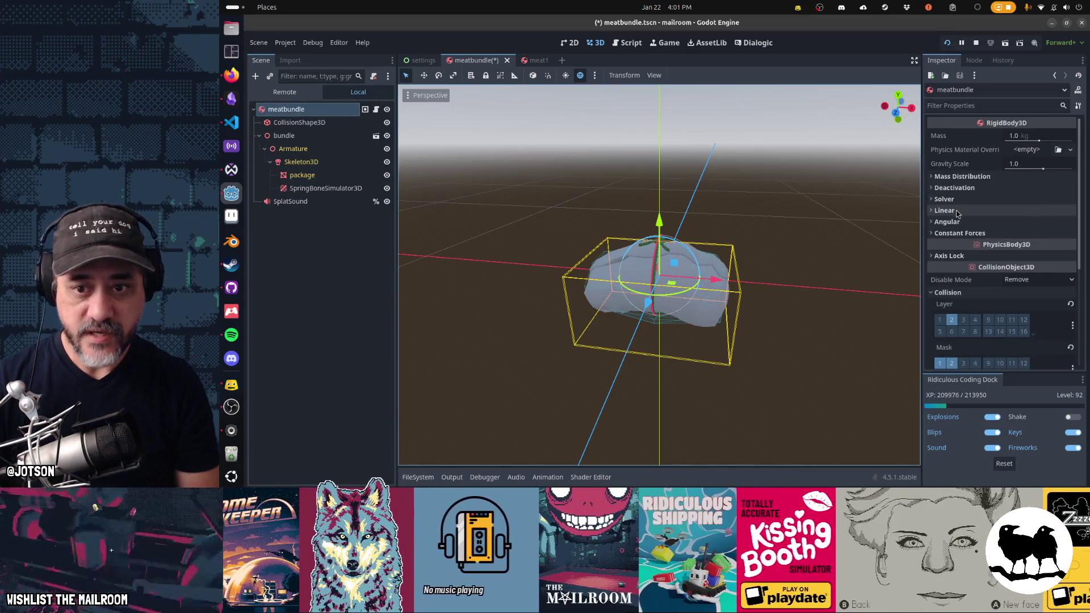
left_click(944, 199)
left_click(1012, 243)
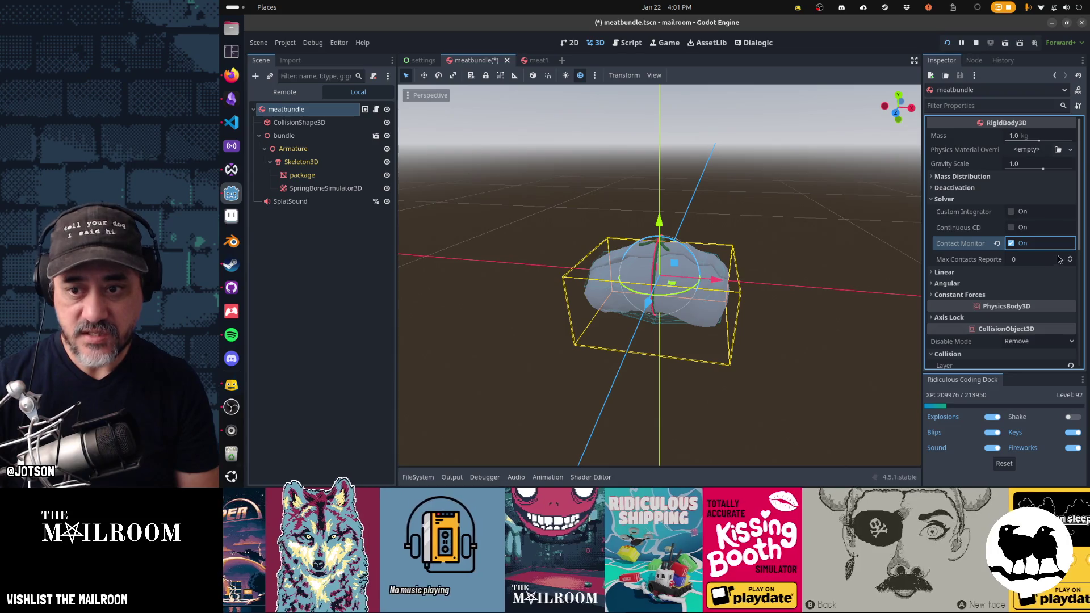
left_click(974, 60)
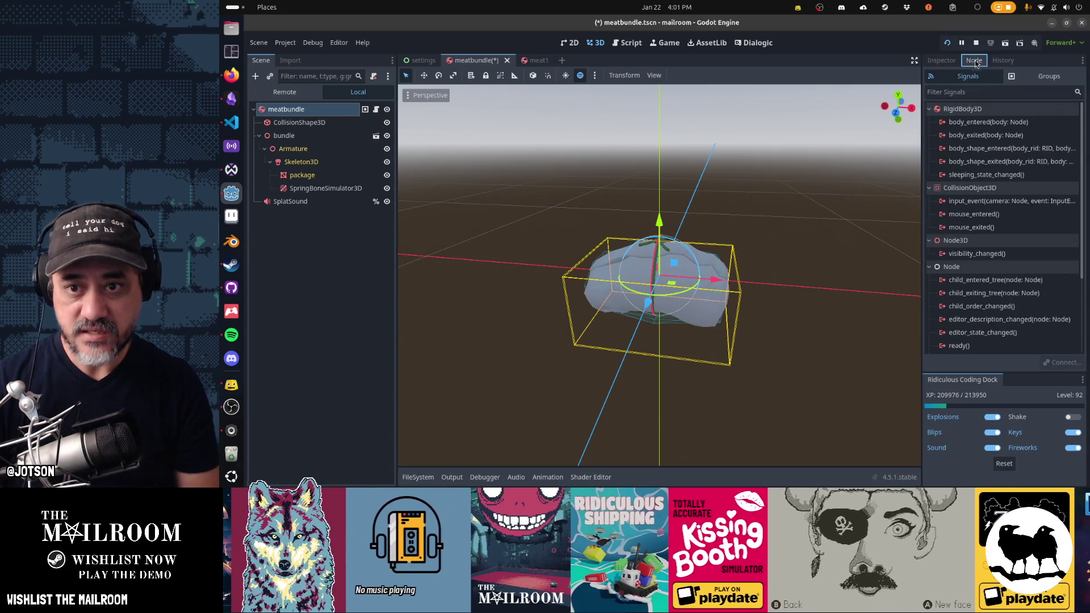
Connect meatbundle's body_entered signal to a new _on_body_entered method and save.
double_click(975, 122)
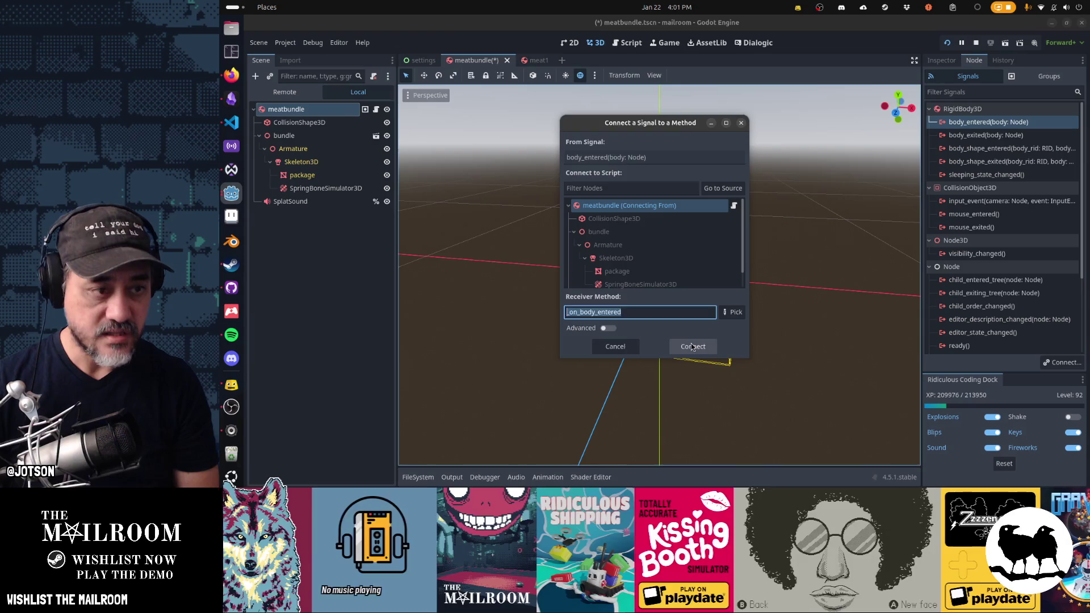
left_click(694, 346)
key("ctrl+s")
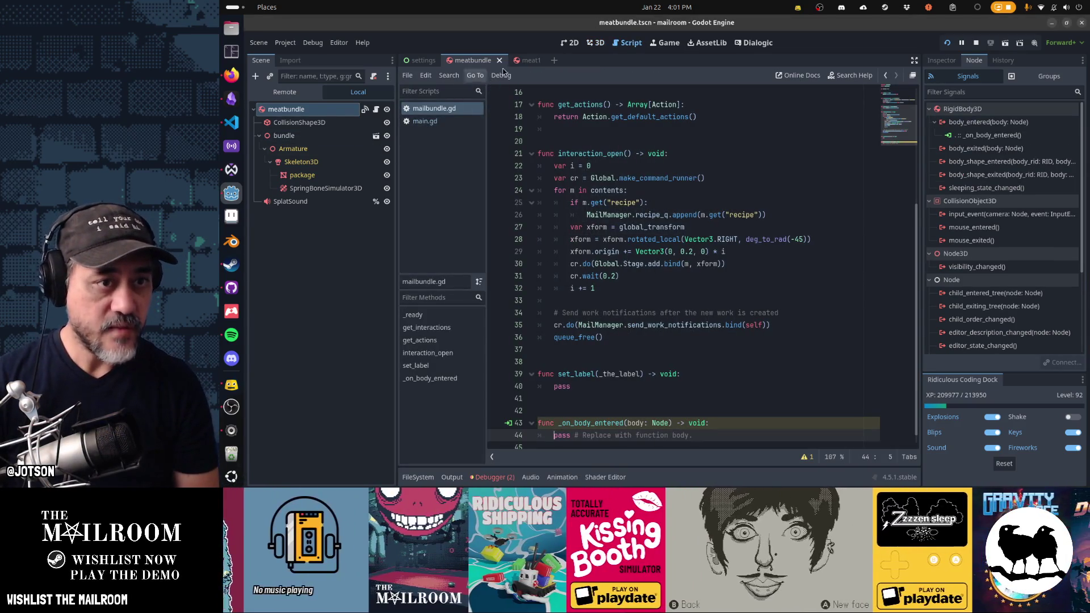
In the meat1 scene, select the carried-signal hookup and on_carried handler in meat.gd.
left_click(522, 63)
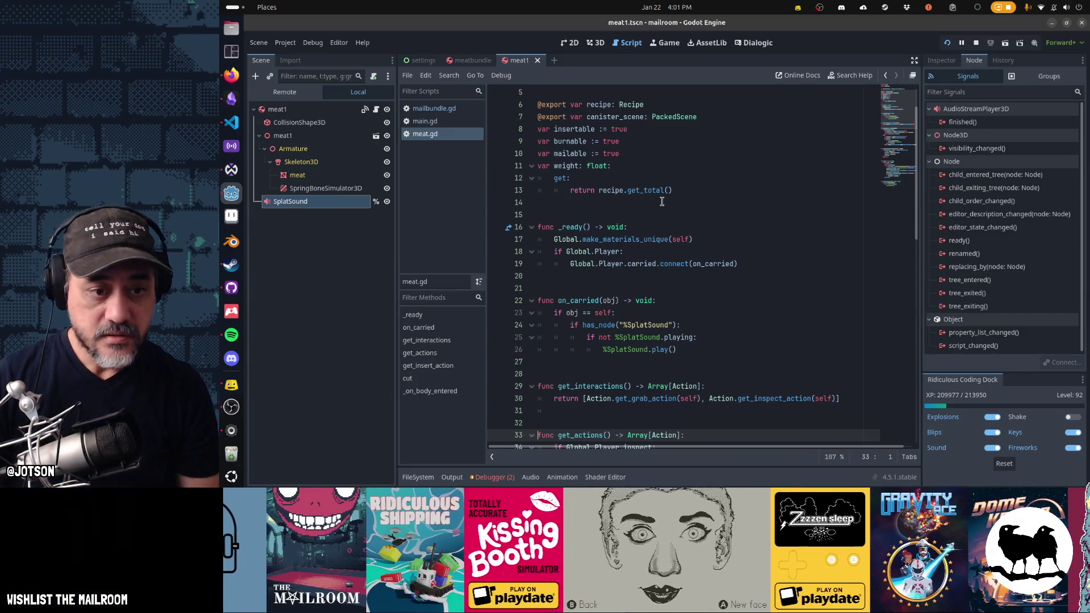
left_click(686, 301)
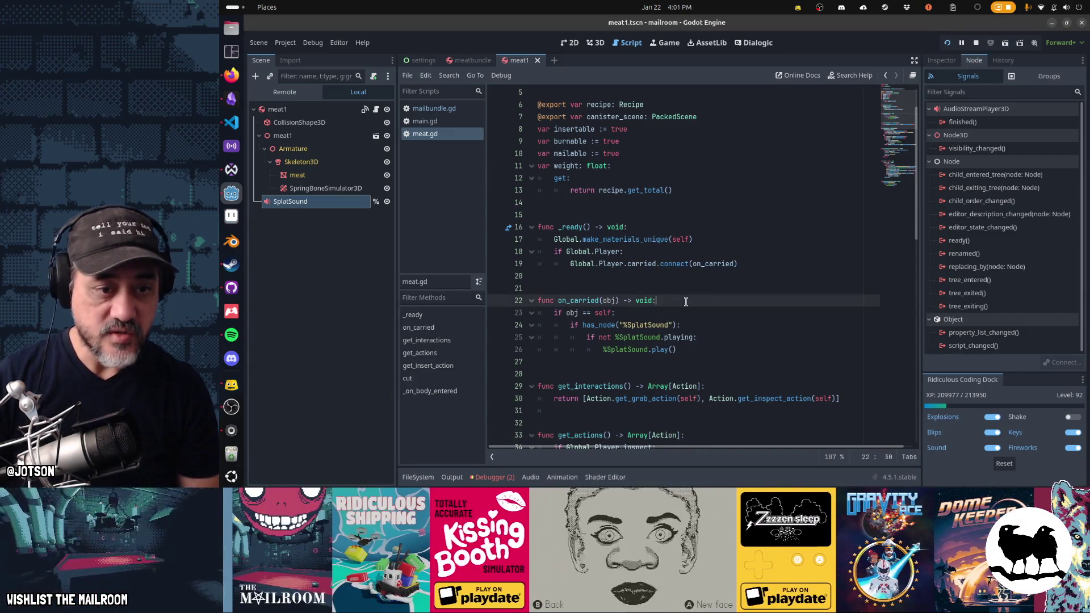
key("Up")
key("Up")
key("Up")
key("Home")
key("shift+Down")
key("shift+Down")
key("shift+Down")
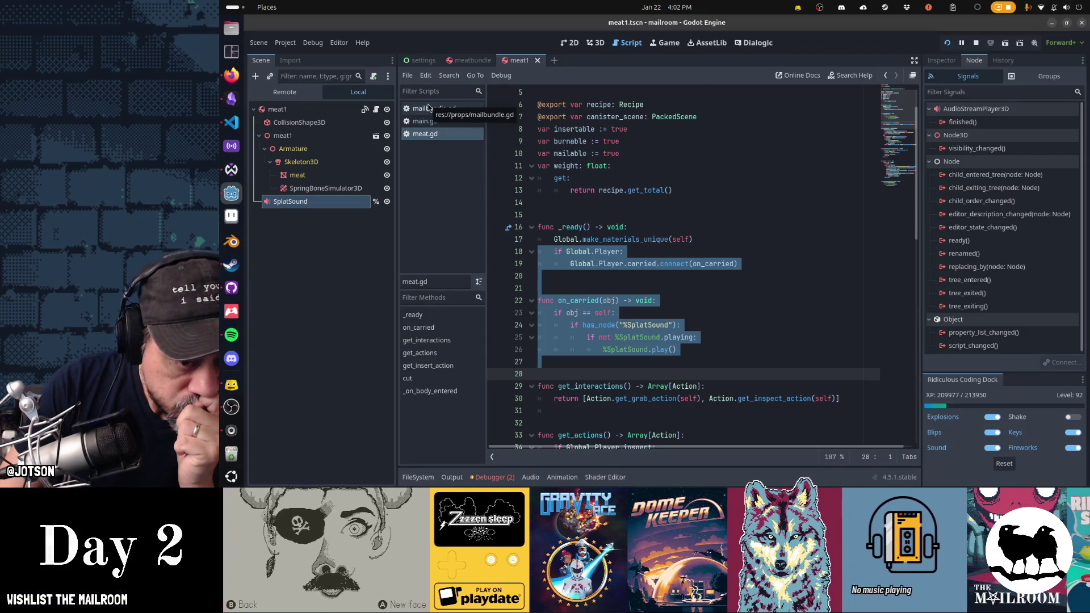
Select the SplatSound-playing code at the end of meat.gd.
left_click(546, 262)
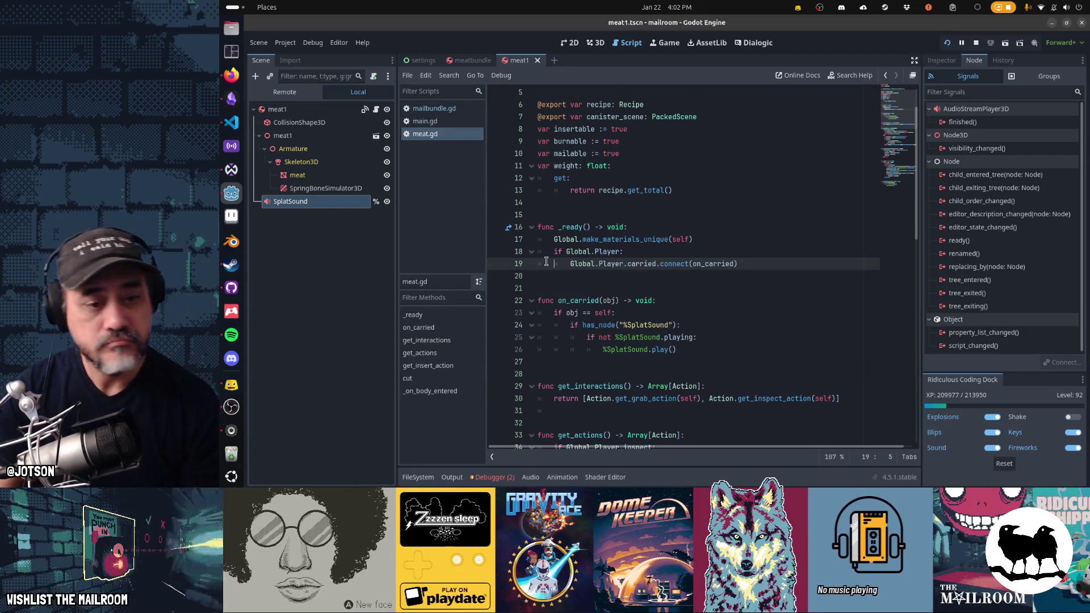
key("ctrl+End")
key("shift+Up")
key("shift+Up")
key("shift+Up")
key("ctrl+c")
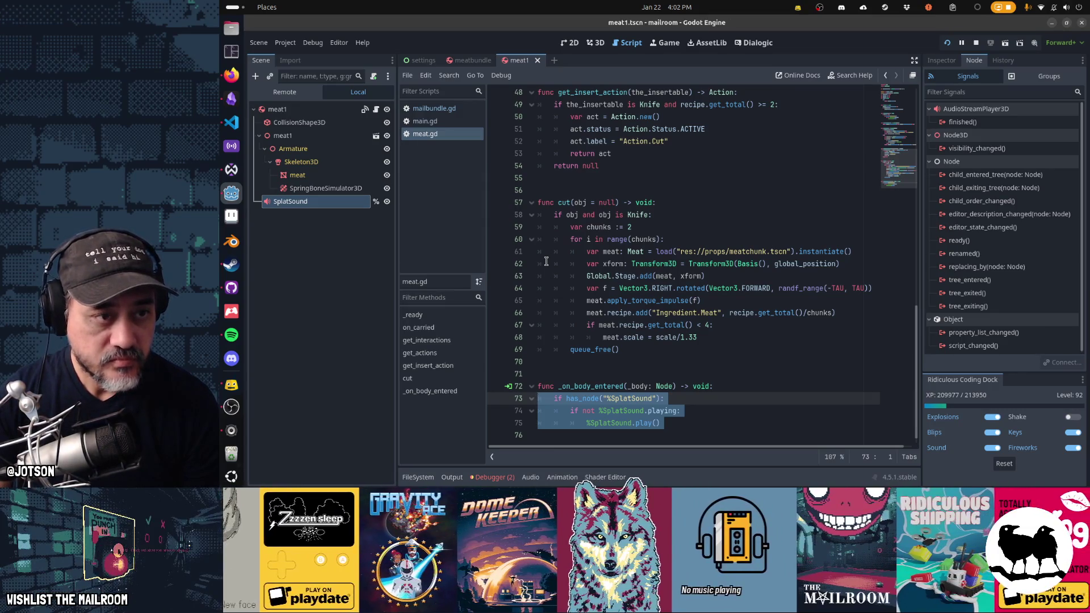
In mailbundle's scene, rename the SplatSound node to DropSound.
left_click(437, 109)
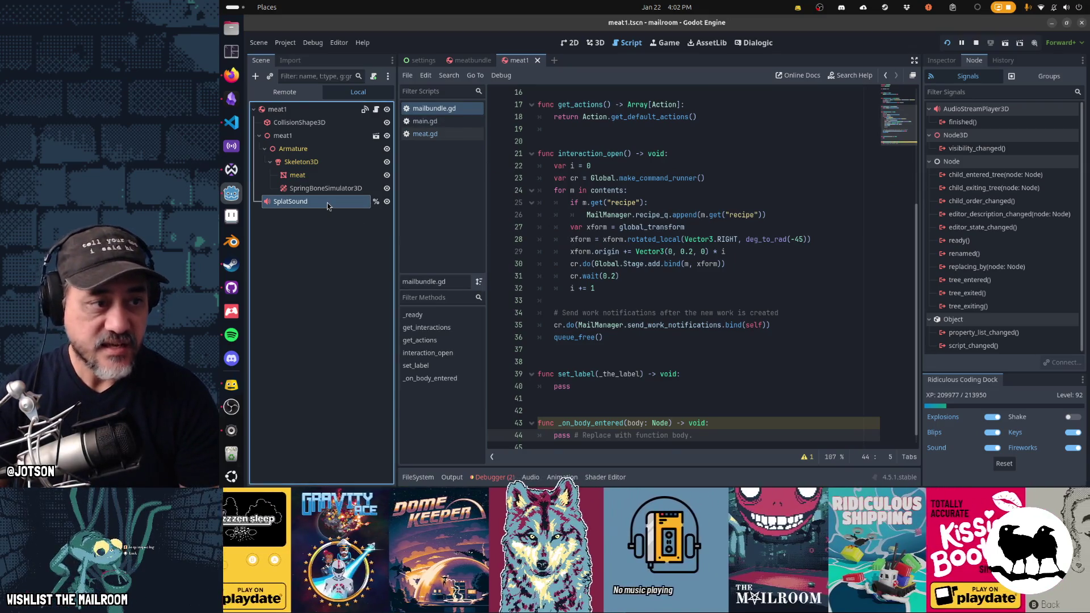
double_click(327, 203)
key("Home")
key("Delete")
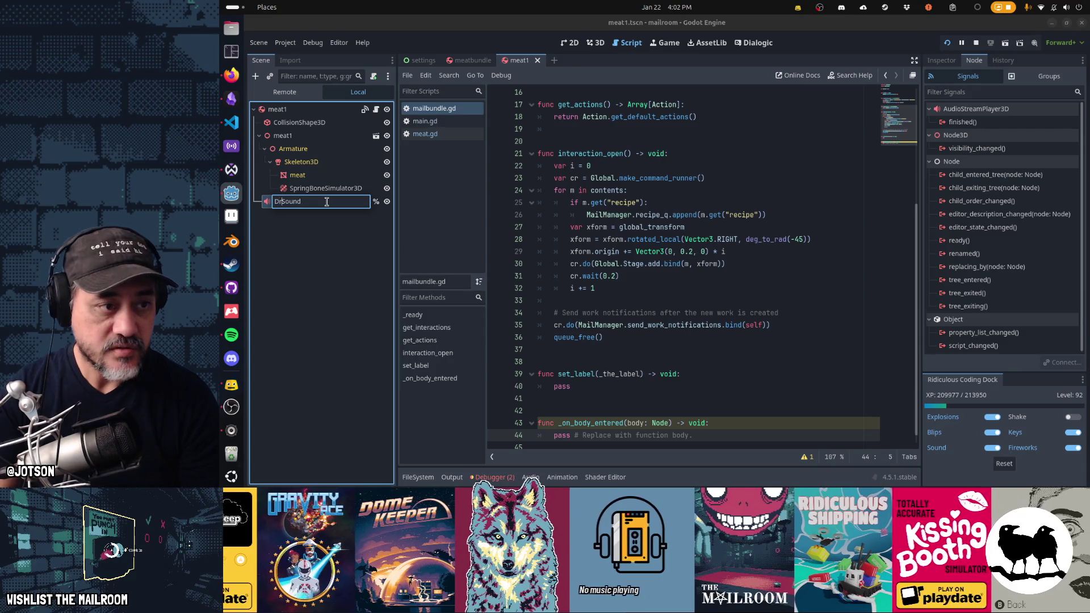
type("rop")
key("Return")
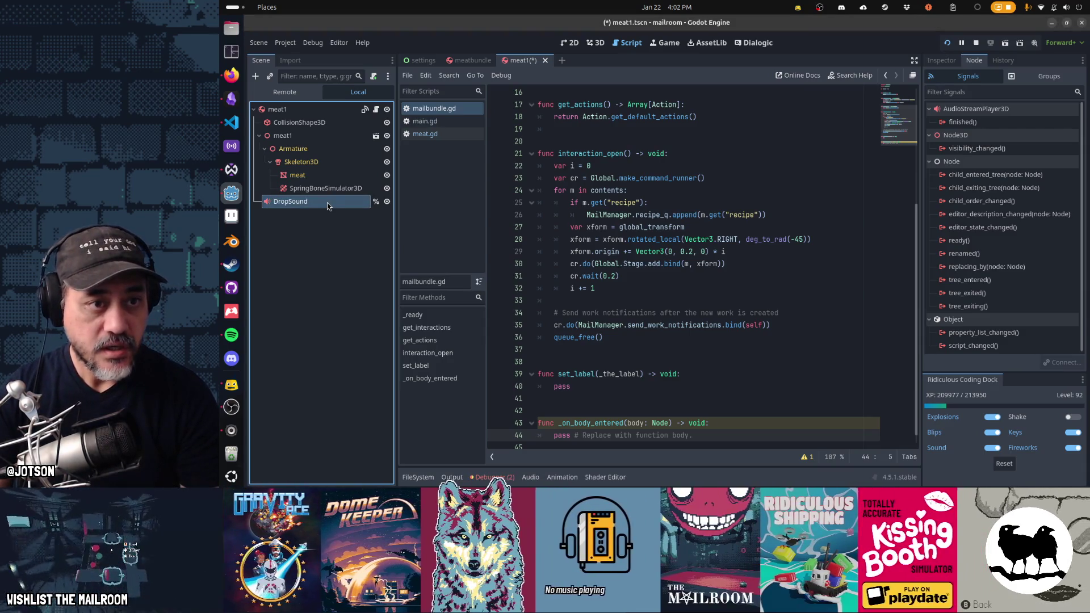
Replace _on_body_entered's pass line with the pasted sound code, changing all three SplatSound paths to DropSound.
left_click(724, 434)
key("shift+Home")
key("ctrl+v")
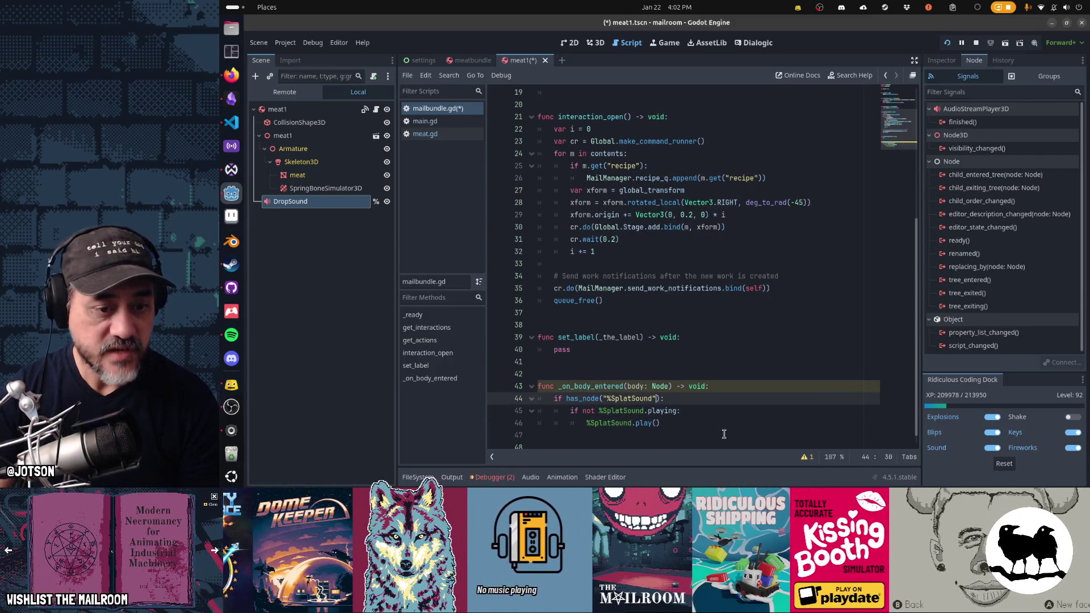
key("Left")
key("BackSpace")
key("BackSpace")
key("BackSpace")
type("Drop")
key("Down")
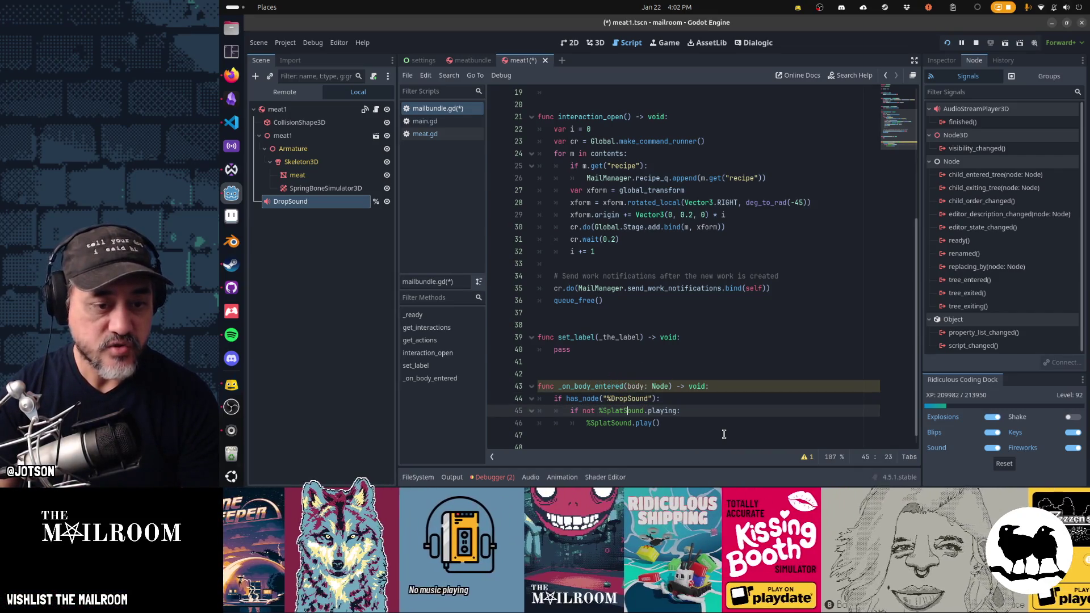
type("Drop")
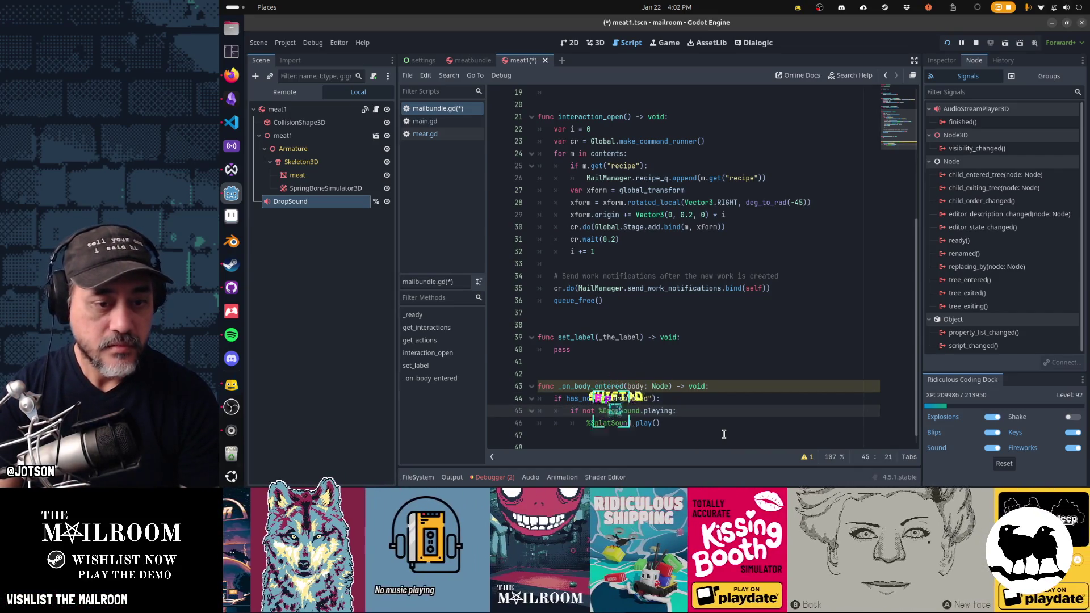
key("Down")
type("Drf")
key("BackSpace")
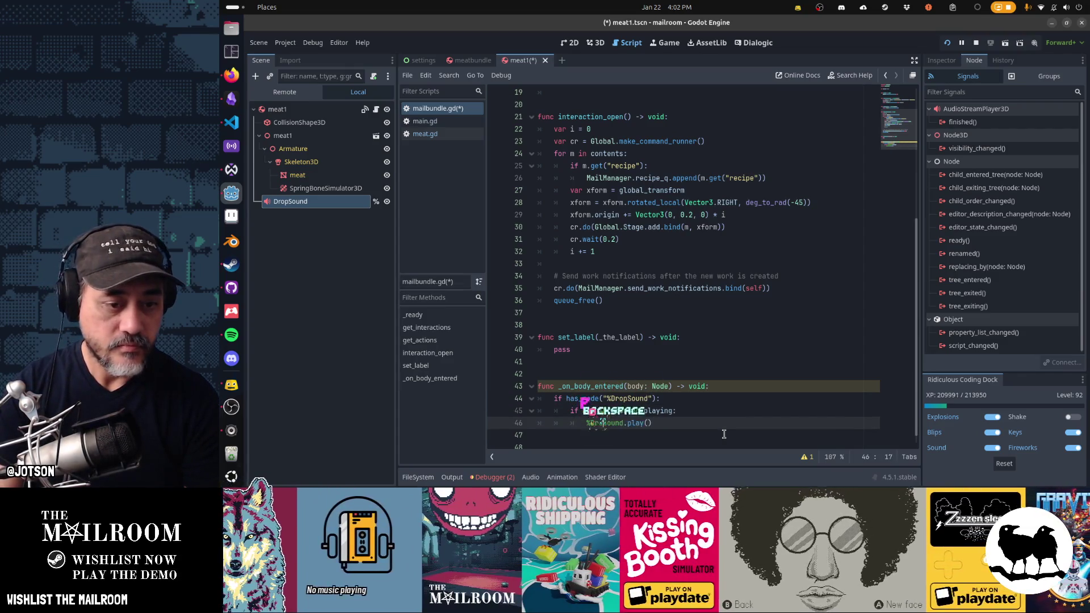
type("op")
Rename the parameter to _body, remove the trailing empty line, save, and run the game.
key("Up")
key("Up")
key("Up")
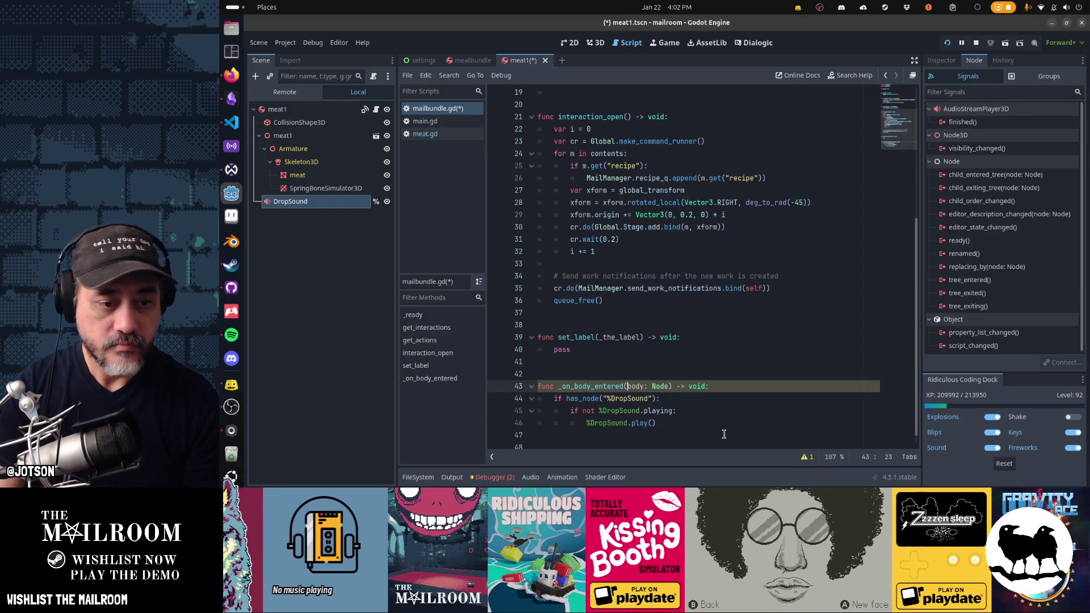
type("_")
scroll(724, 434, "down", 1)
left_click(724, 435)
key("ctrl+s")
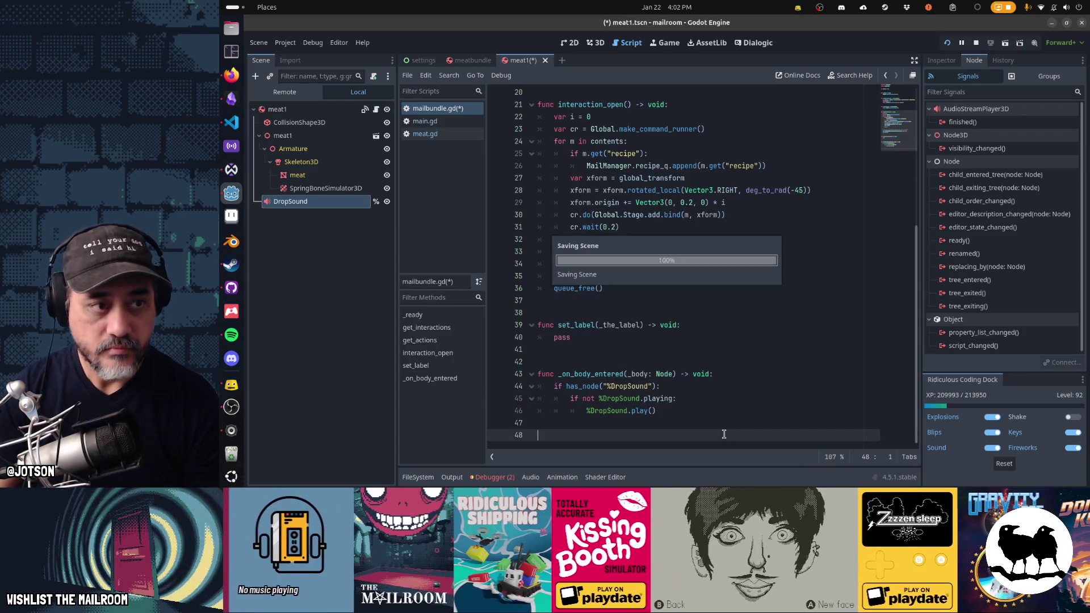
key("BackSpace")
key("ctrl+s")
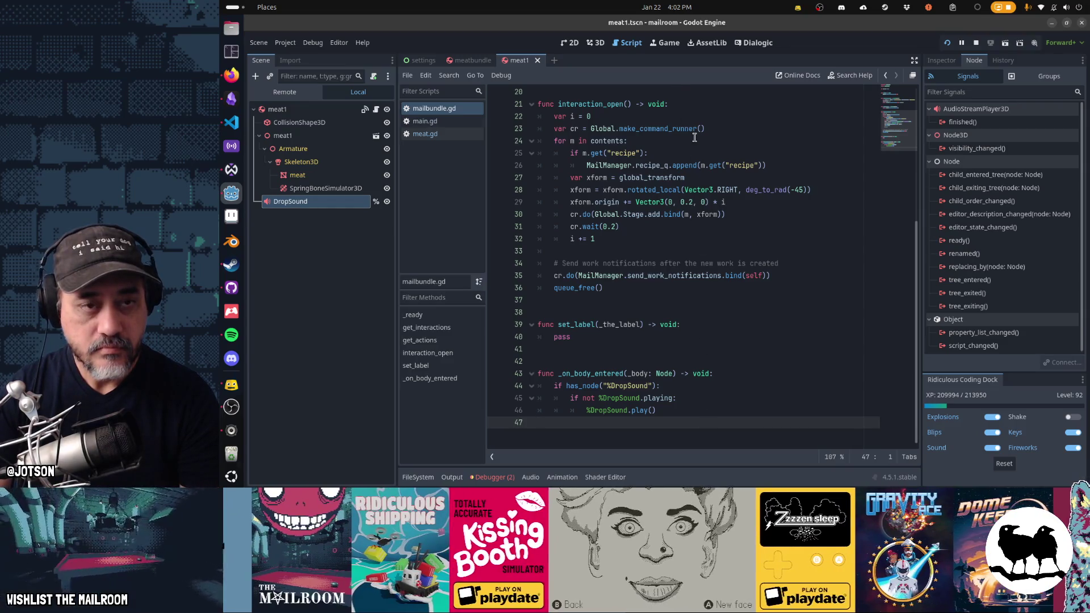
key("F5")
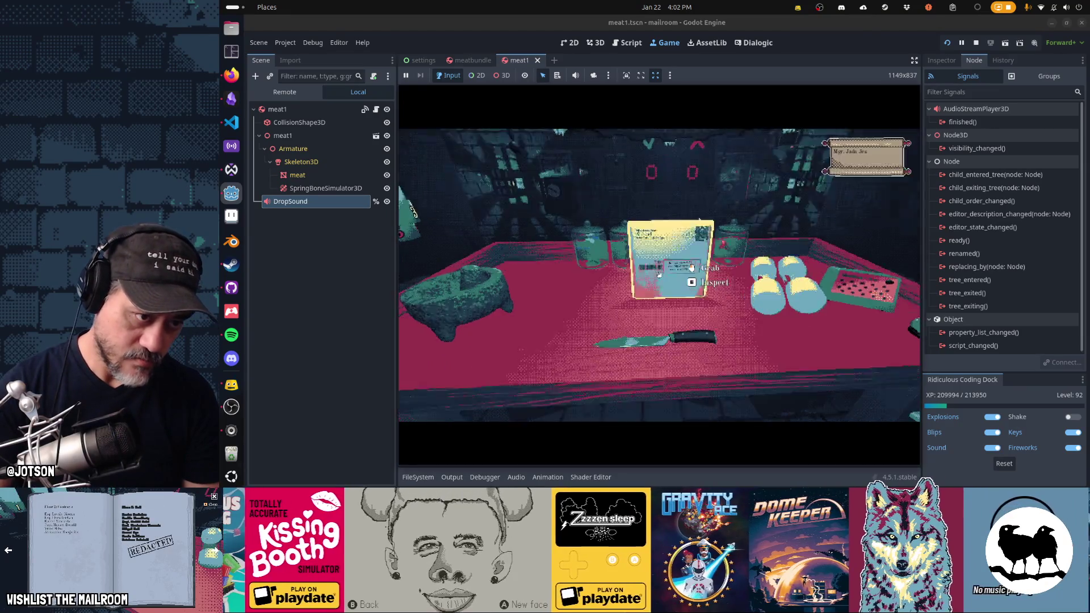
Open the mail package, pick up the meat slab, and answer the intercom.
left_click(673, 289)
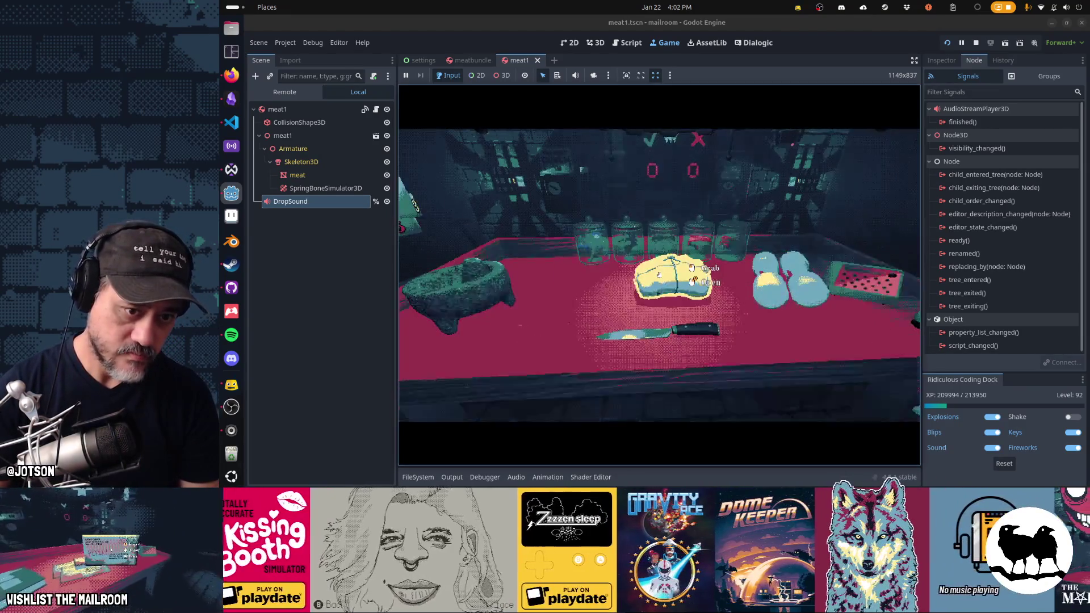
left_click(658, 275)
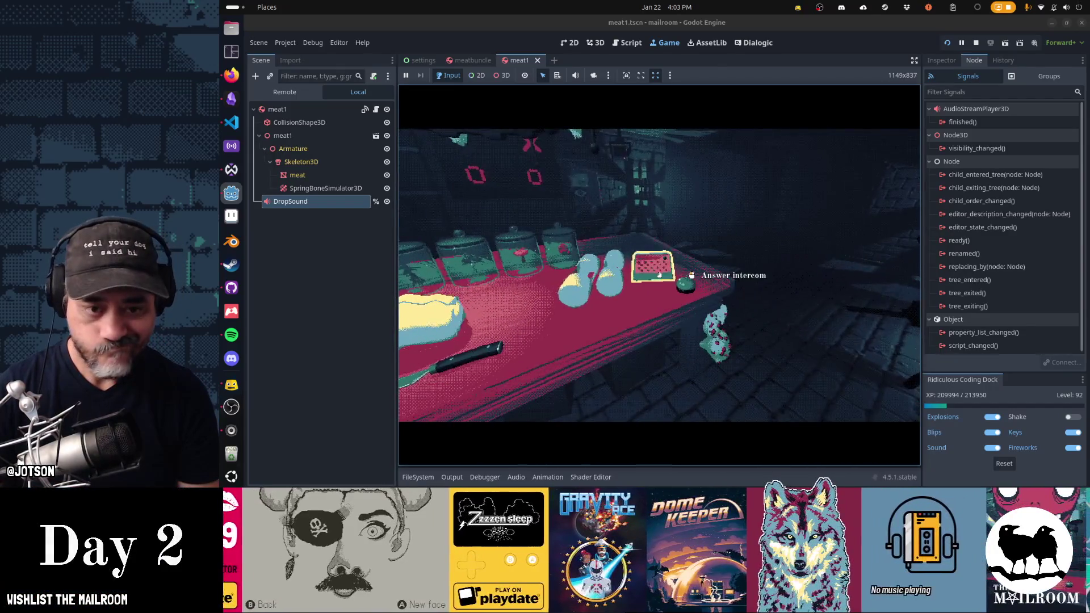
left_click(659, 275)
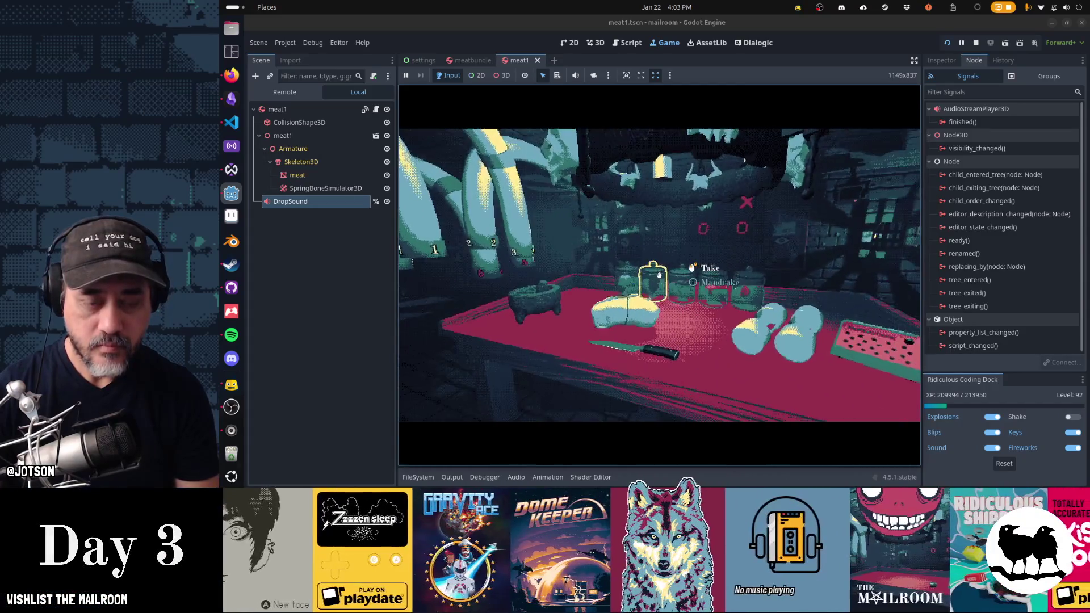
Pause, check the Sound settings, resume and pause again, then switch to Visual Studio Code.
key("Escape")
left_click(679, 257)
left_click(733, 187)
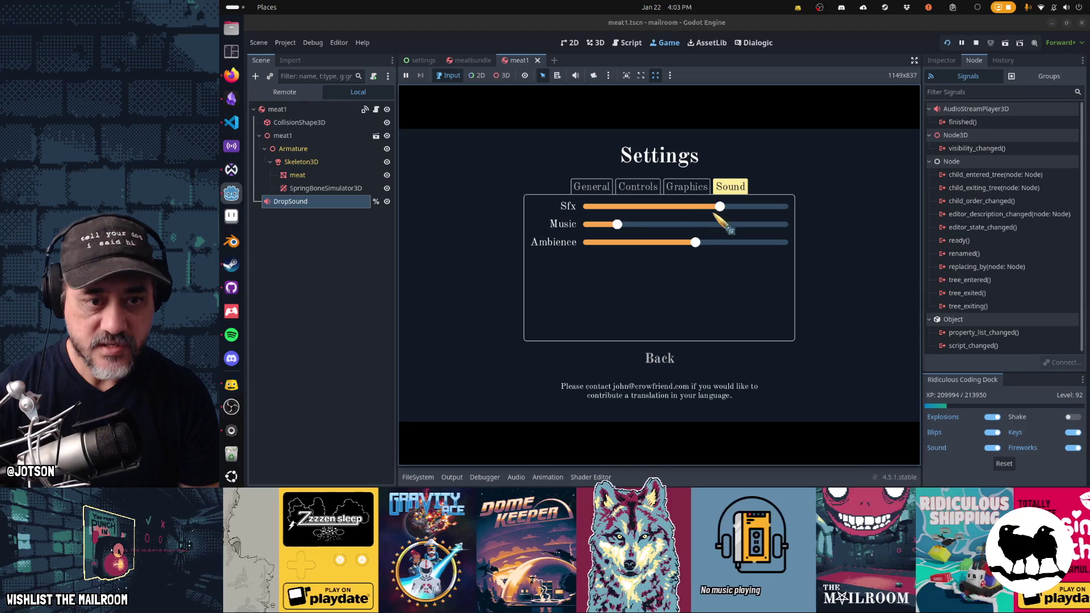
left_click(653, 347)
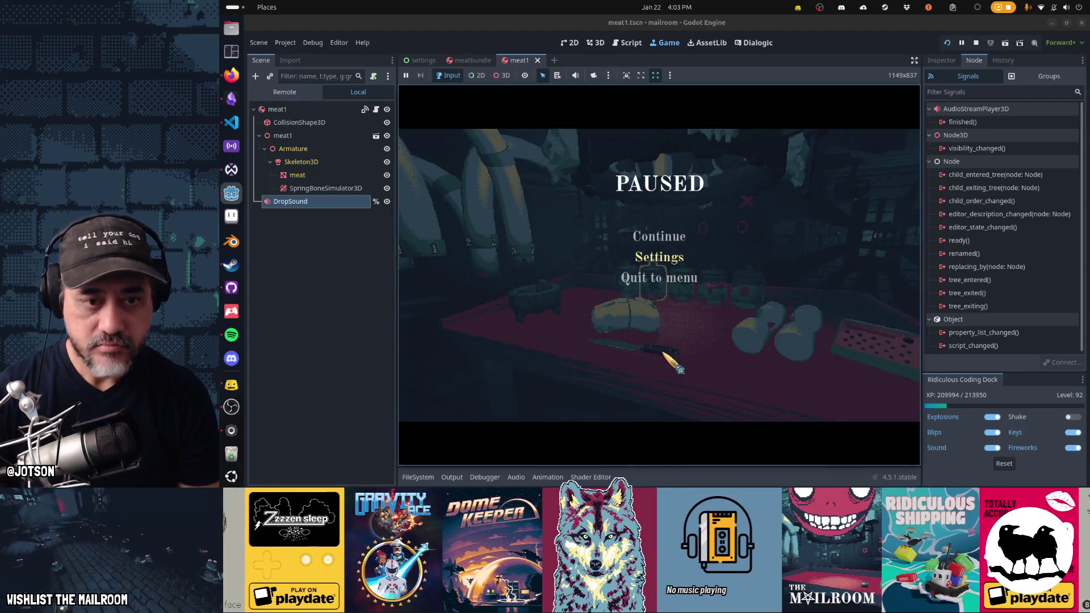
key("Escape")
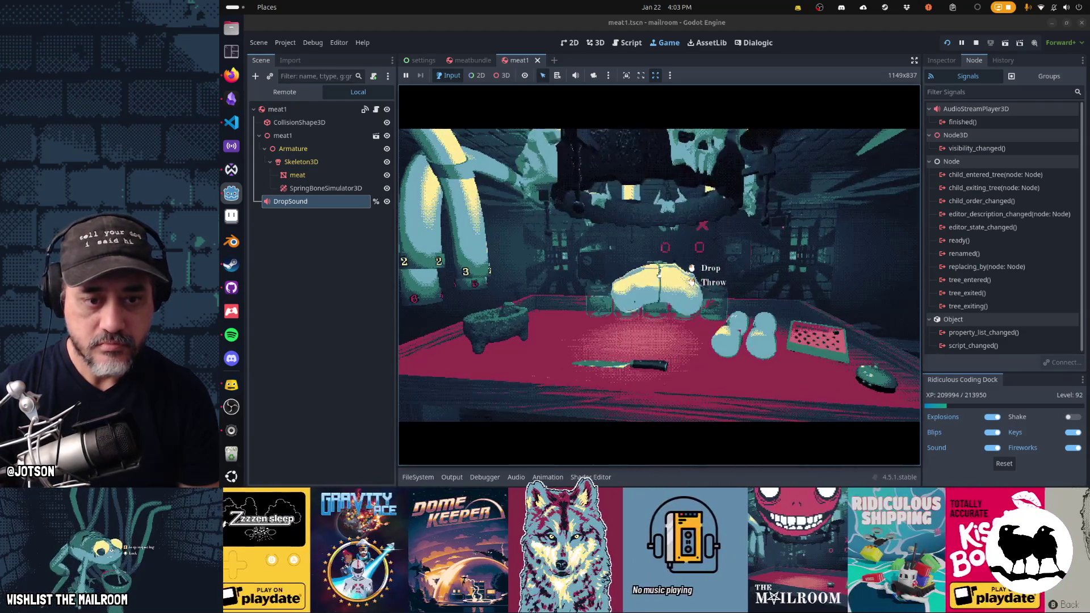
key("Escape")
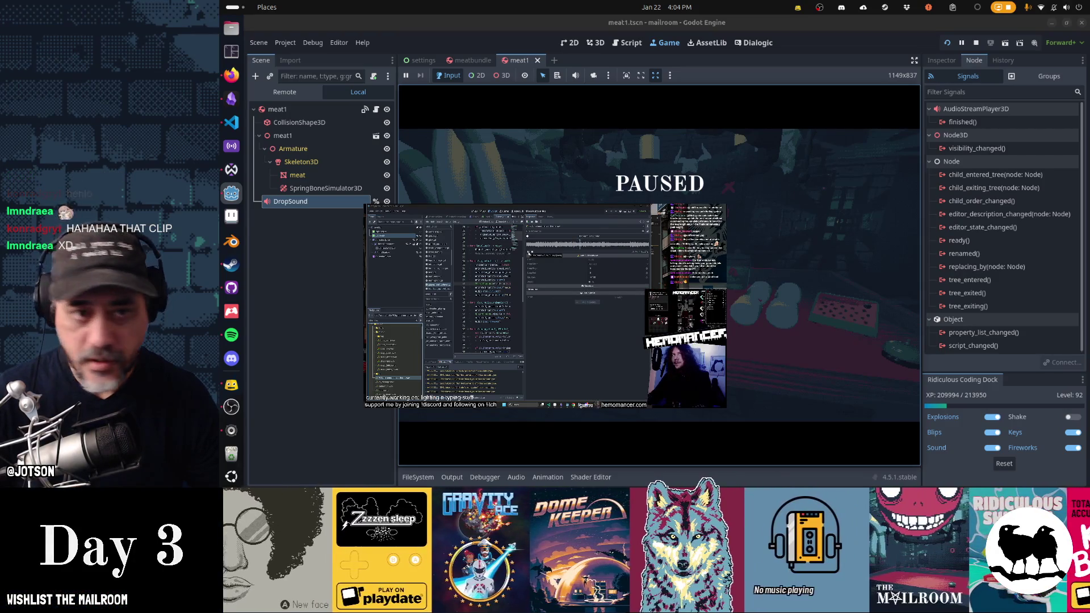
left_click(230, 124)
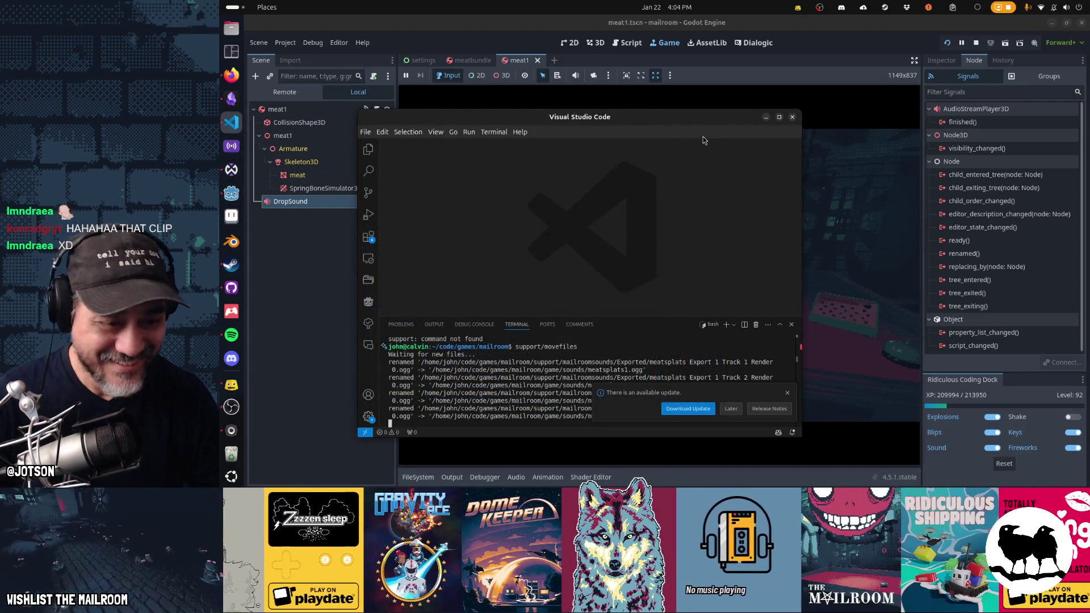
Add a Hemomancer card to Play indie games! and drag it to the bottom of the list.
left_click(231, 99)
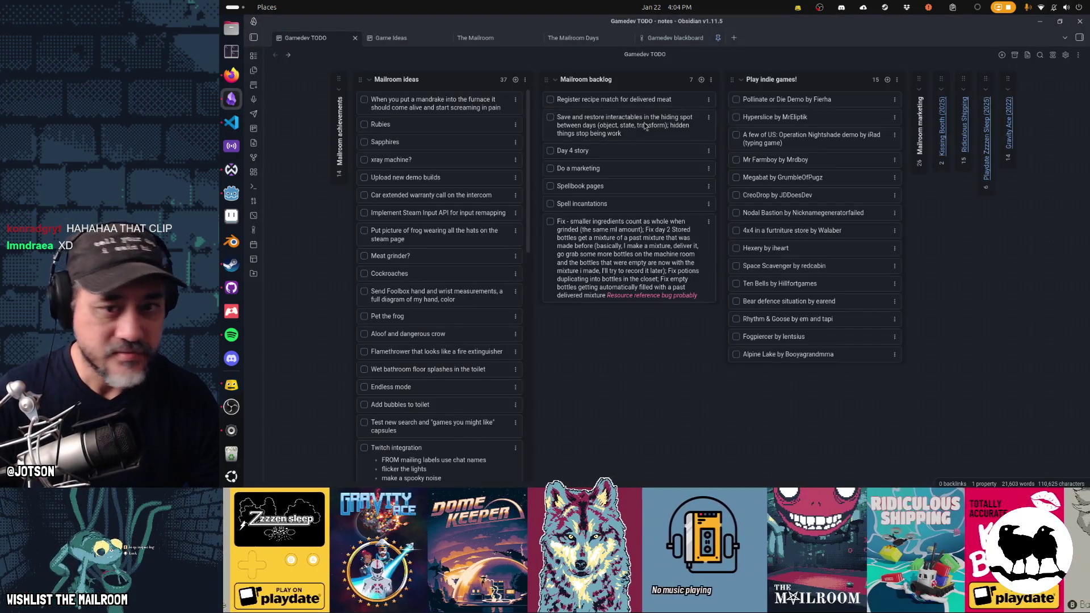
left_click(888, 80)
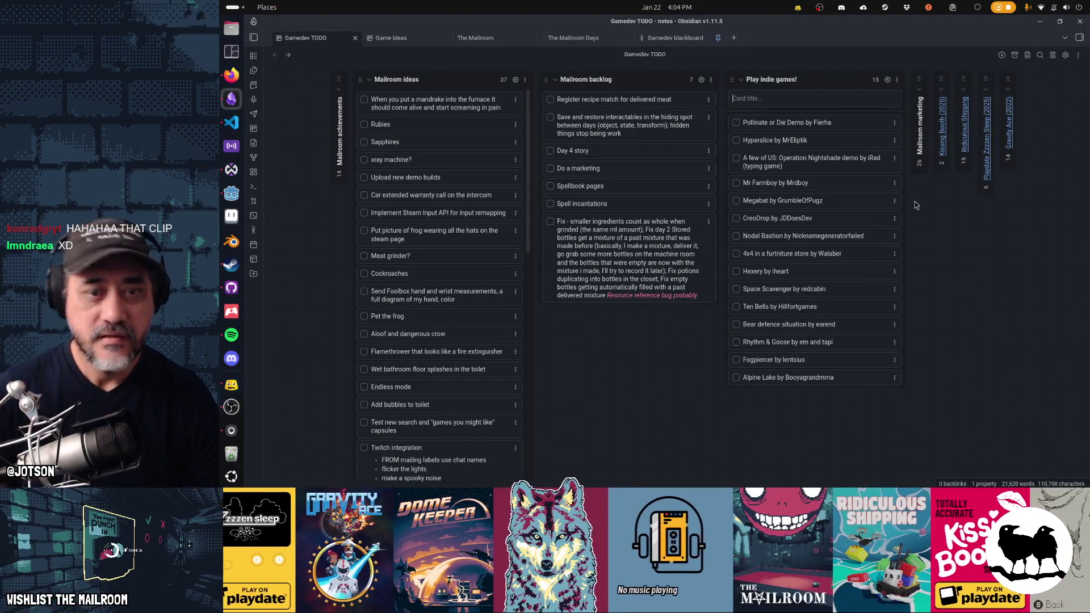
type("Hemomancer kong")
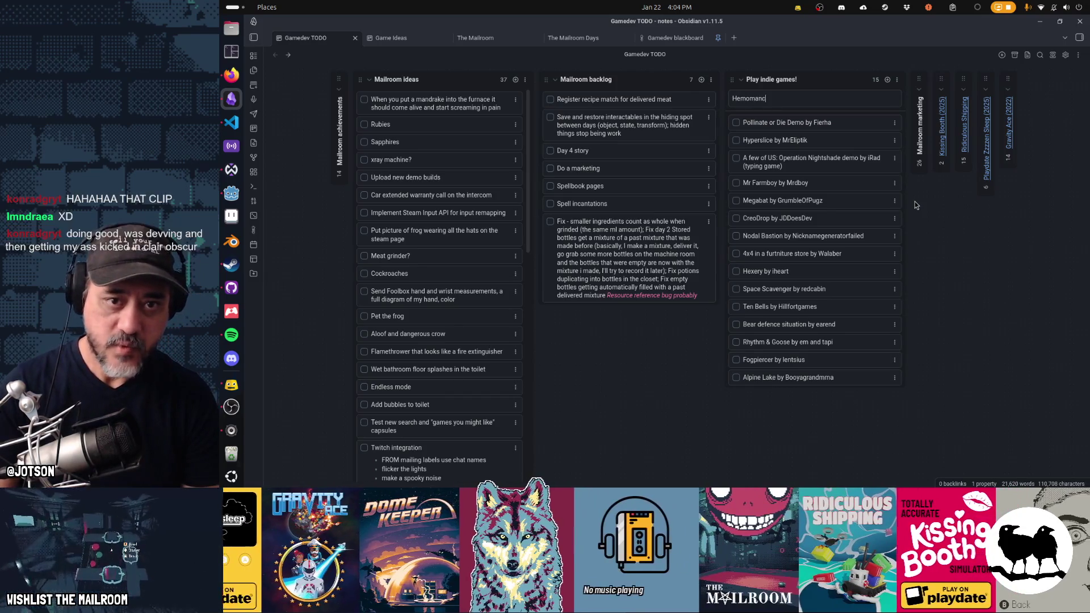
type("rad")
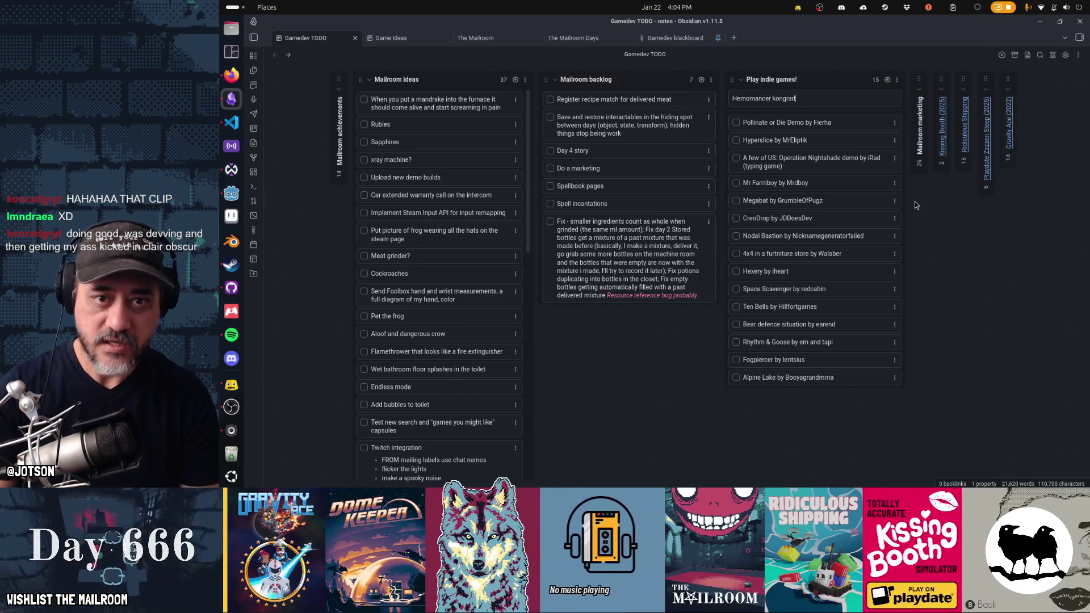
type("gryt")
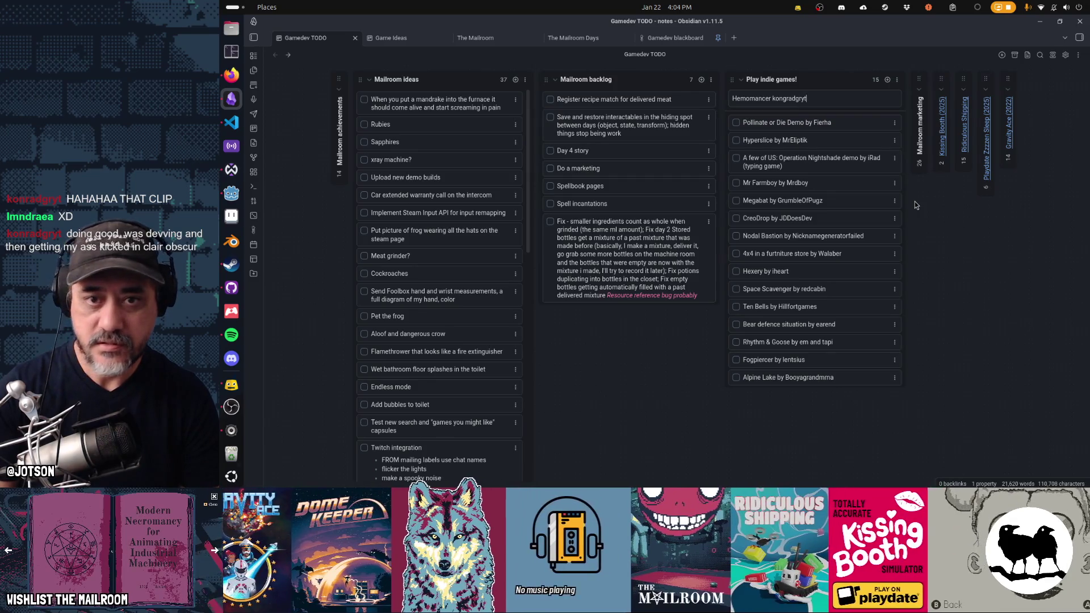
key("Return")
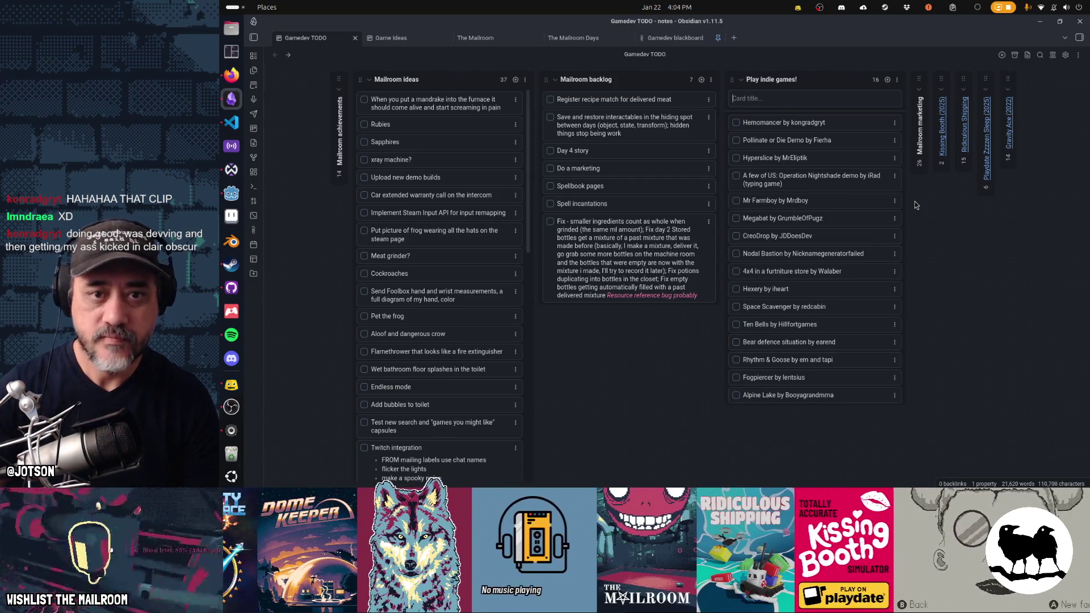
left_click_drag(846, 122, 834, 396)
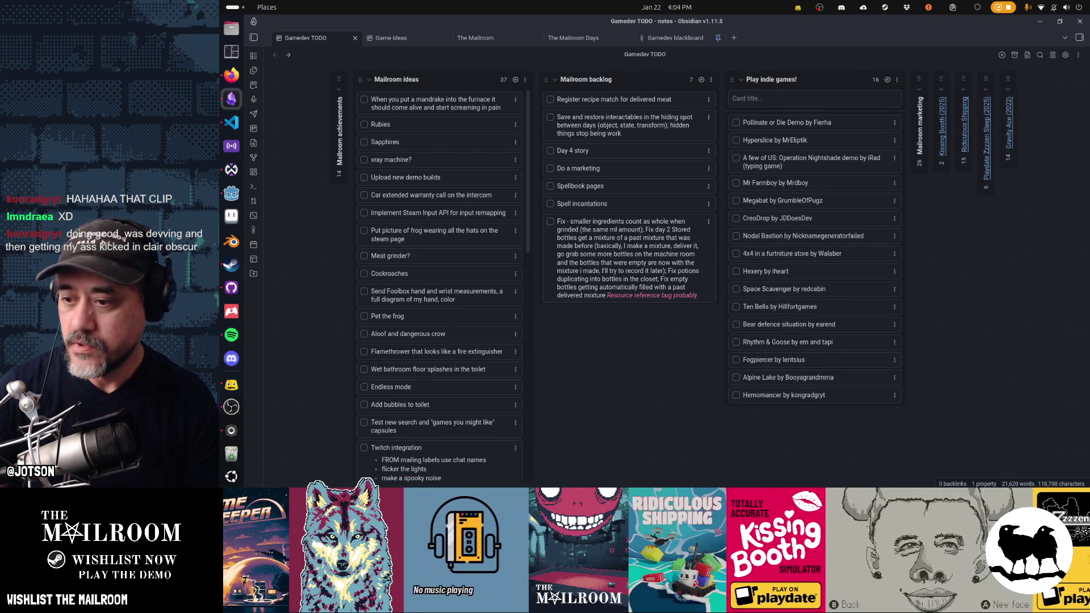
left_click(231, 384)
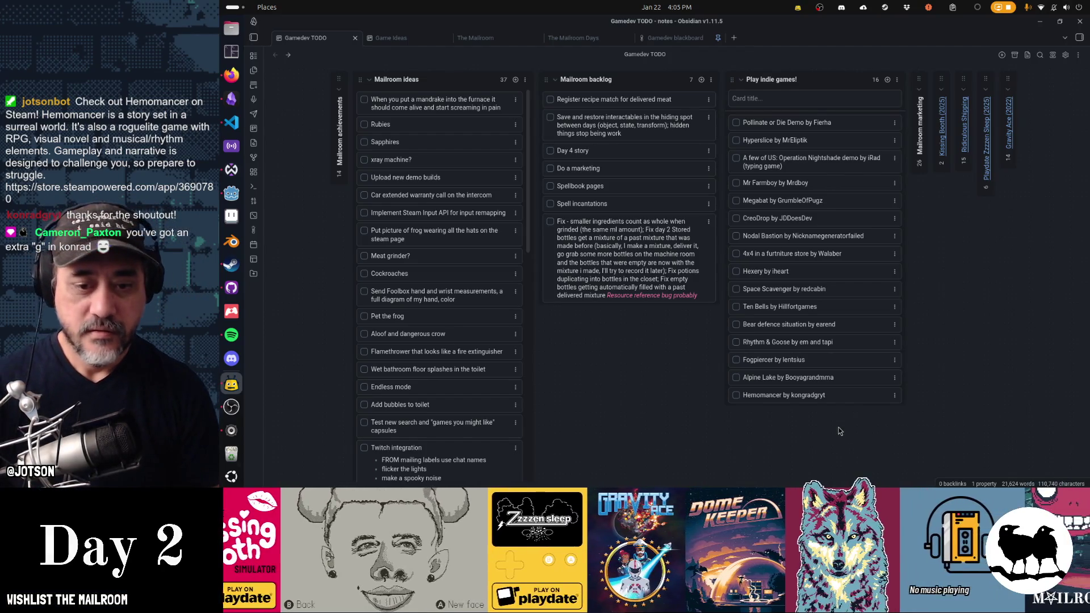
Switch from Obsidian back to the running Godot game and resume it.
left_click(806, 397)
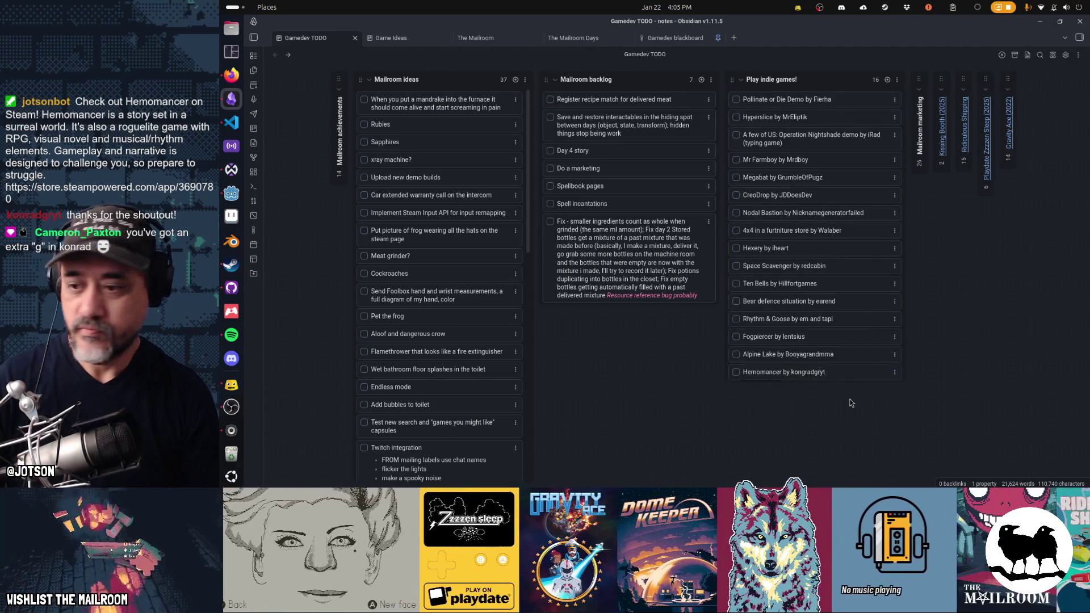
key("alt+Tab")
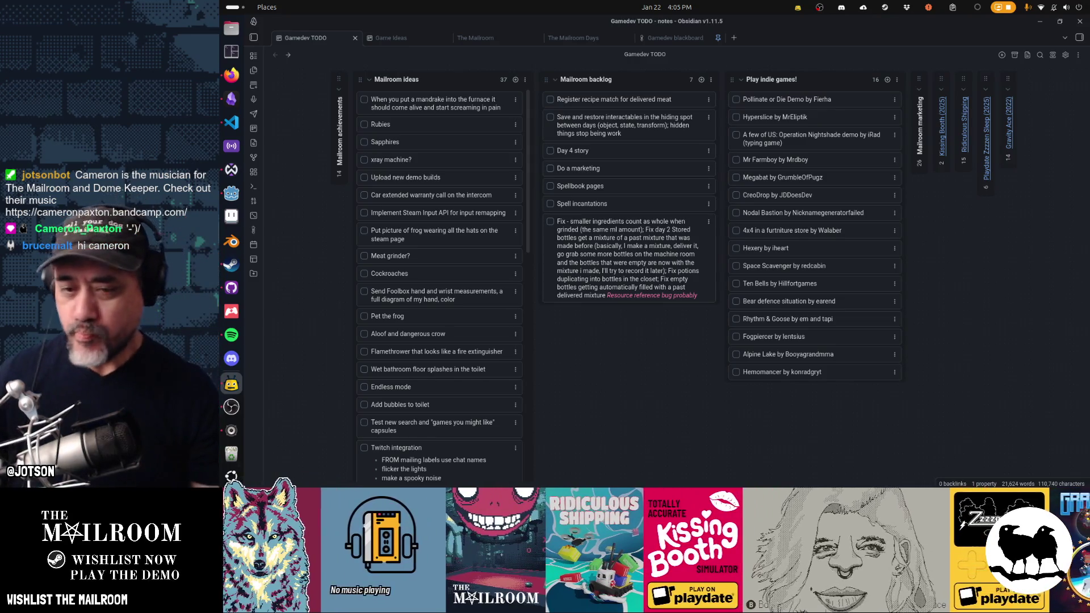
key("alt+Tab")
key("alt+Tab")
key("alt+Tab")
key("alt+Tab")
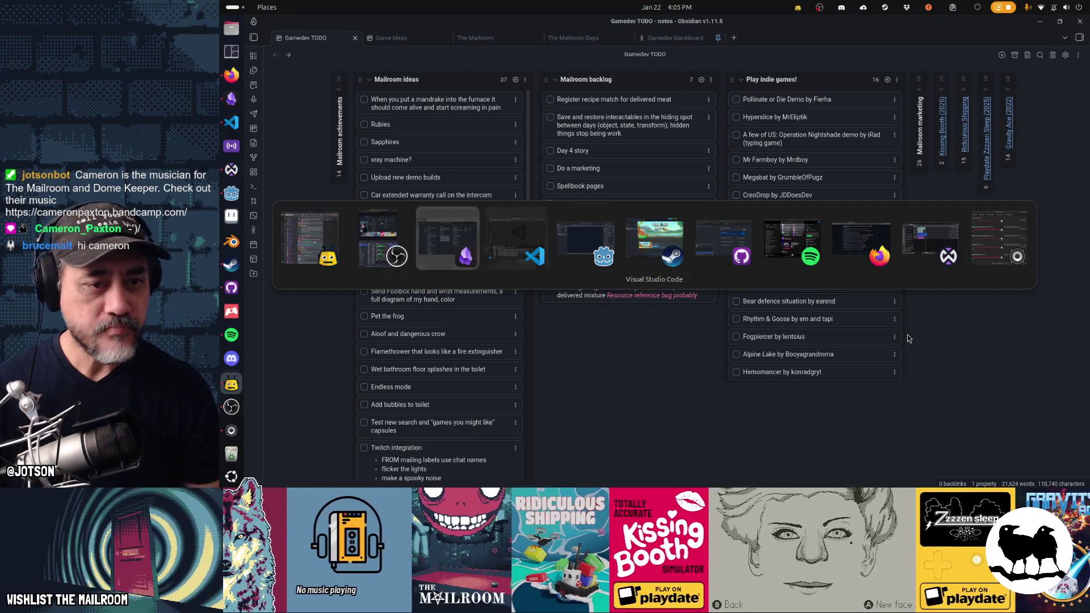
left_click(659, 236)
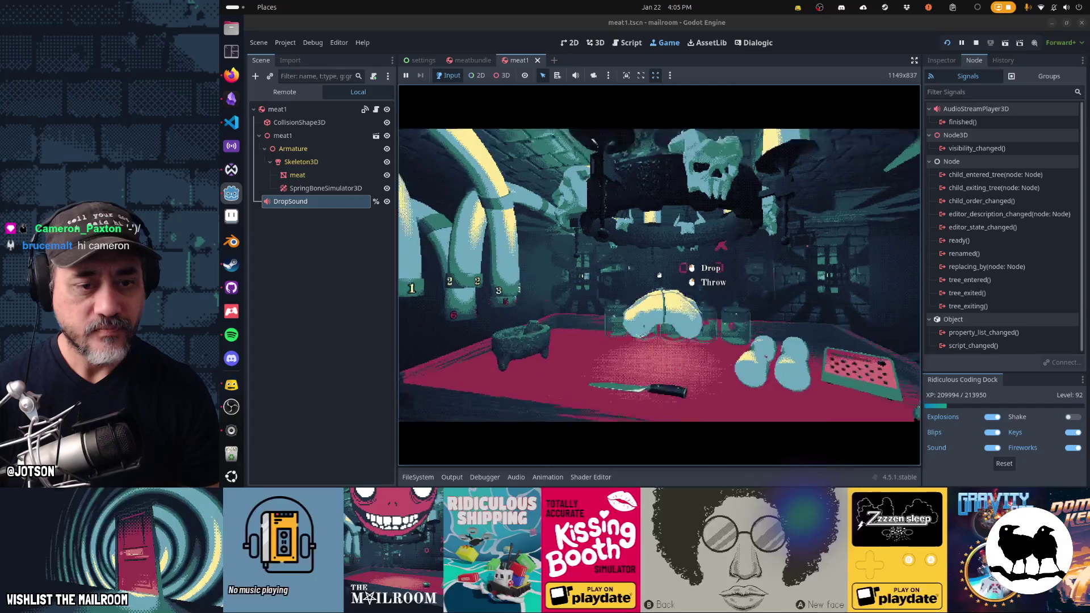
Pick up and drop the bread three times to test its landing, then pause.
left_click(659, 275)
left_click(659, 275)
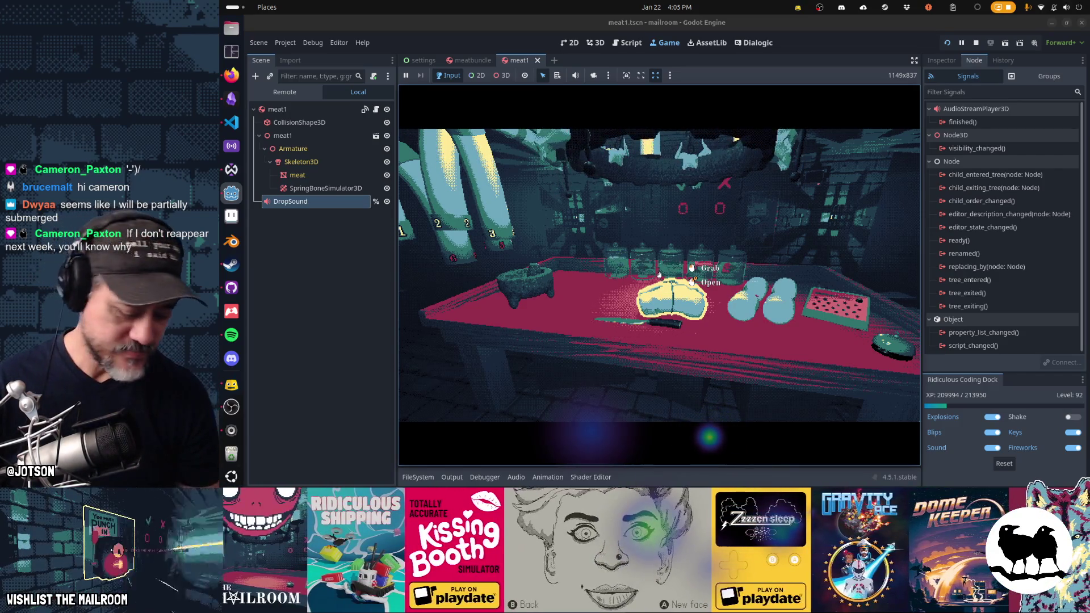
left_click(659, 275)
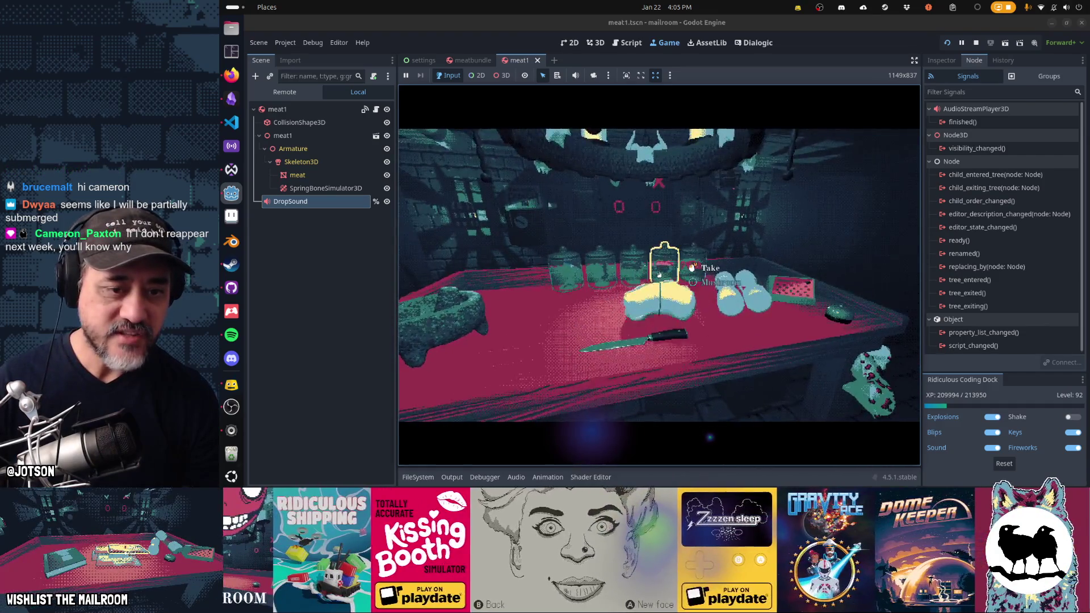
left_click(659, 275)
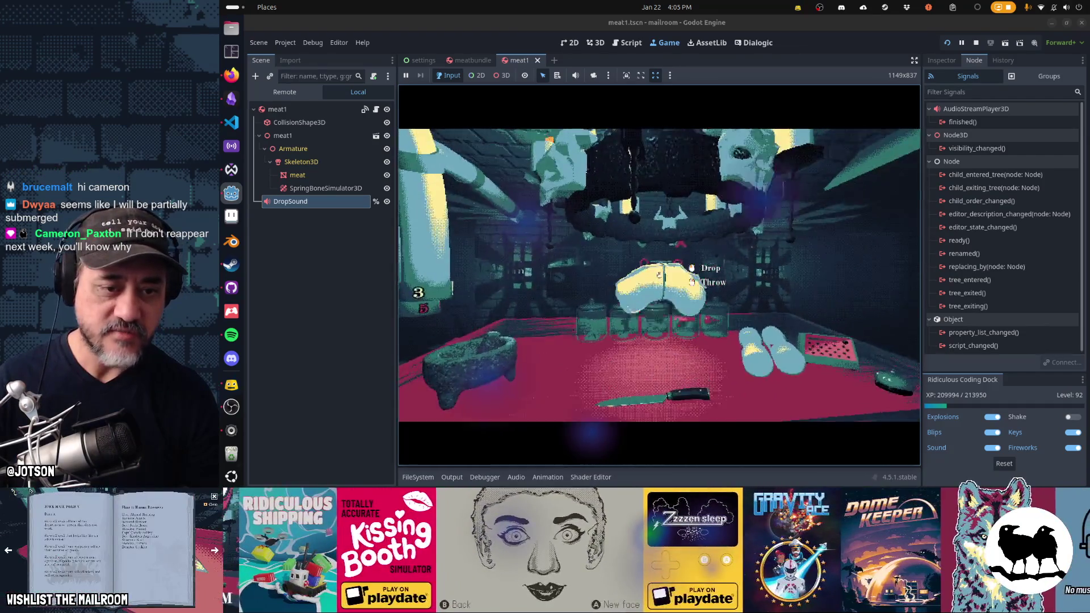
left_click(659, 275)
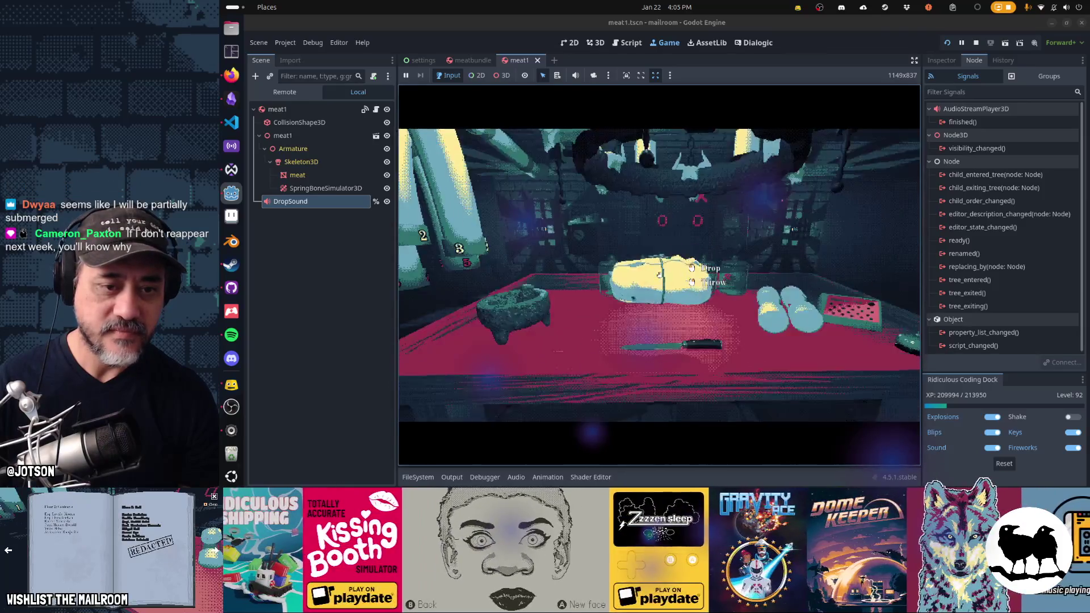
left_click(659, 275)
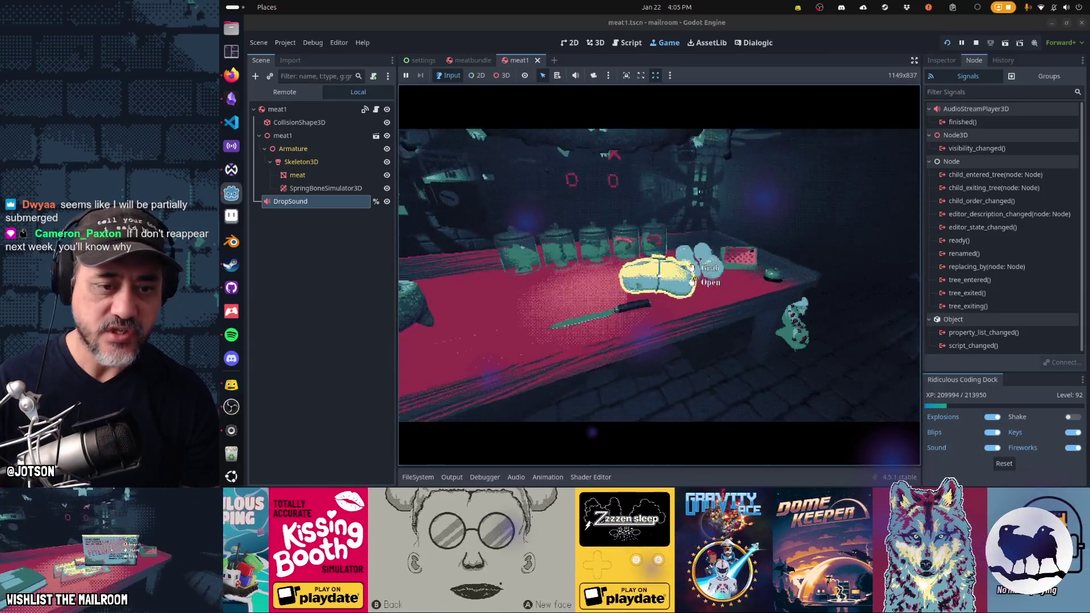
key("Escape")
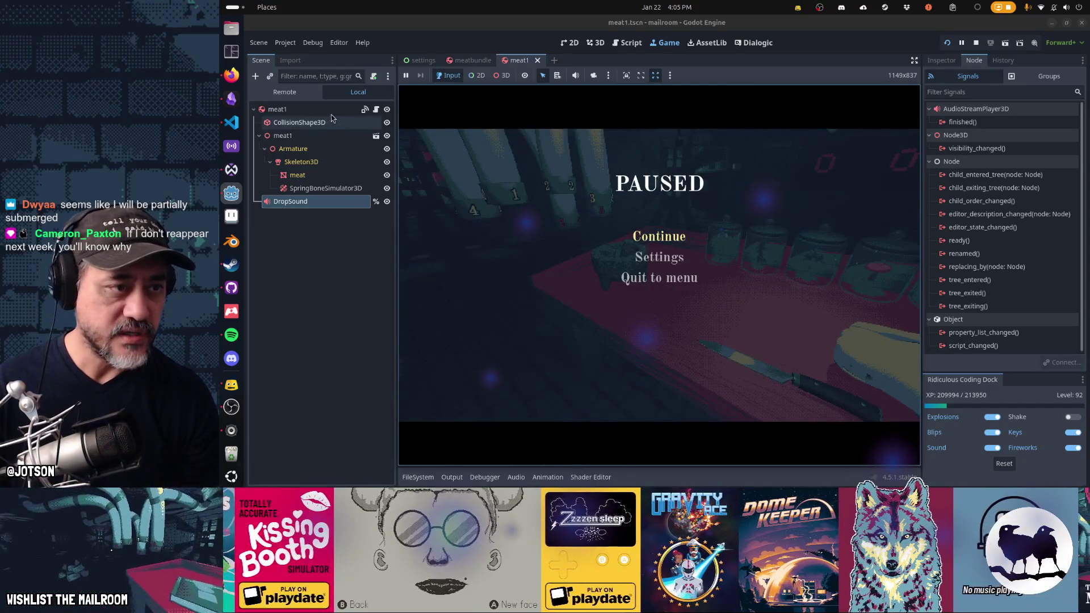
Check meatbundle's _on_body_entered signal connection and open its handler in the script.
left_click(278, 109)
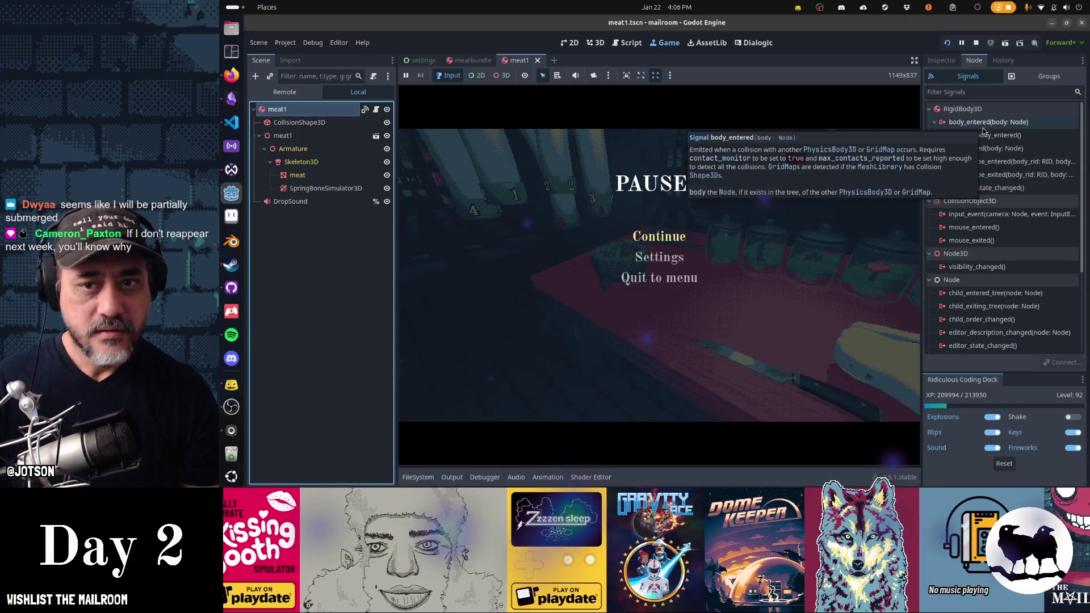
left_click(944, 61)
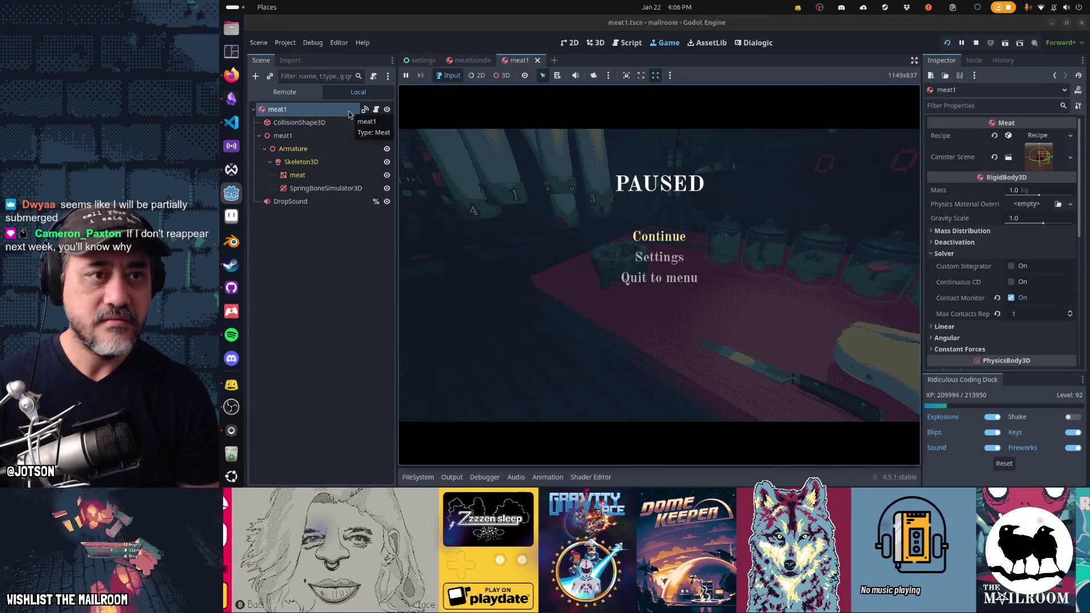
left_click(472, 61)
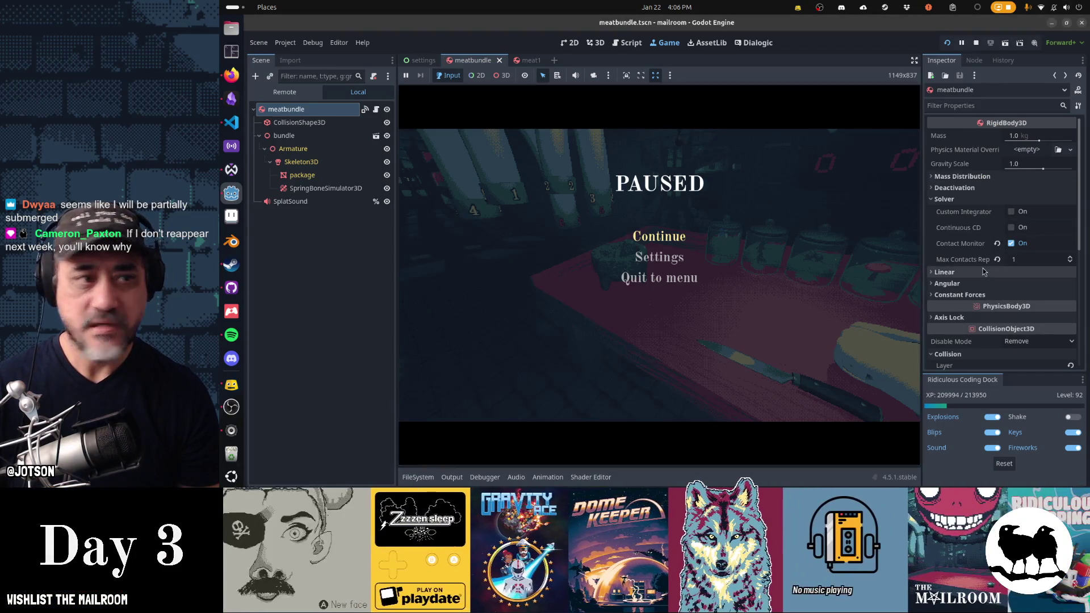
left_click(982, 60)
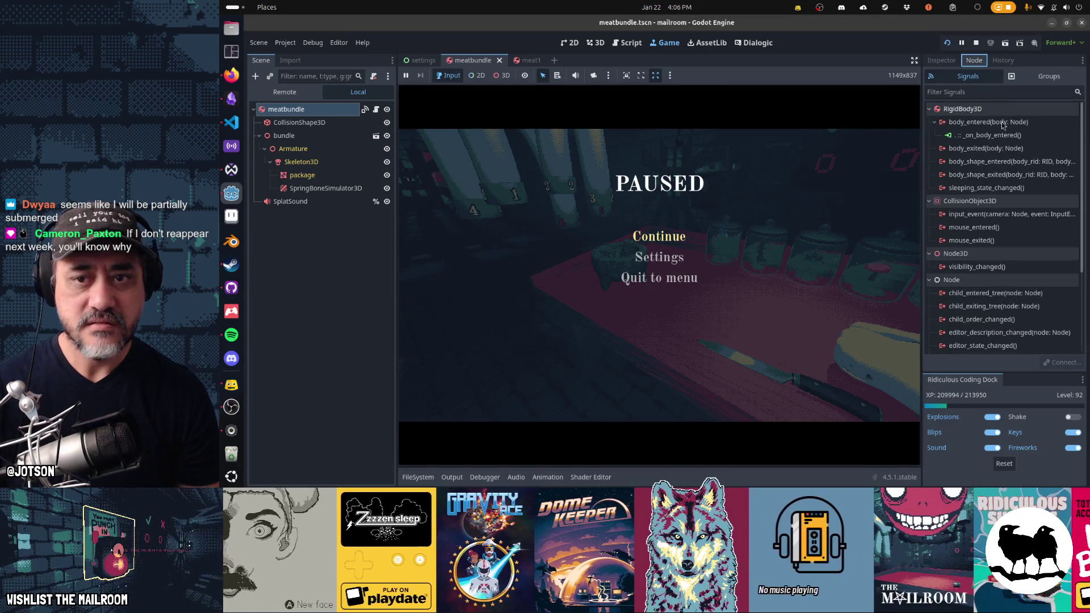
left_click(989, 135)
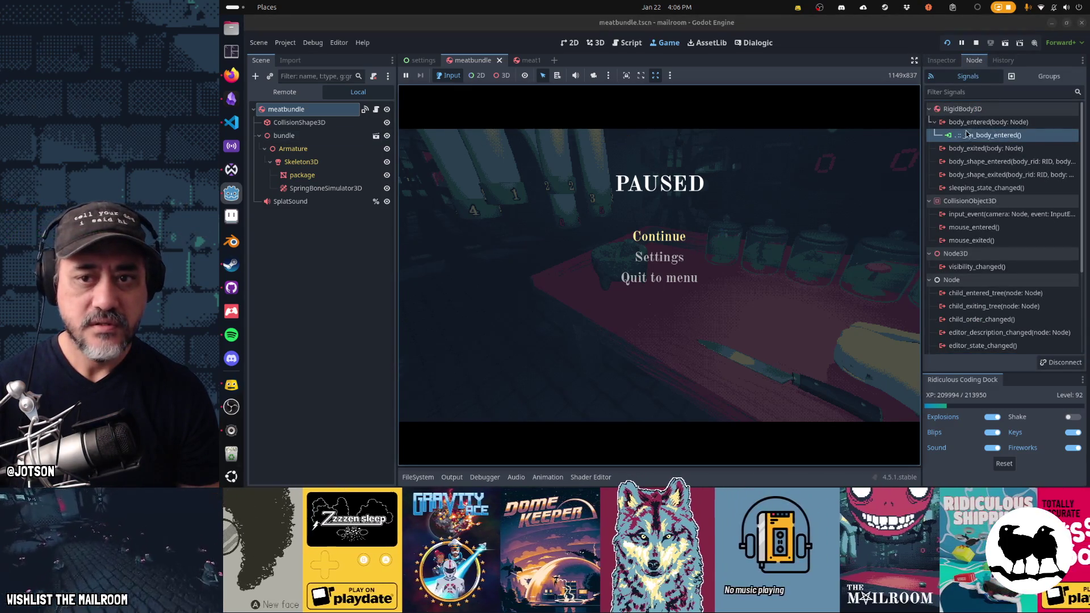
double_click(981, 138)
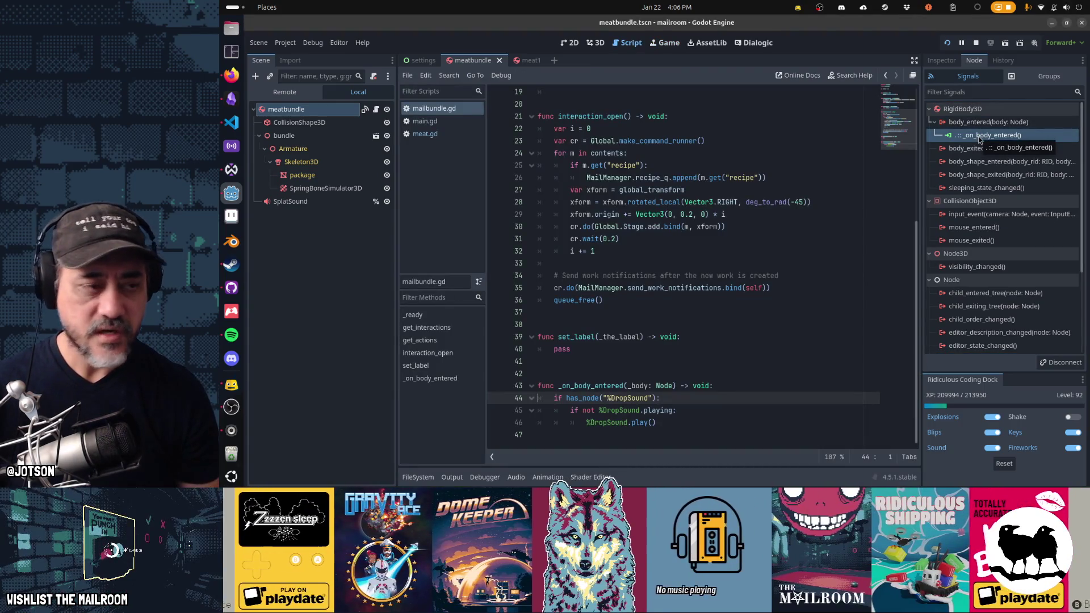
Rename meatbundle's SplatSound node to DropSound and return to the running game.
double_click(307, 200)
type("Dr")
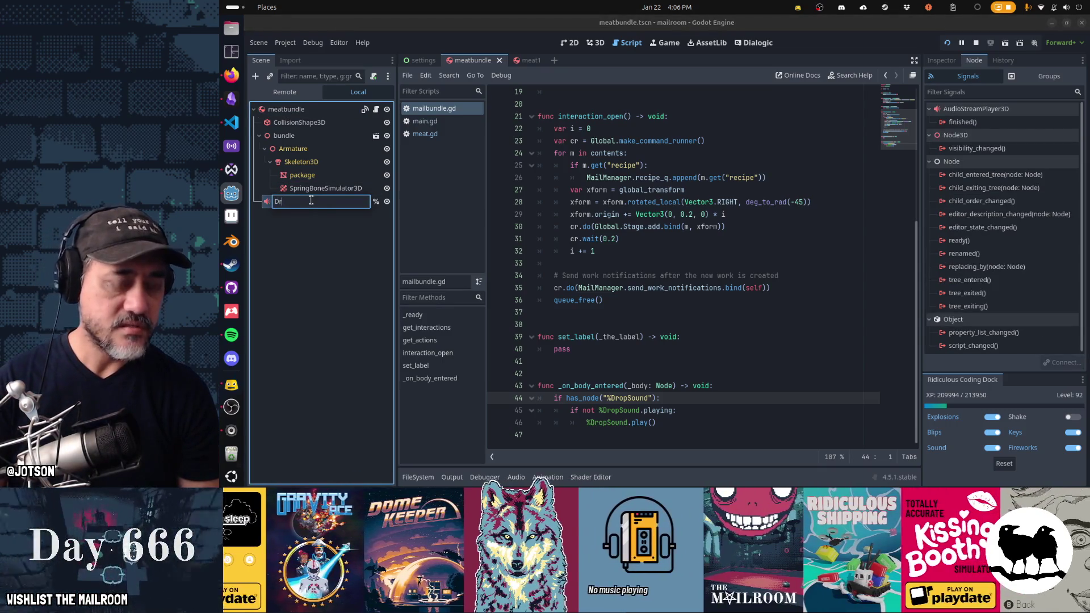
type("opSound")
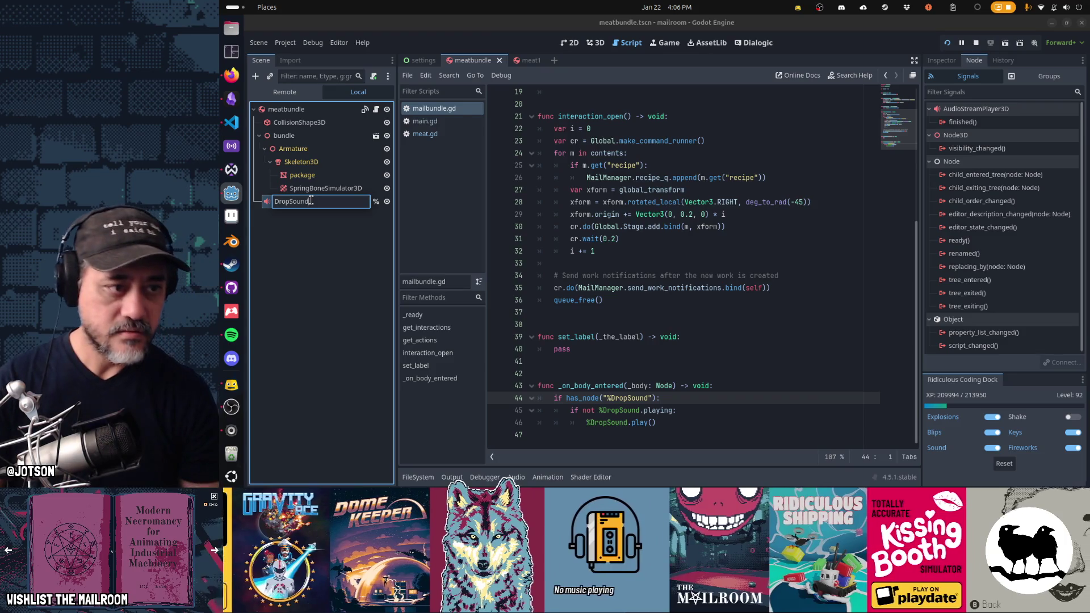
key("Return")
key("ctrl+F4")
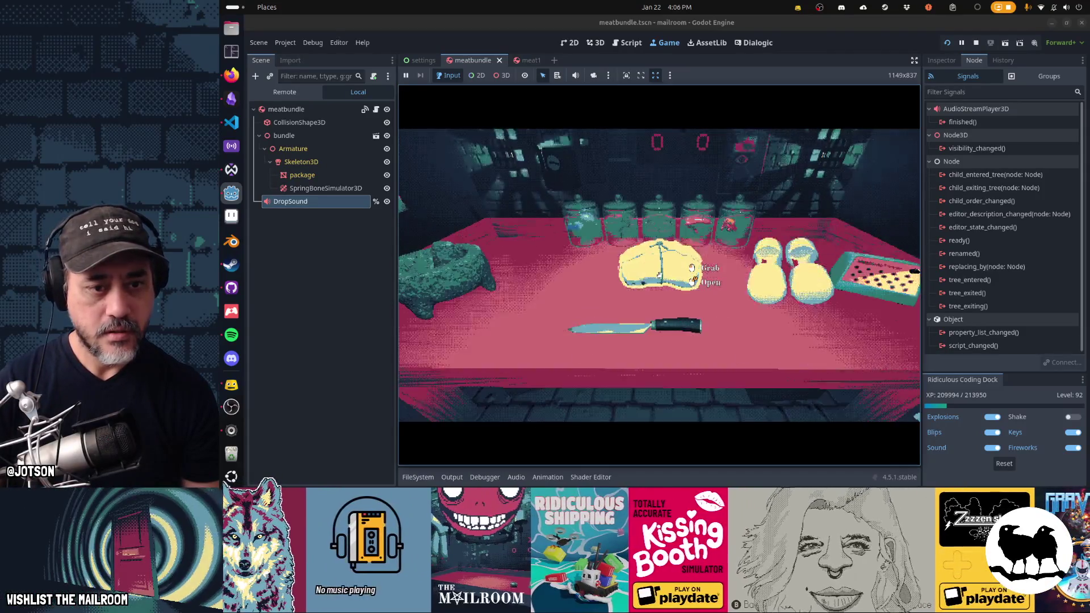
Handle the meat package, red ball, kitchen scale and yellow lidded bundle on the counter.
left_click(659, 275)
left_click(659, 276)
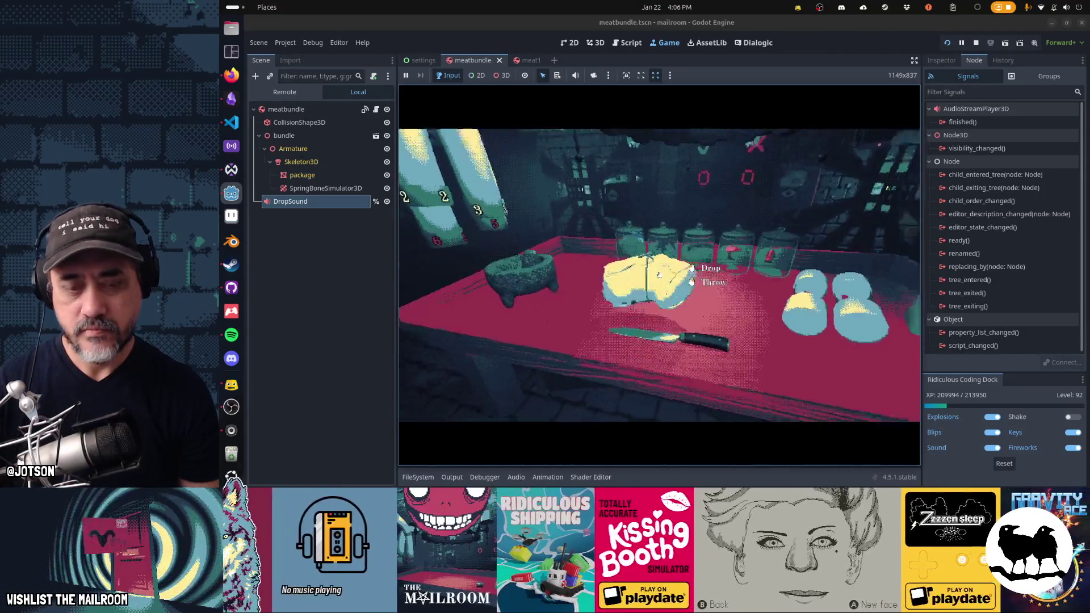
left_click(659, 275)
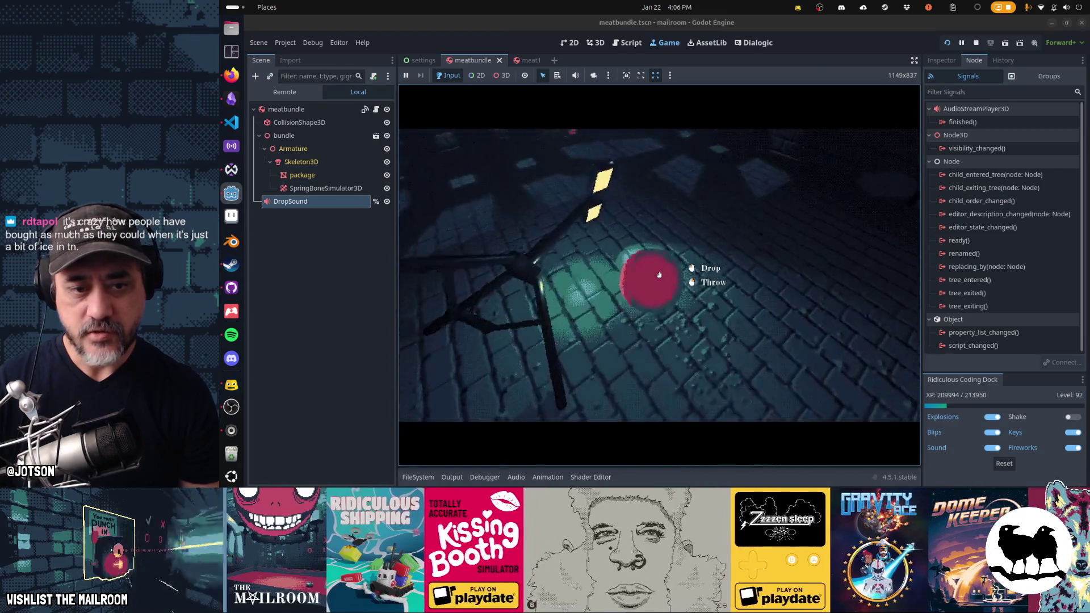
left_click(659, 275)
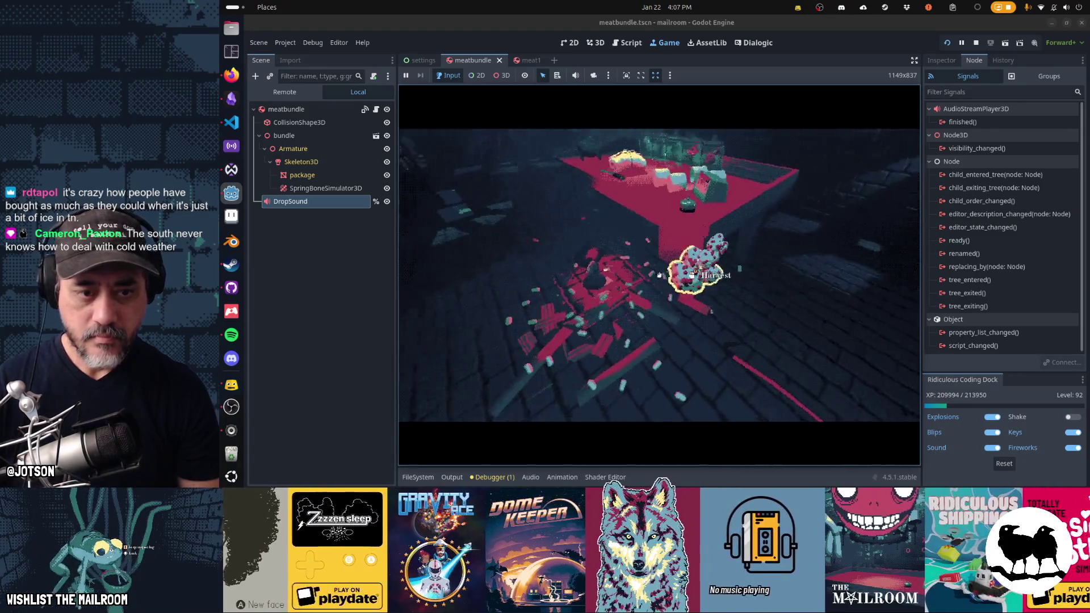
left_click(659, 275)
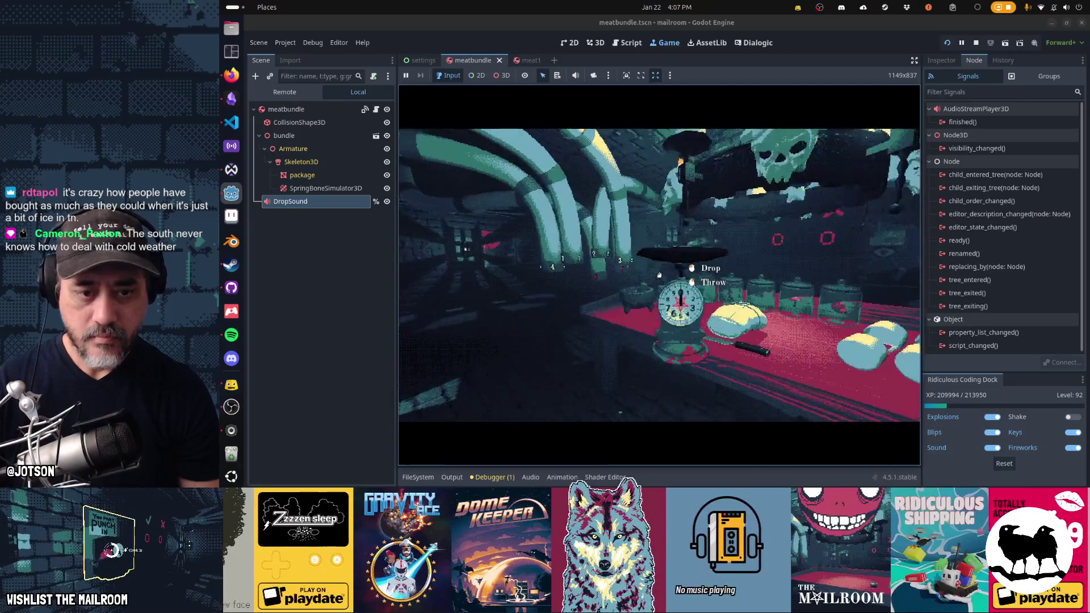
left_click(658, 275)
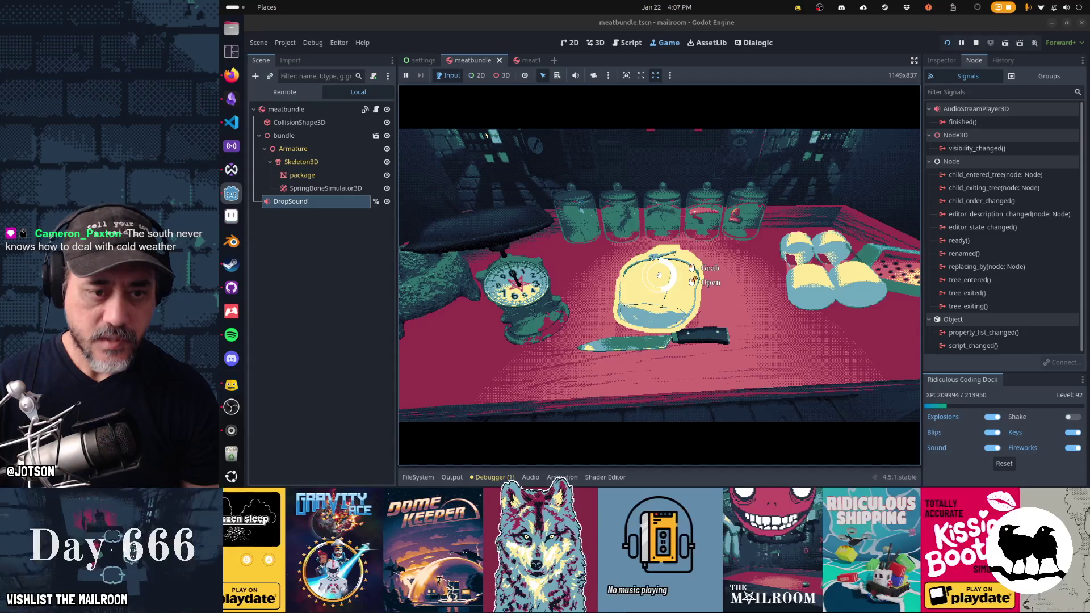
left_click(659, 275)
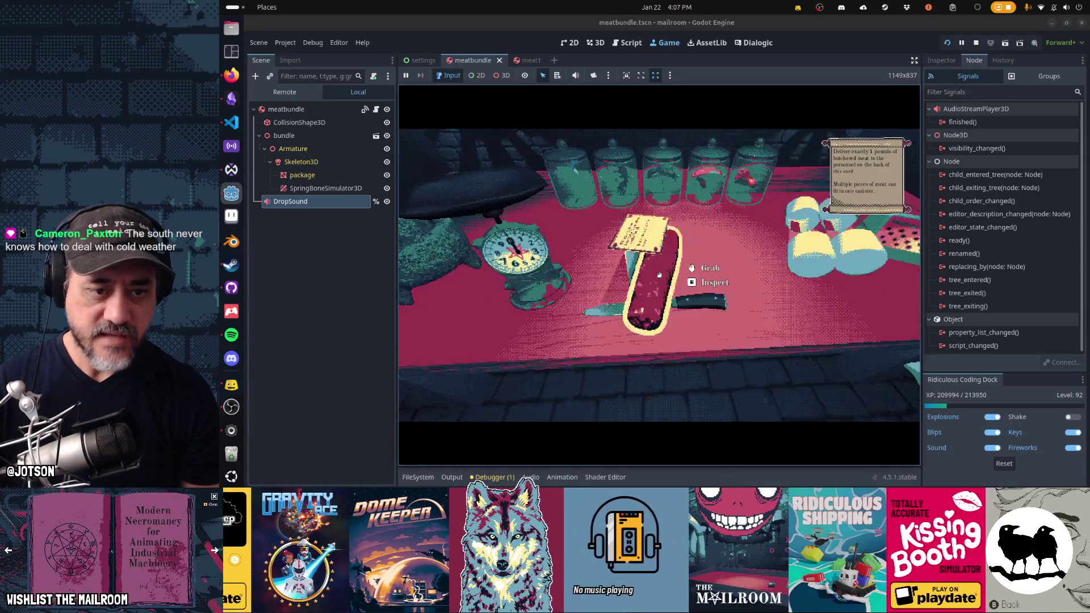
left_click(659, 274)
Inspect the delivery card's instructions and recipient, then drop it on the table.
key("e")
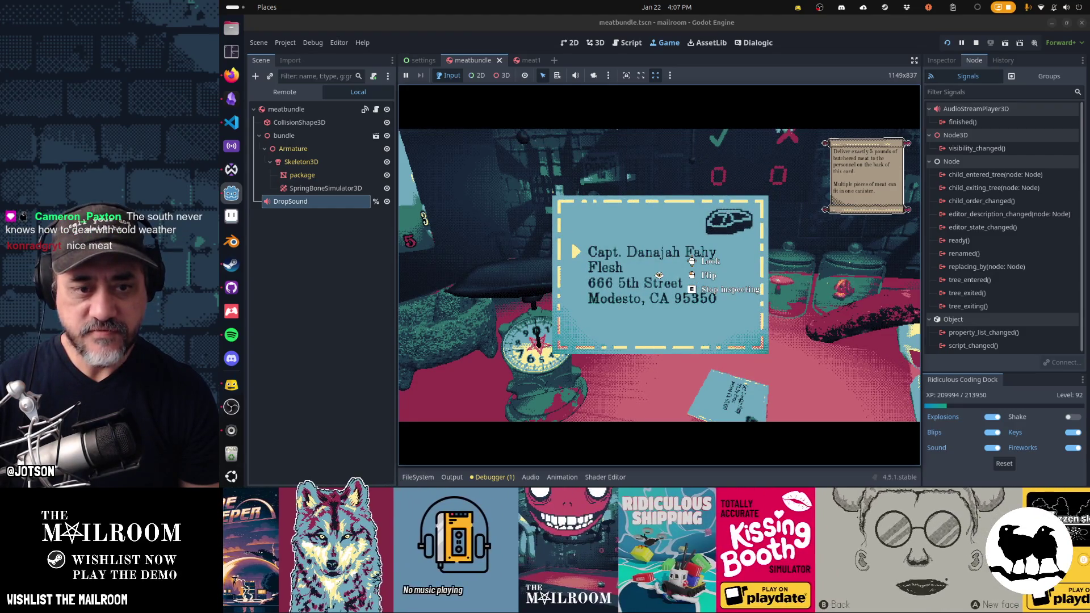
key("e")
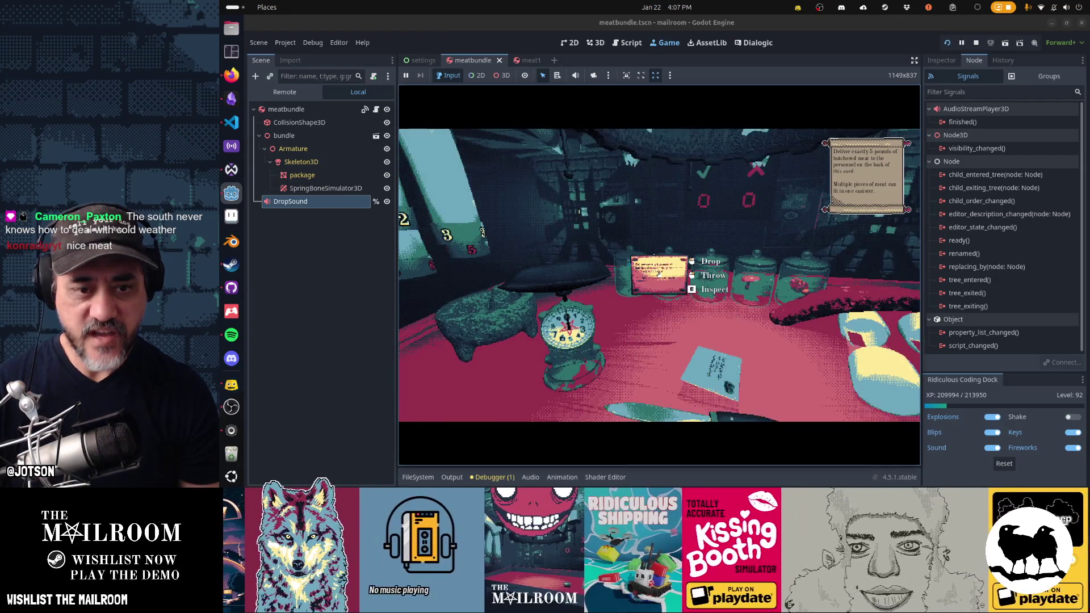
key("e")
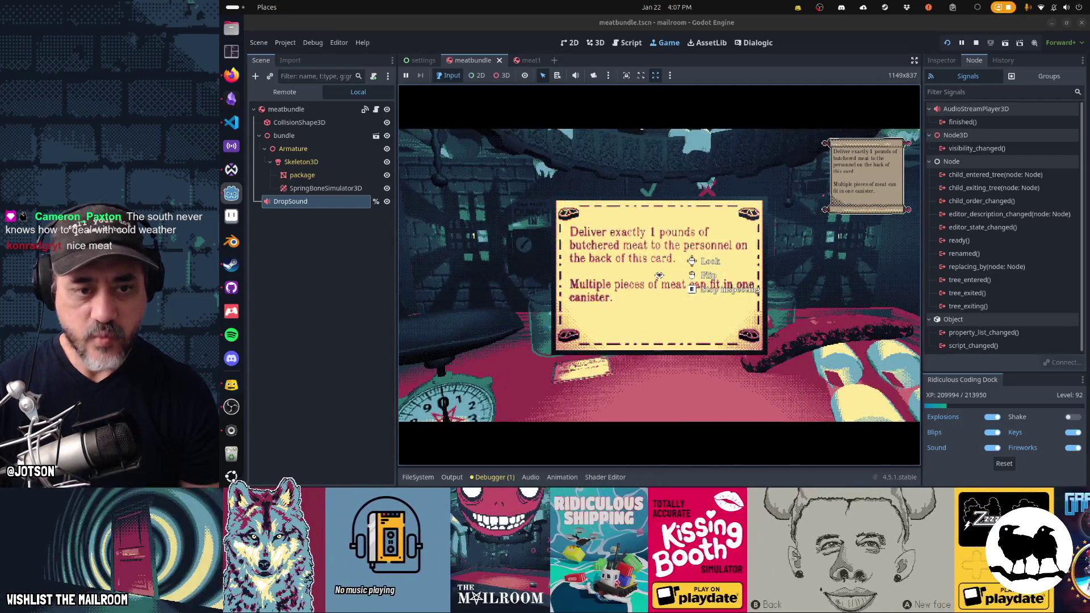
left_click(658, 275)
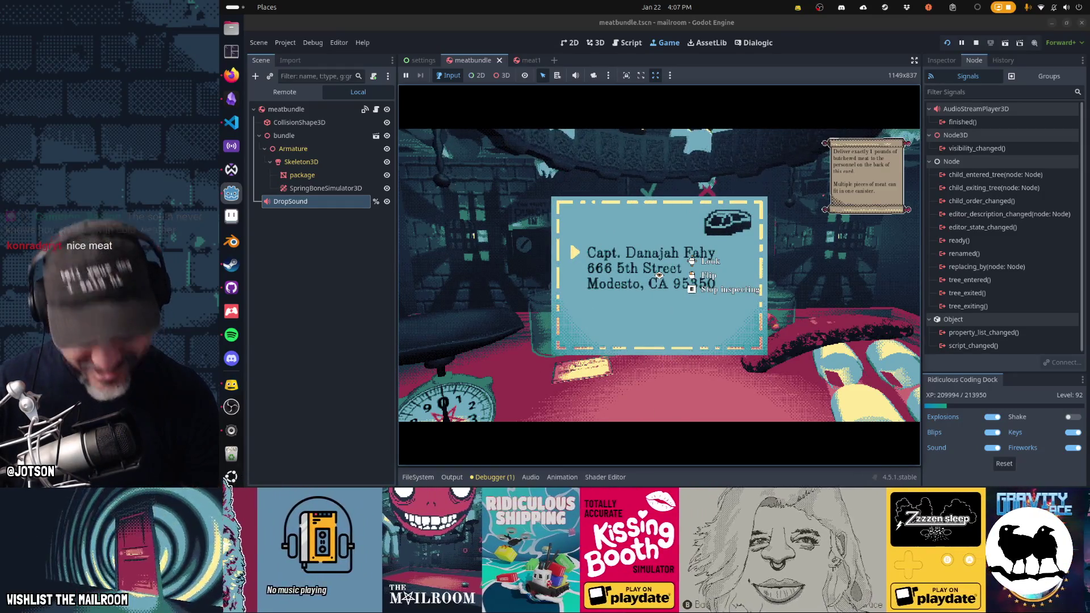
key("e")
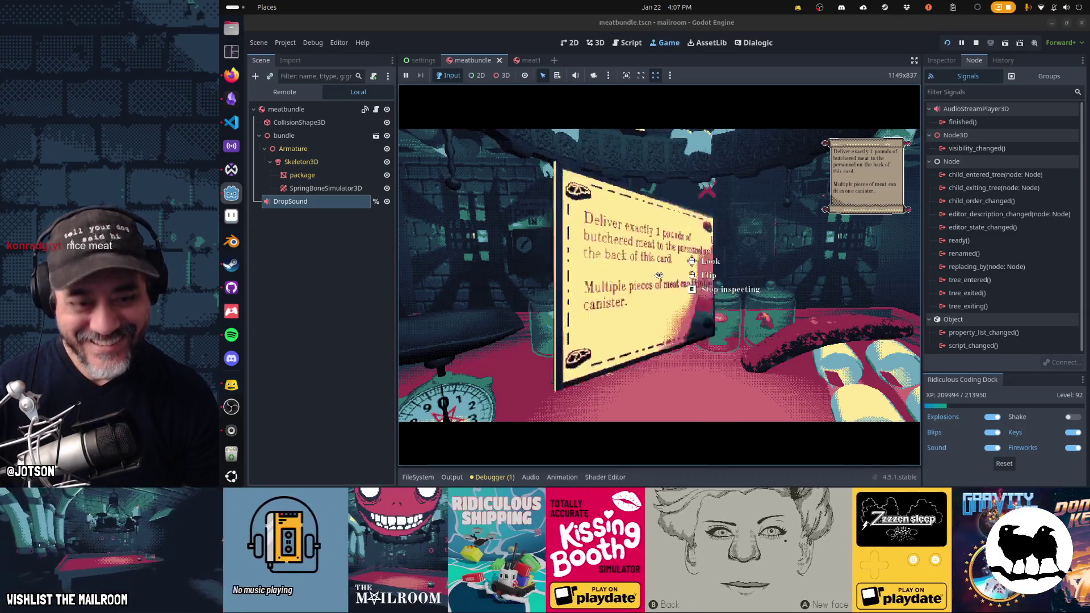
left_click(658, 274)
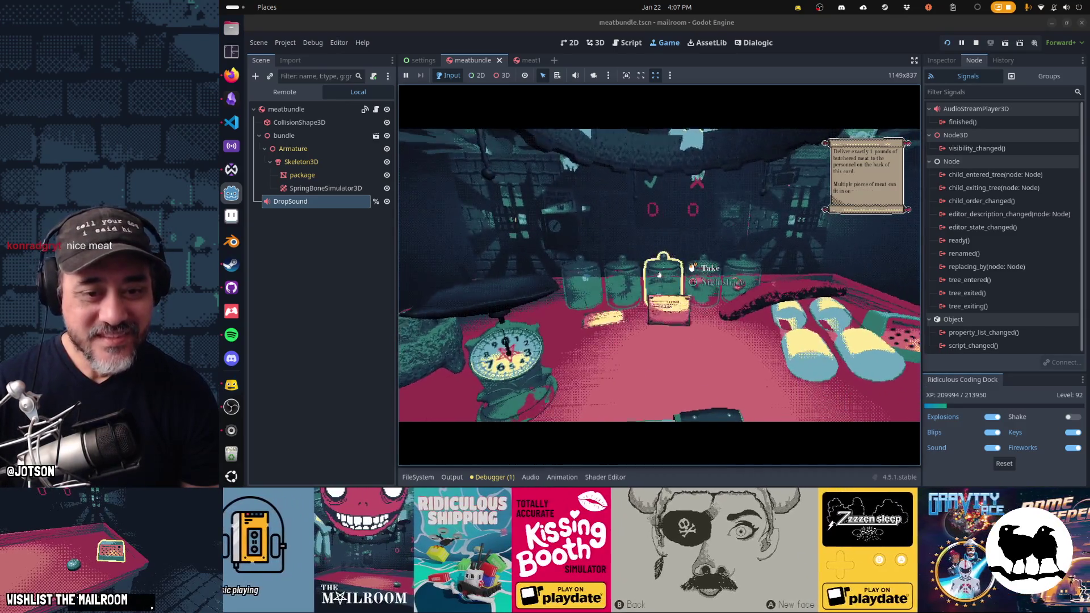
Grab the sausages, the knife and the full canister, then pause the game.
left_click(658, 275)
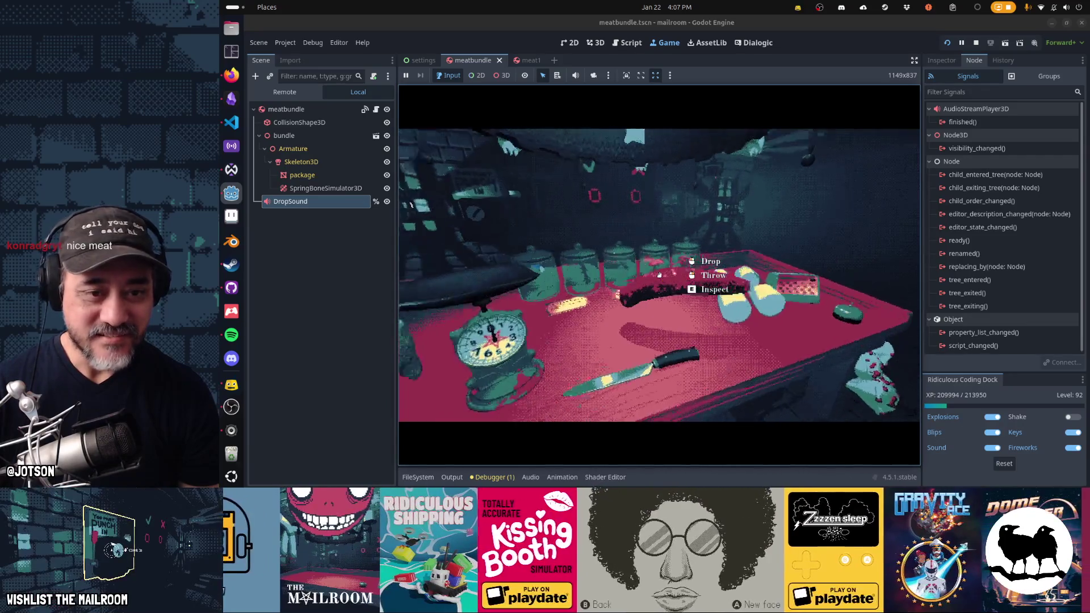
left_click(659, 275)
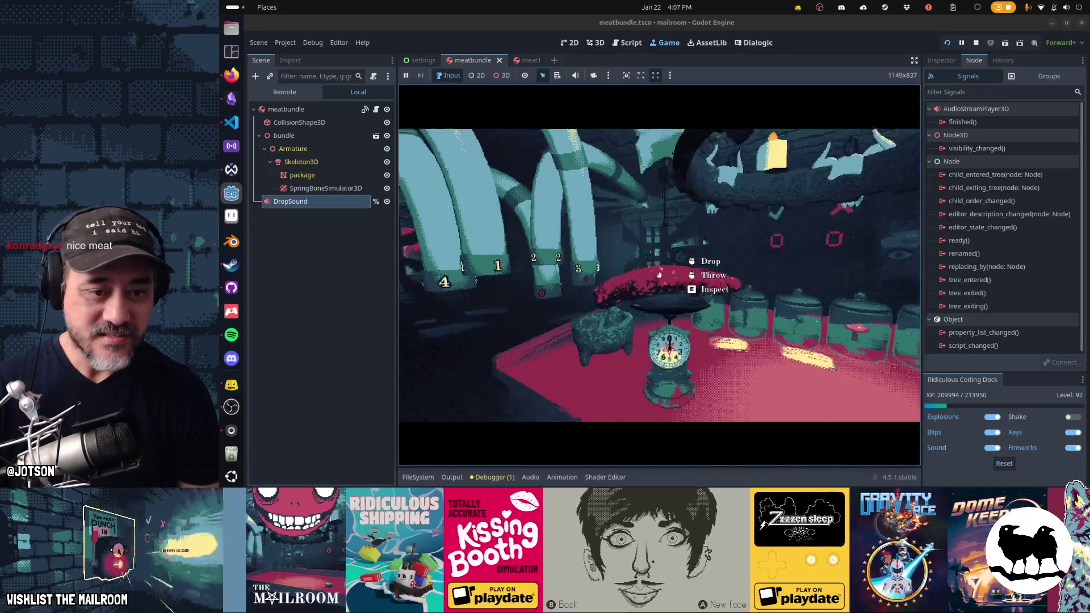
left_click(658, 274)
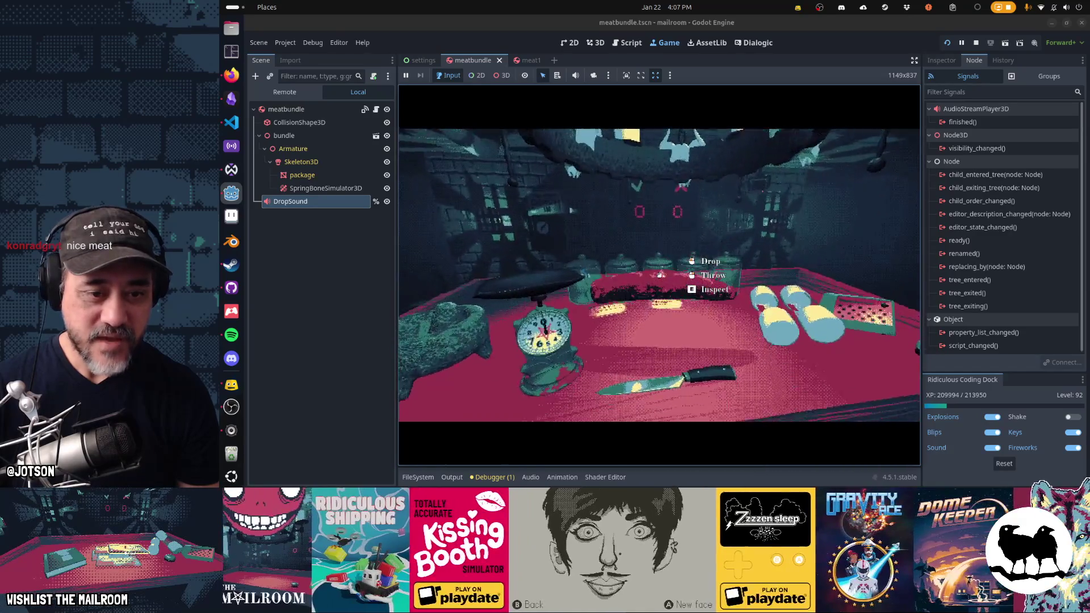
left_click(659, 274)
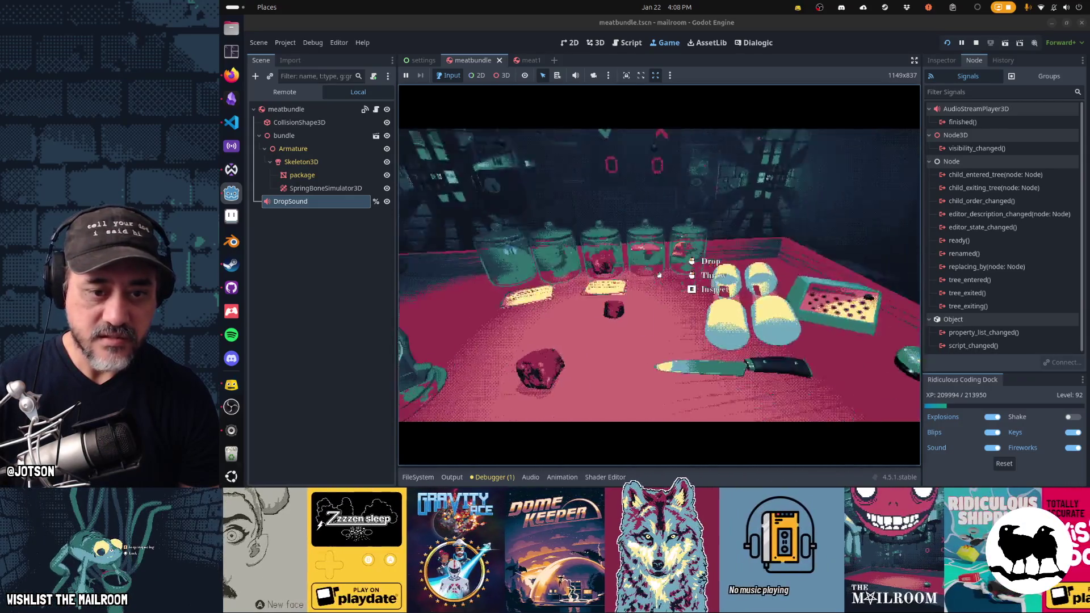
left_click(659, 275)
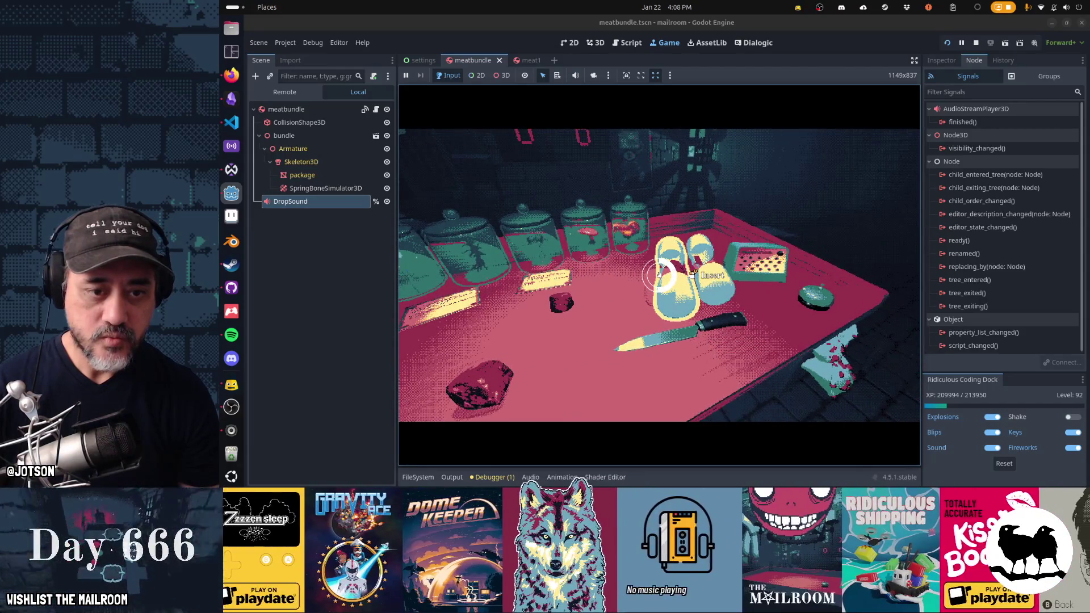
left_click(659, 275)
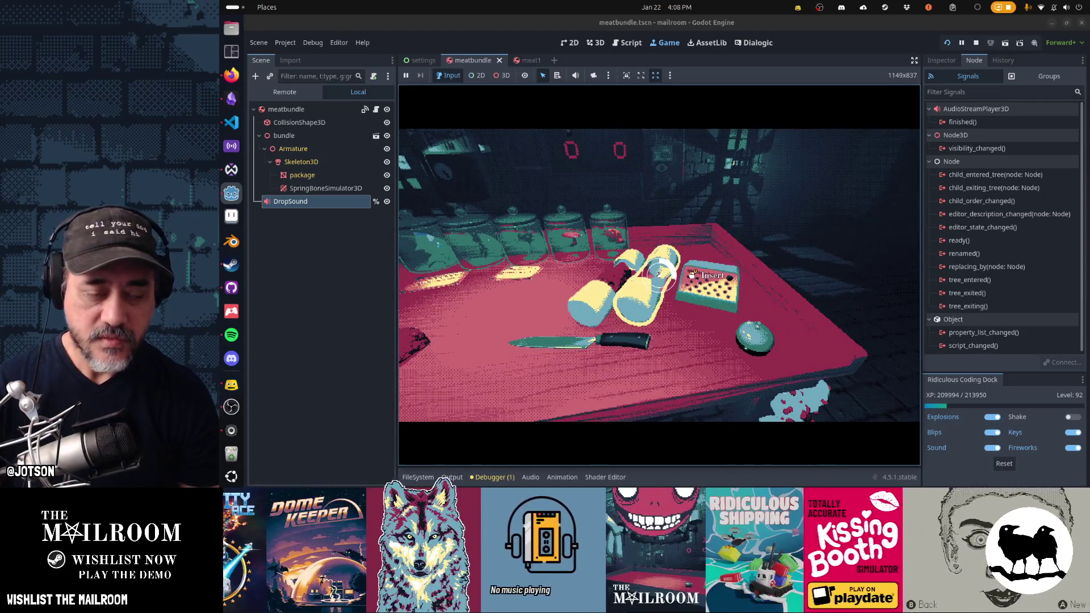
left_click(659, 274)
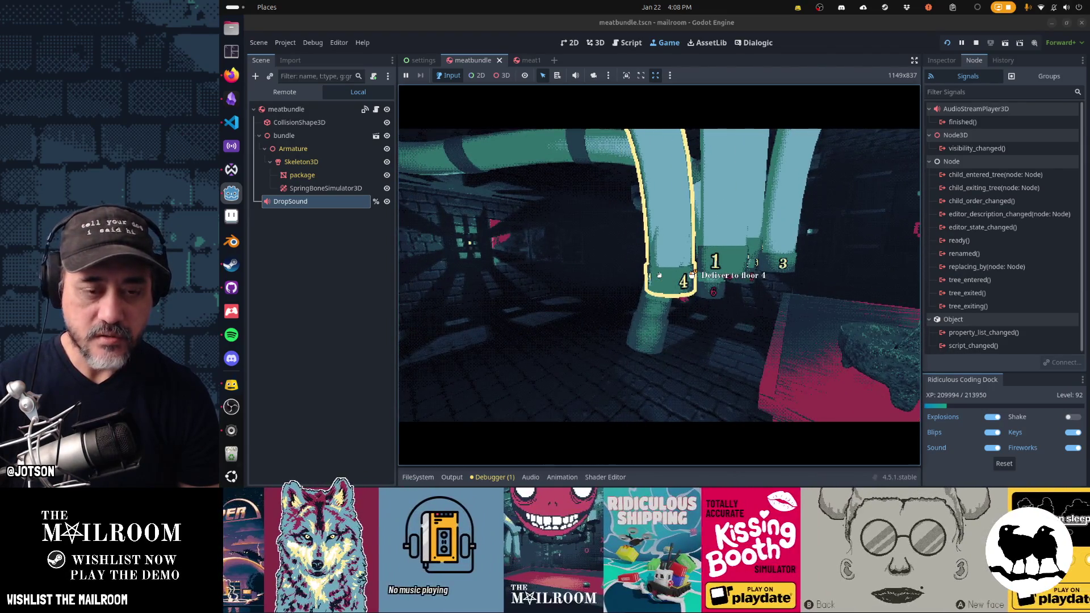
key("Escape")
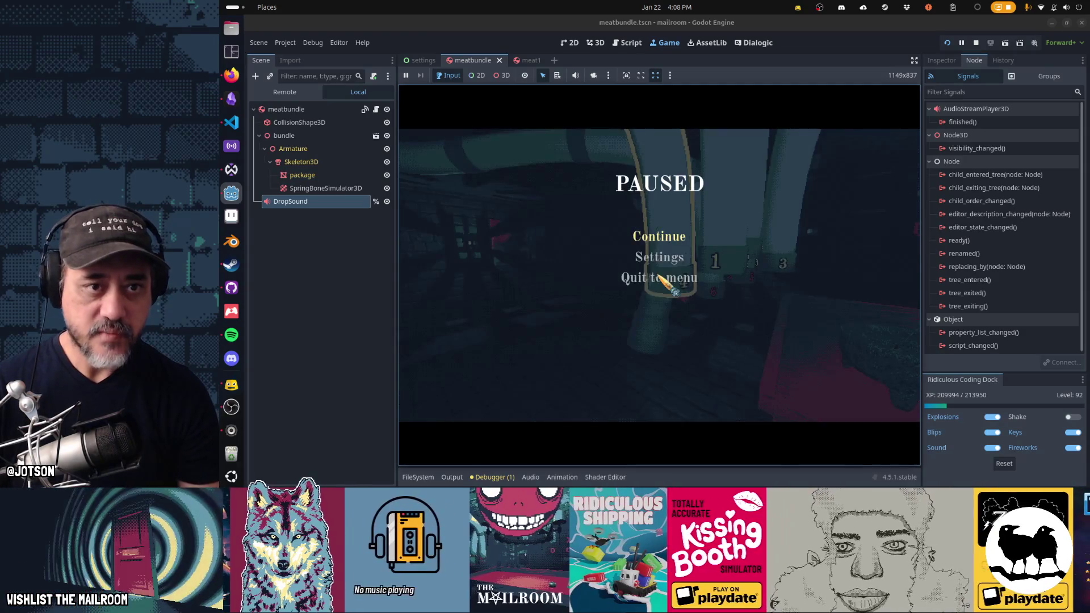
Open main.gd and remove the breakpoint inside the meat-recipe loop.
left_click(633, 46)
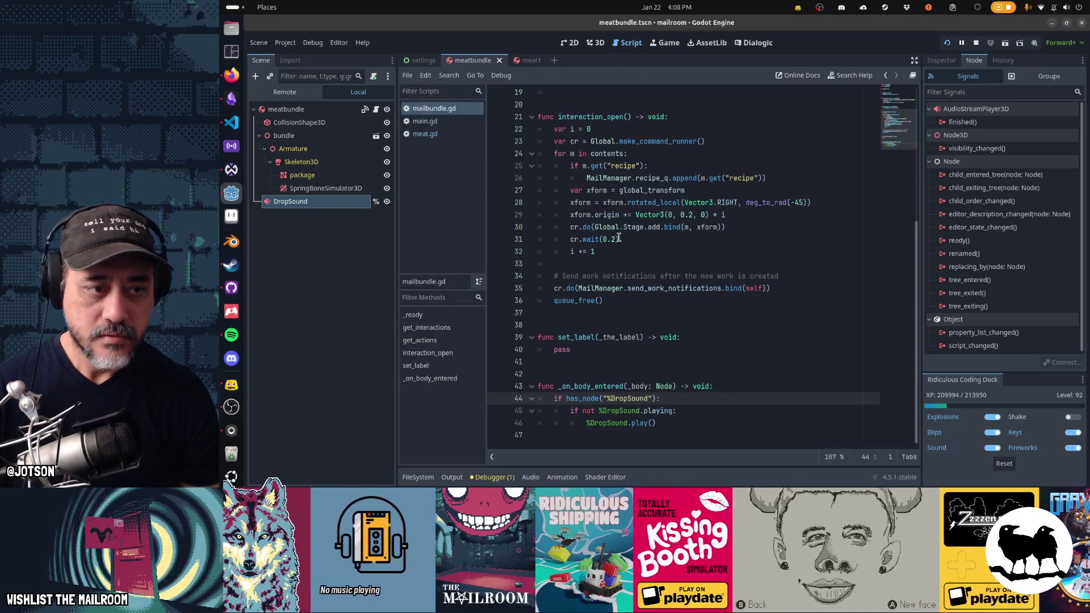
left_click(442, 120)
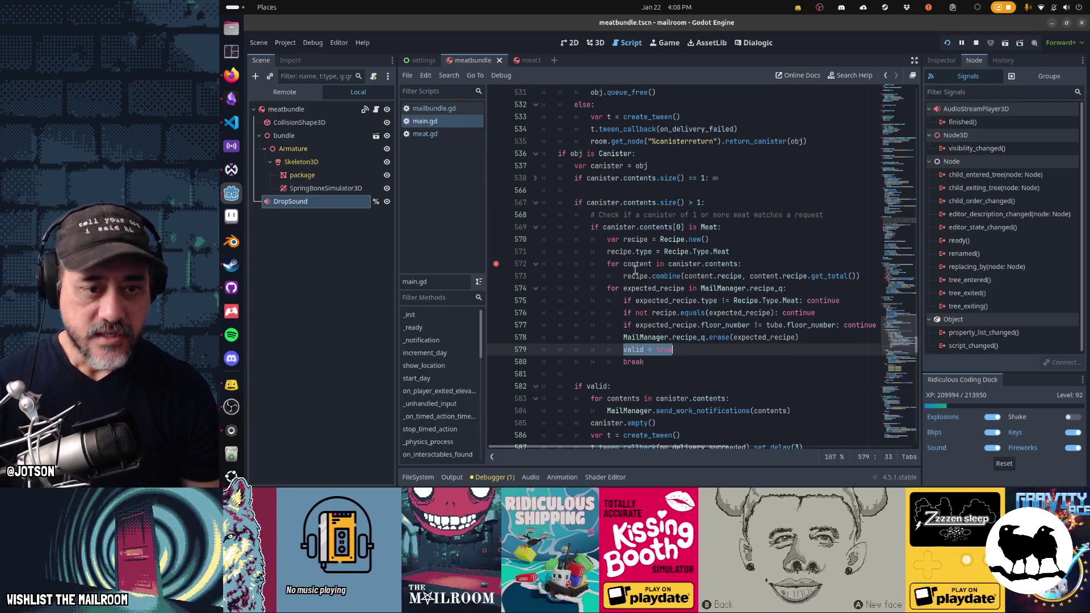
left_click(496, 264)
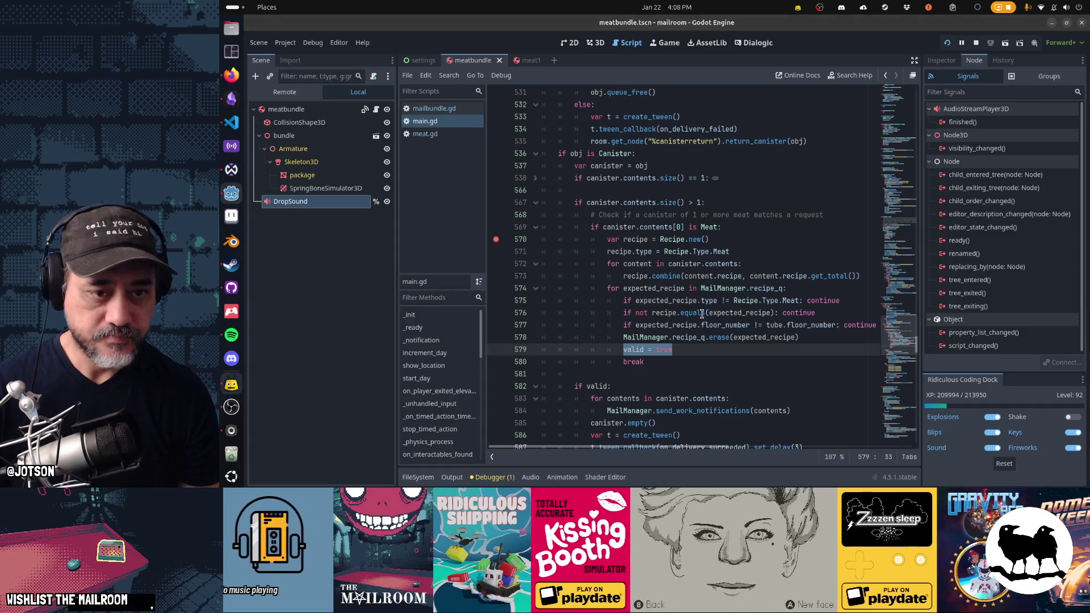
mouse_move(703, 315)
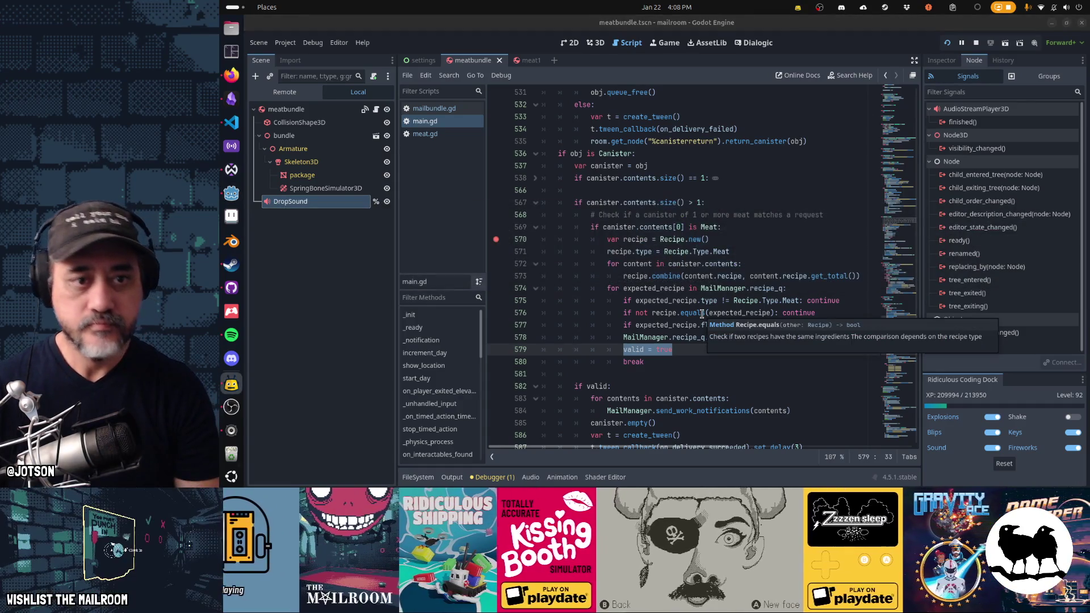
Resume the game and grab the package, then go to the single-contents check on line 538.
key("alt+Tab")
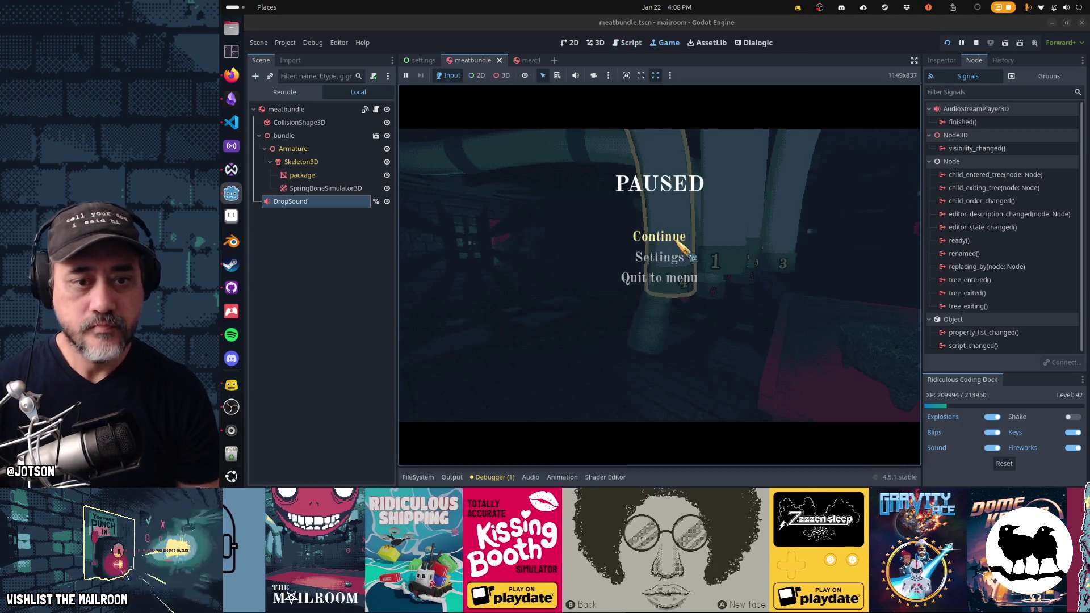
left_click(673, 234)
left_click_drag(659, 275, 659, 275)
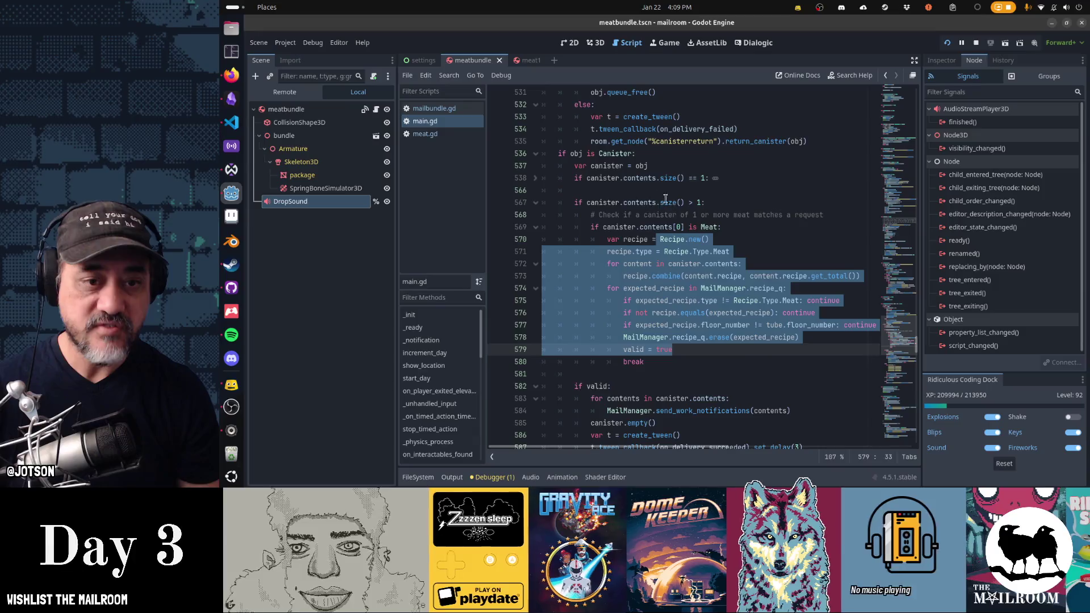
left_click(694, 178)
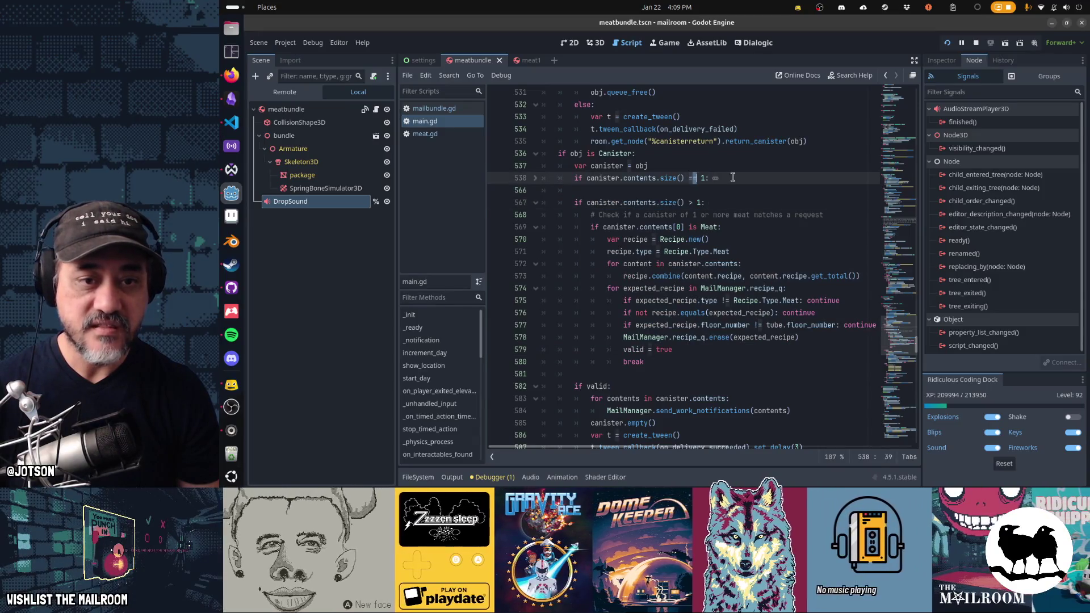
Expand the folded single-contents block and select the meat-recipe check below it.
left_click(716, 179)
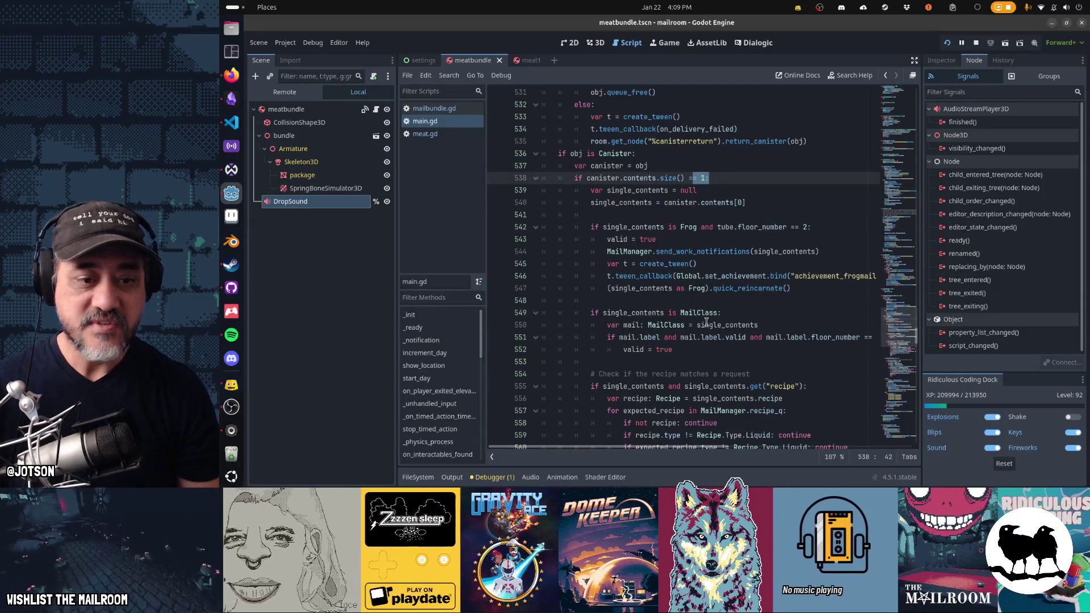
scroll(706, 322, "down", 8)
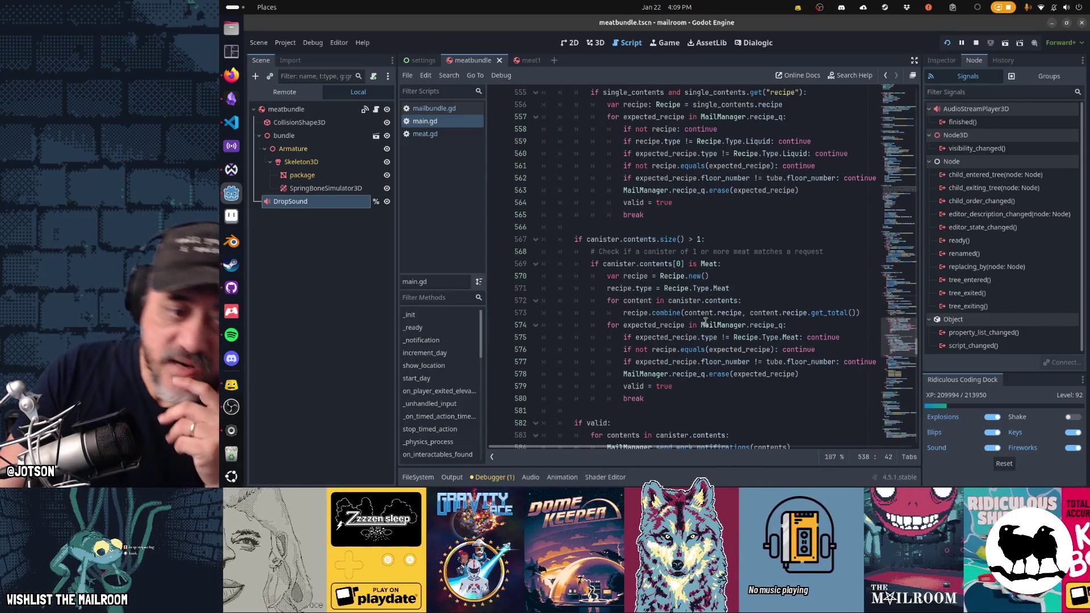
mouse_move(649, 265)
left_mouse_down()
mouse_move(707, 381)
mouse_move(710, 423)
mouse_move(711, 398)
left_mouse_up()
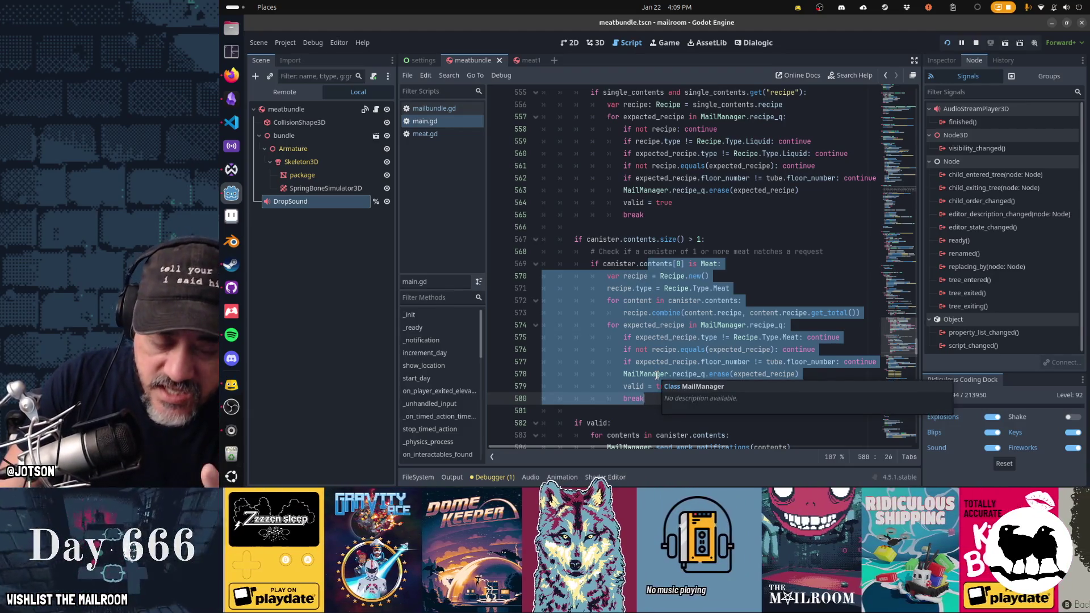
scroll(635, 379, "up", 6)
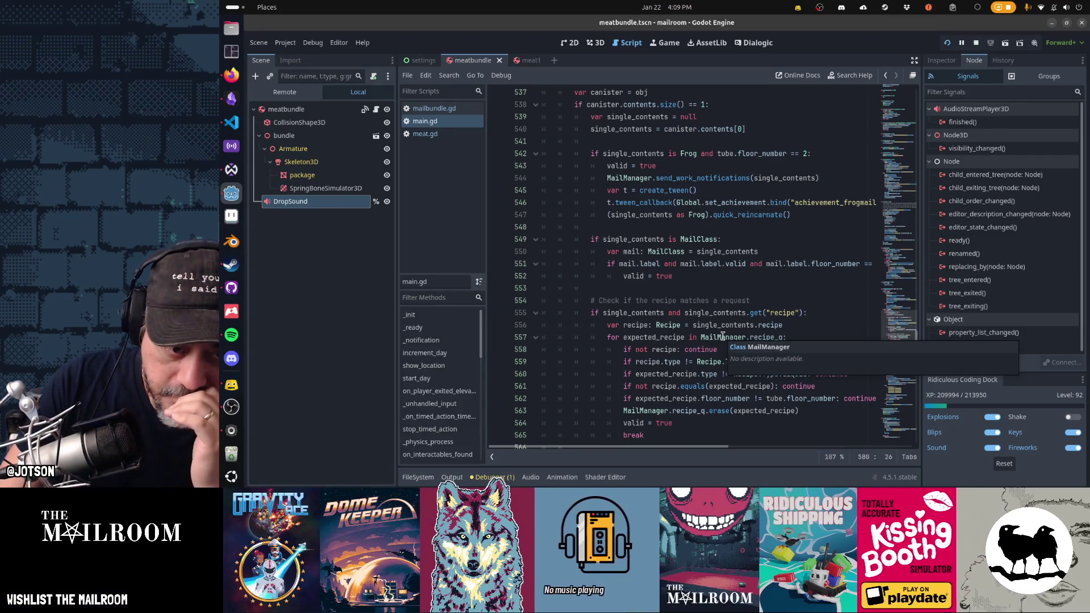
scroll(723, 336, "down", 3)
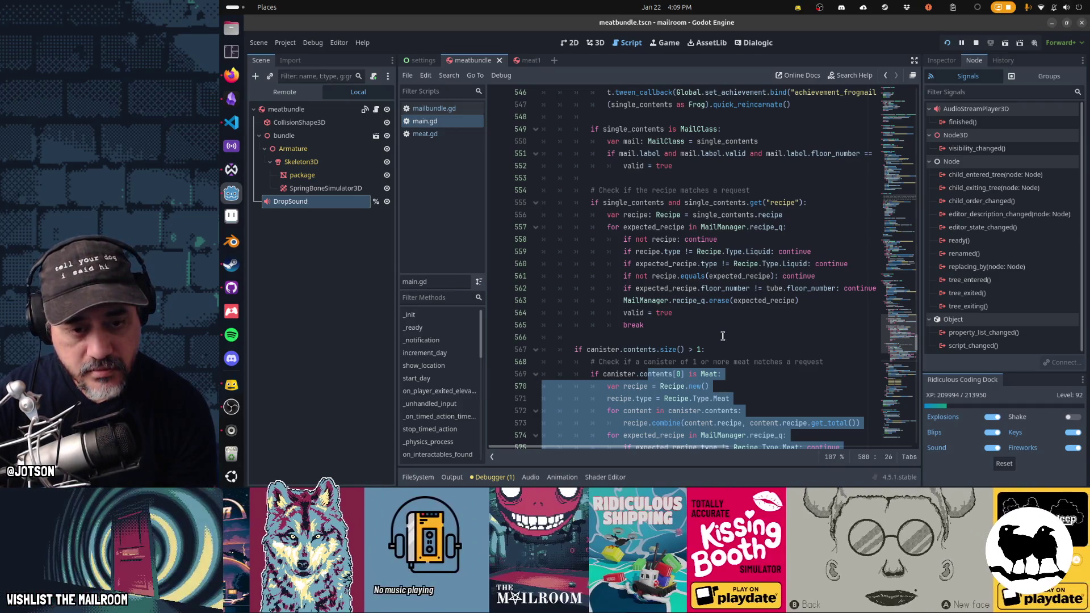
scroll(722, 336, "up", 5)
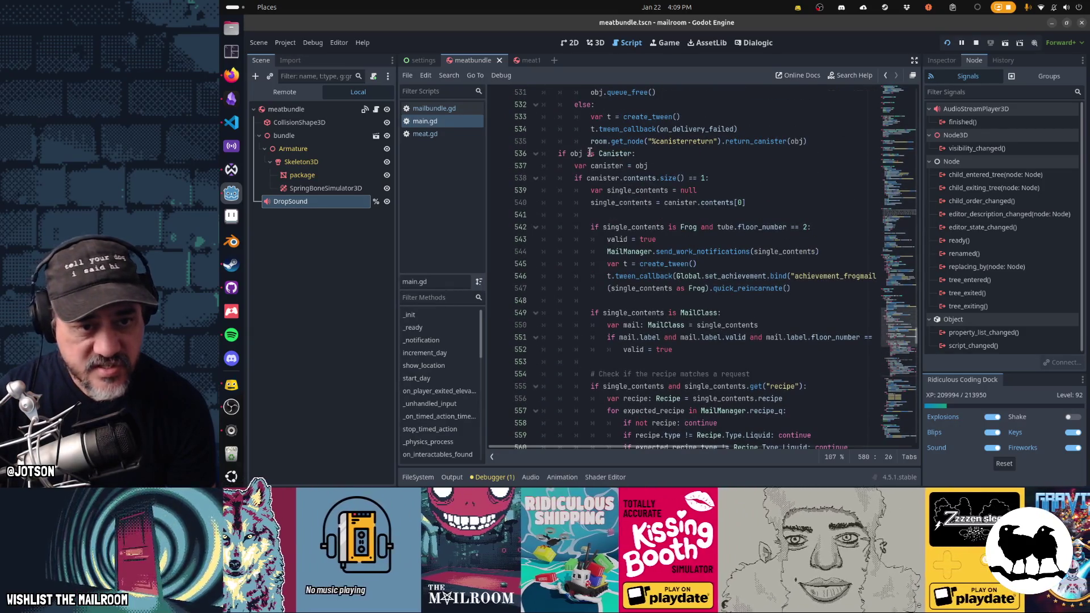
Highlight every use of single_contents, then go to the size comparison on line 567.
left_click(714, 179)
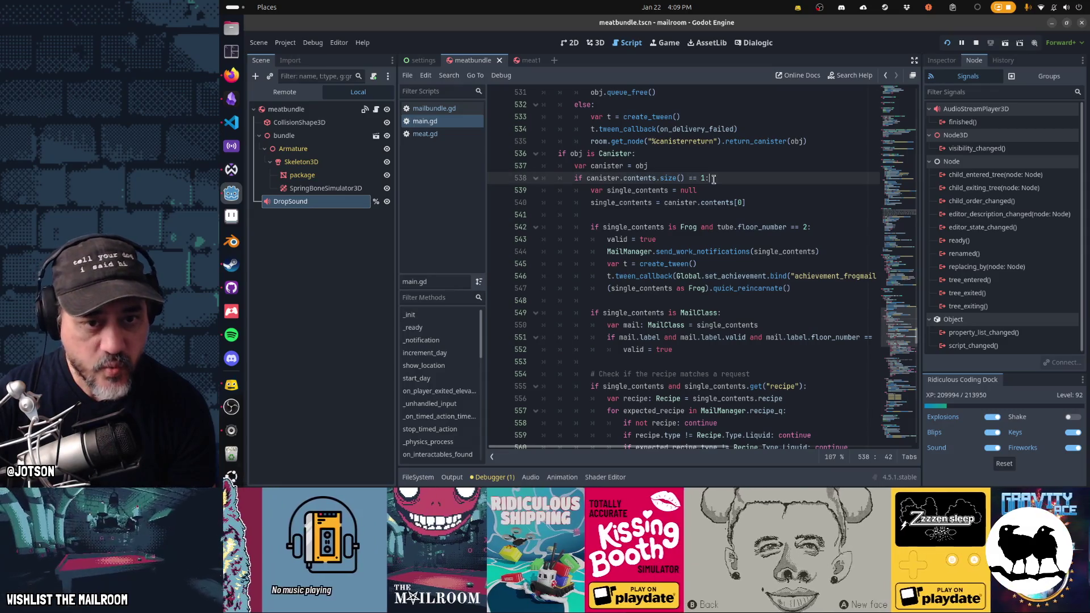
key("Down")
key("Down")
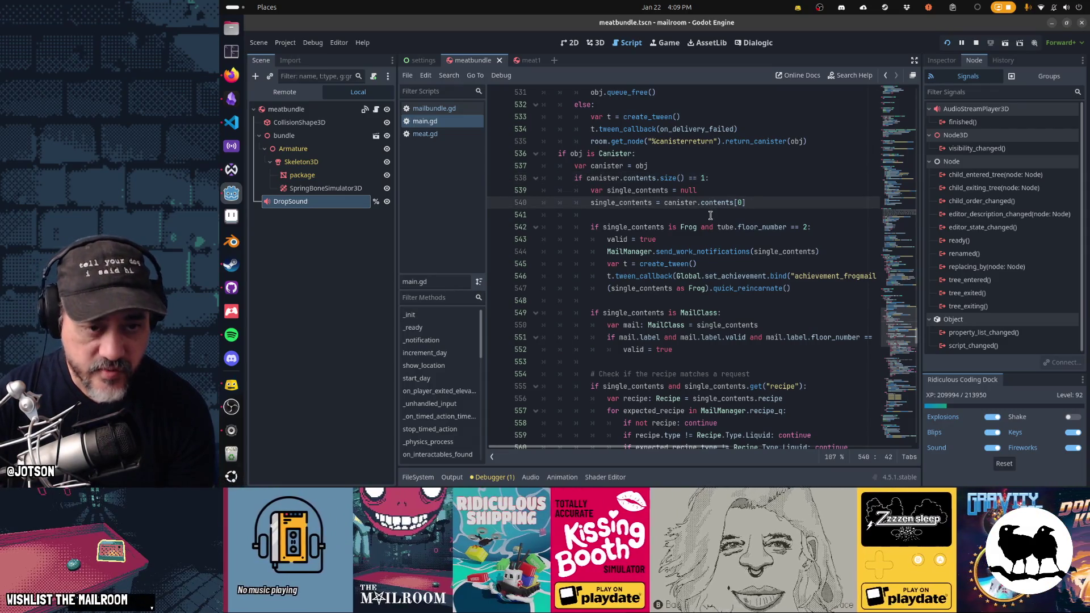
double_click(624, 203)
scroll(613, 142, "down", 4)
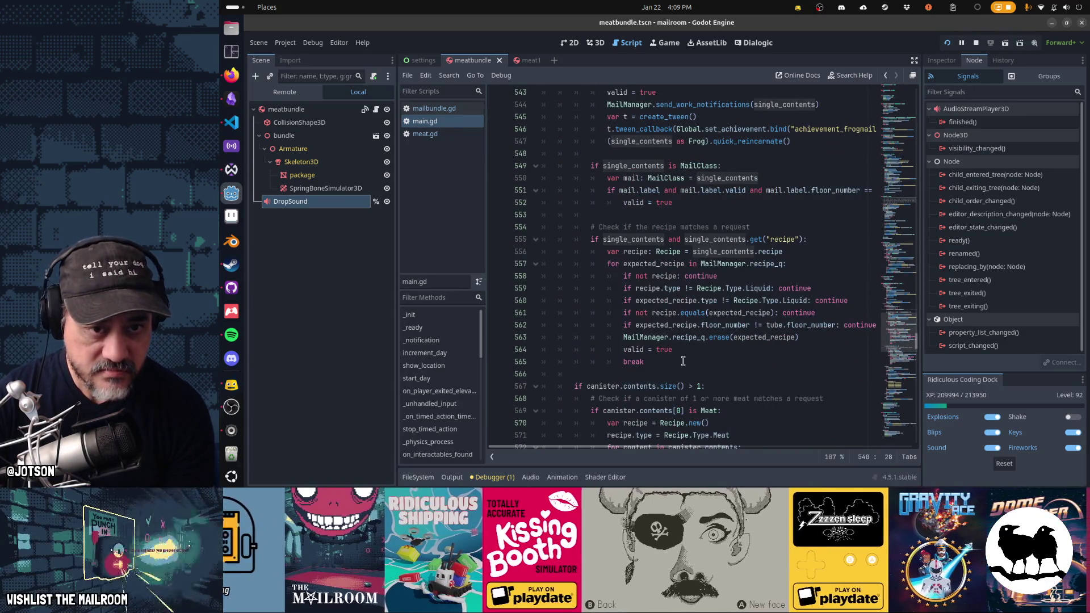
scroll(683, 361, "down", 1)
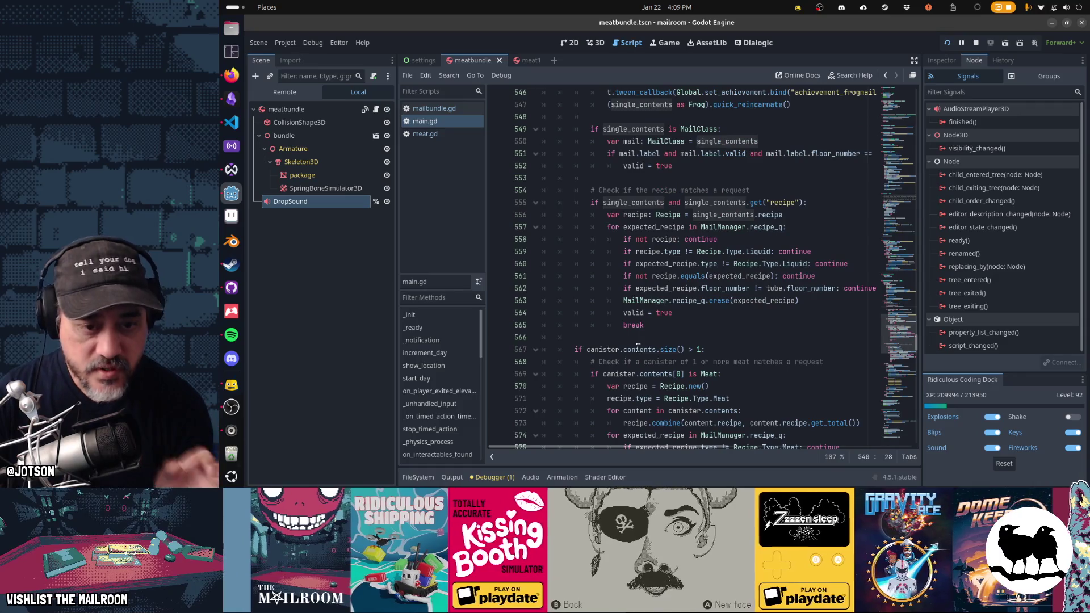
scroll(640, 350, "down", 2)
left_click_drag(645, 288, 666, 413)
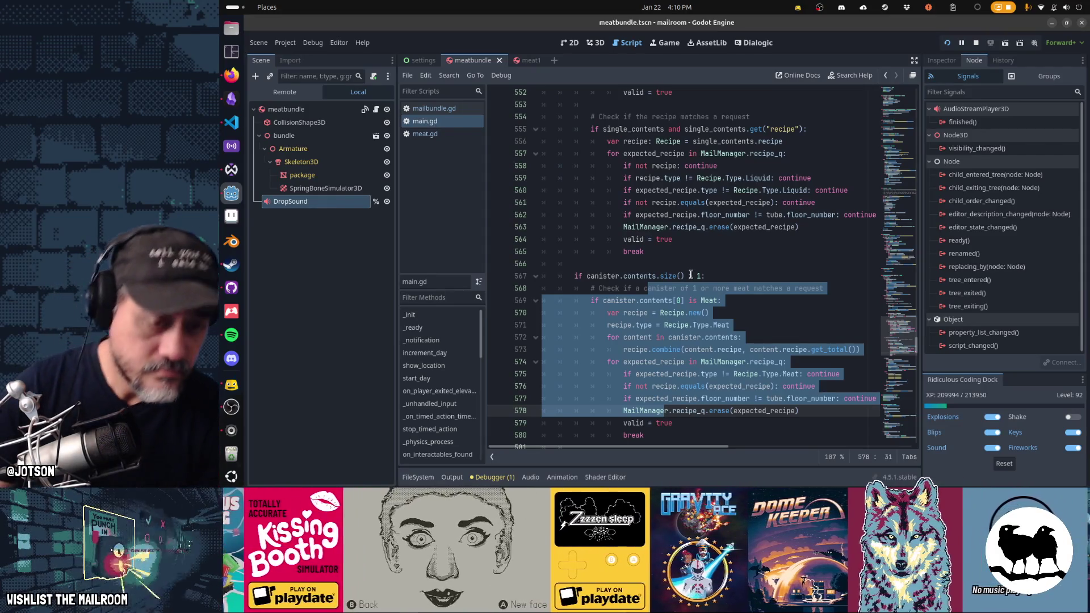
left_click(693, 276)
type("=")
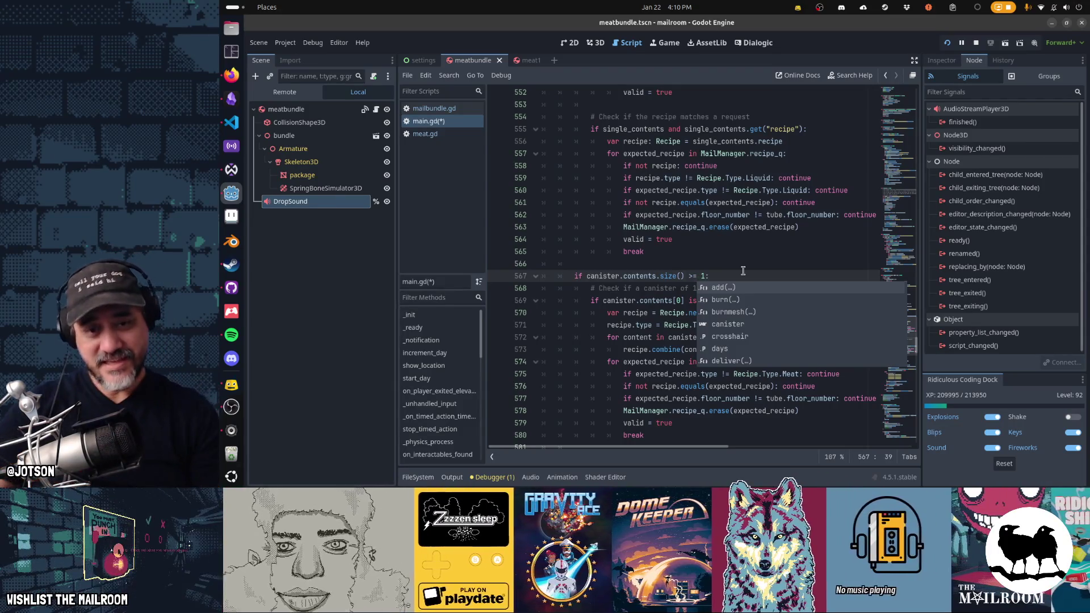
key("Escape")
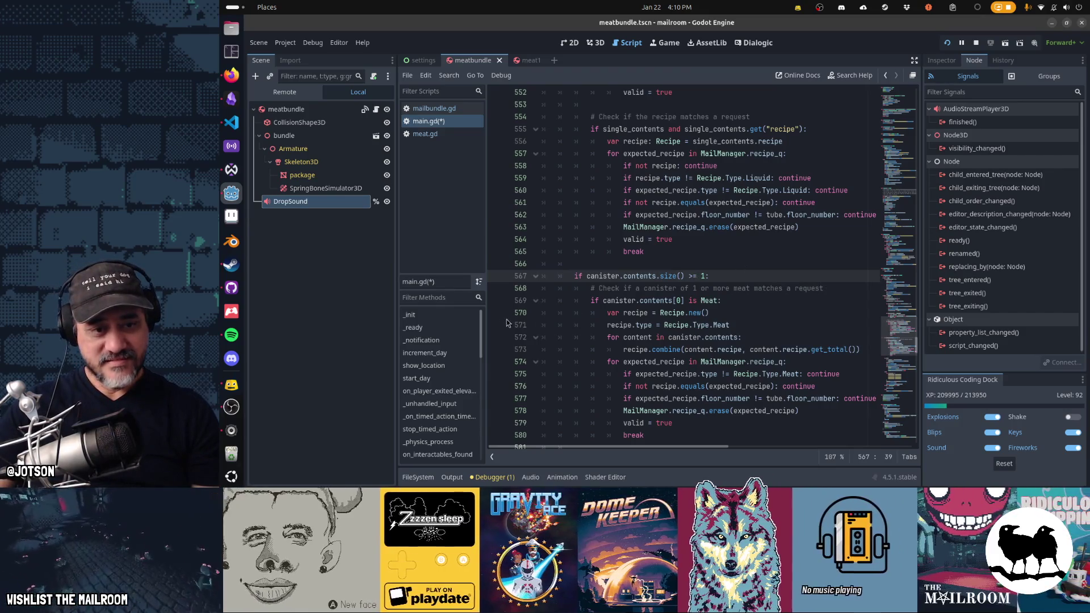
left_click(497, 313)
key("ctrl+s")
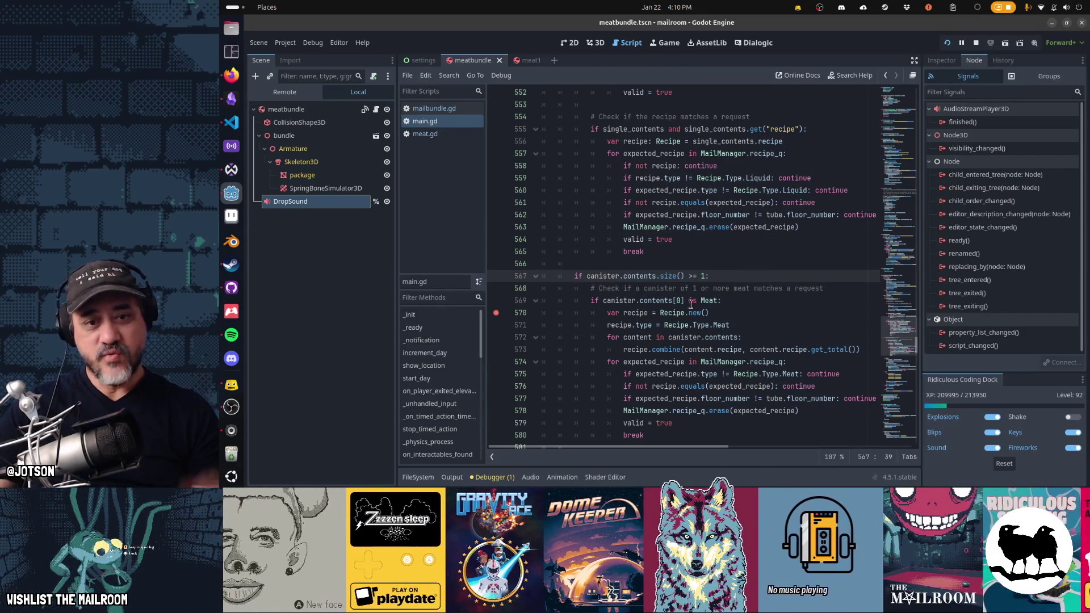
scroll(700, 307, "up", 6)
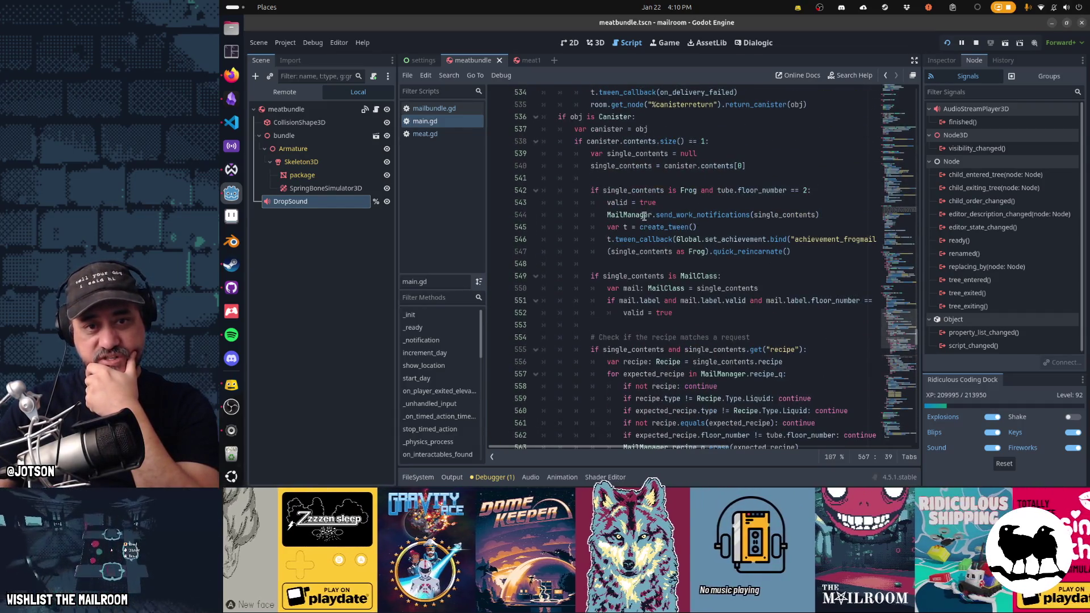
scroll(674, 364, "down", 4)
scroll(674, 364, "up", 6)
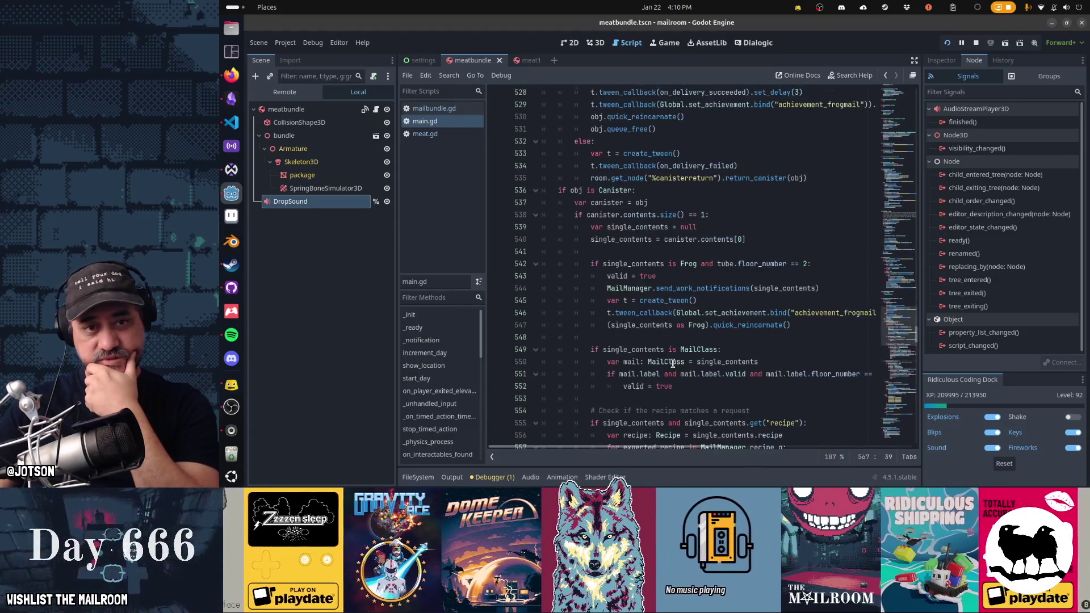
scroll(628, 247, "down", 2)
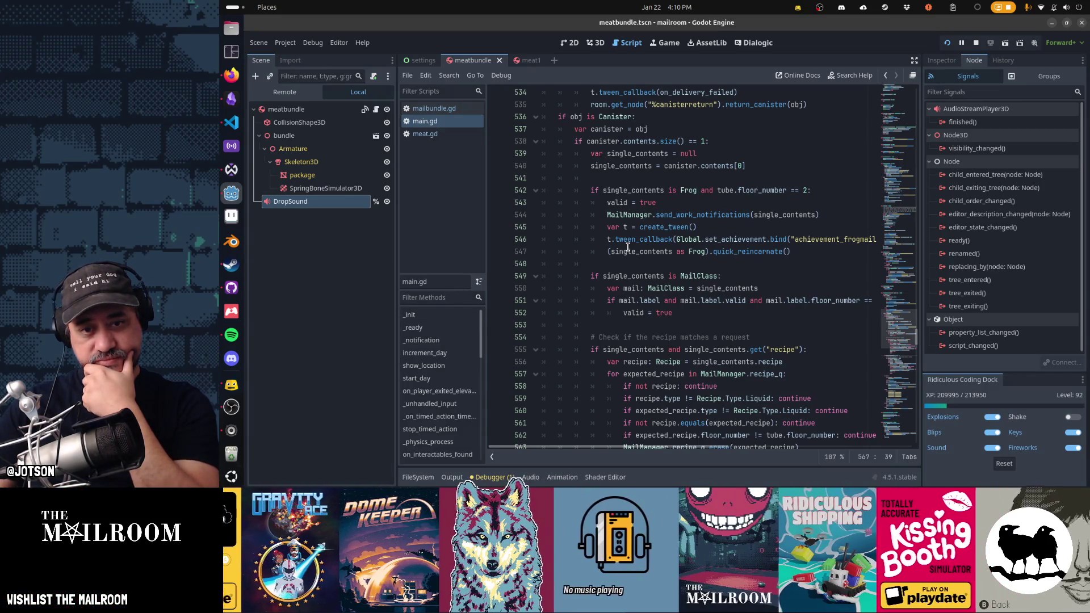
scroll(628, 247, "down", 7)
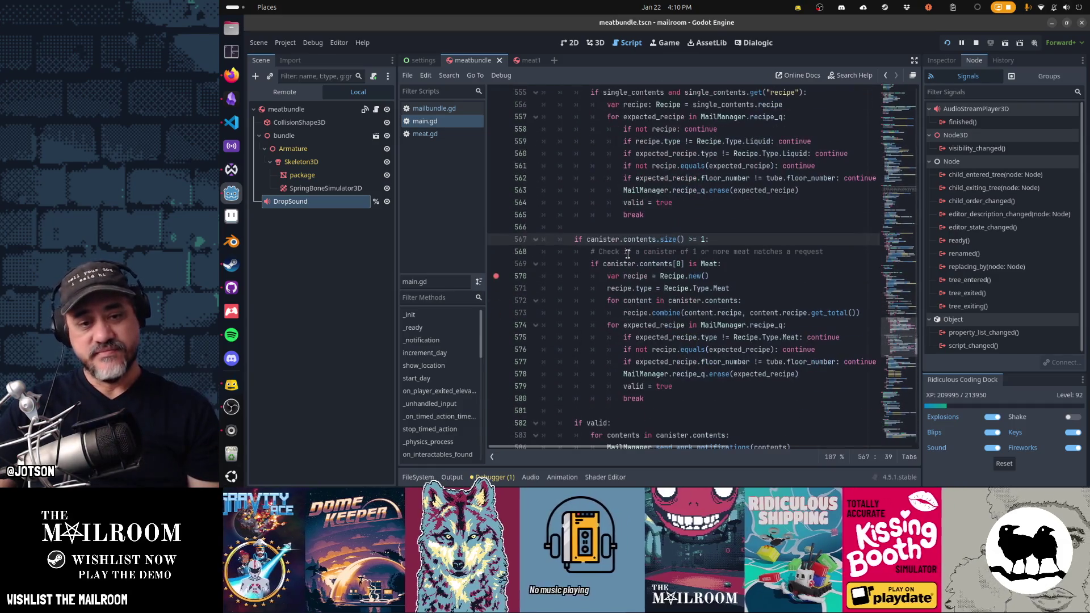
key("alt+Tab")
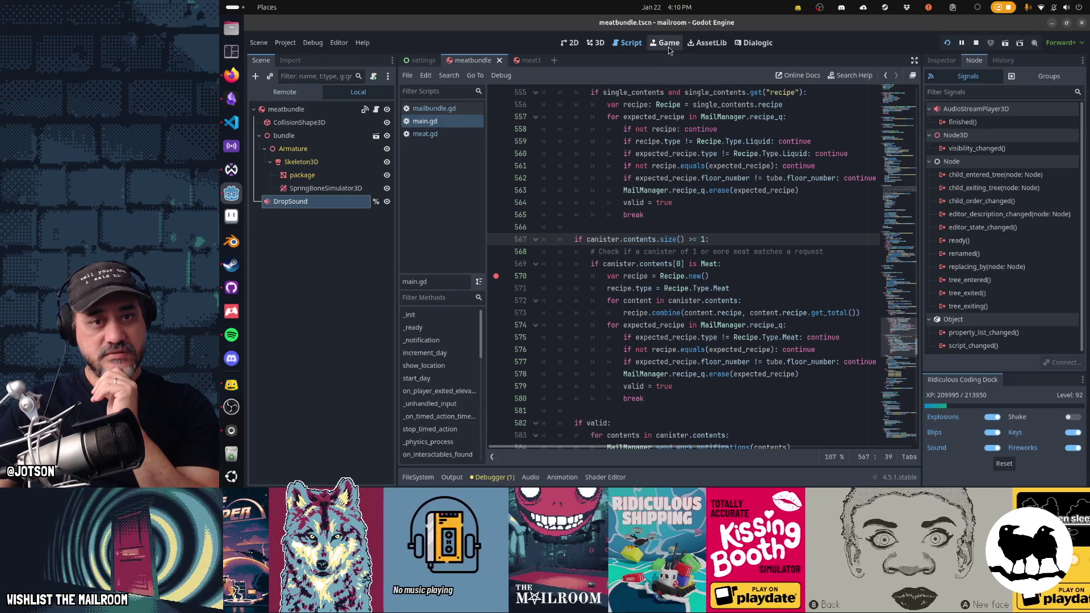
Resume the running game, grab the full canister from the table, and start delivering it to the floor 1 pipe.
left_click(669, 46)
left_click(661, 238)
key("w")
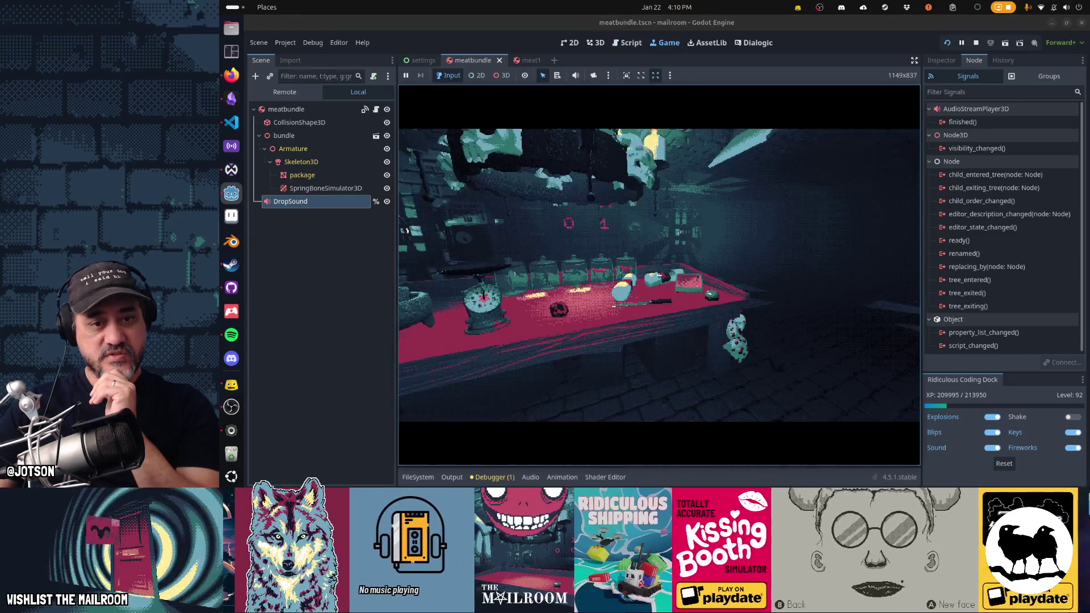
left_click(659, 275)
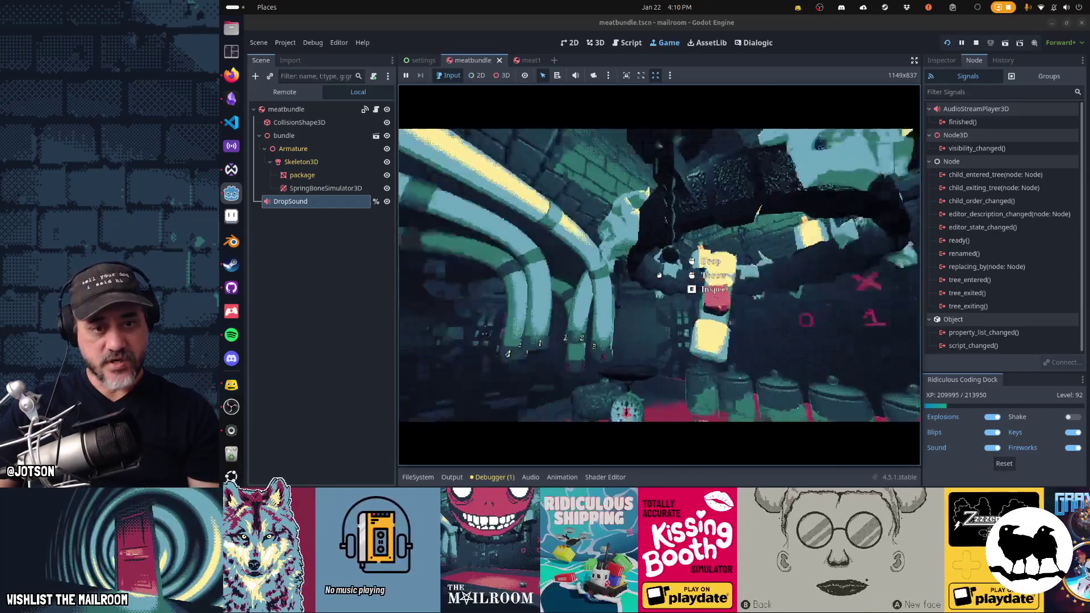
left_click_drag(658, 275, 659, 275)
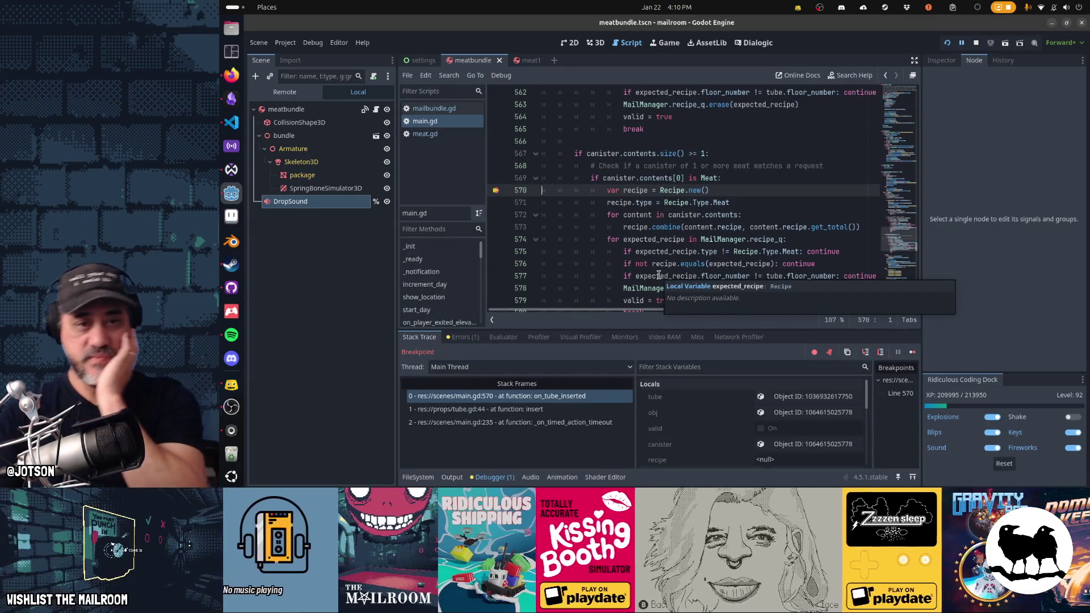
Step from line 570 to line 574 and confirm the combined recipe holds Ingredient.Meat 1.0.
key("F10")
key("F10")
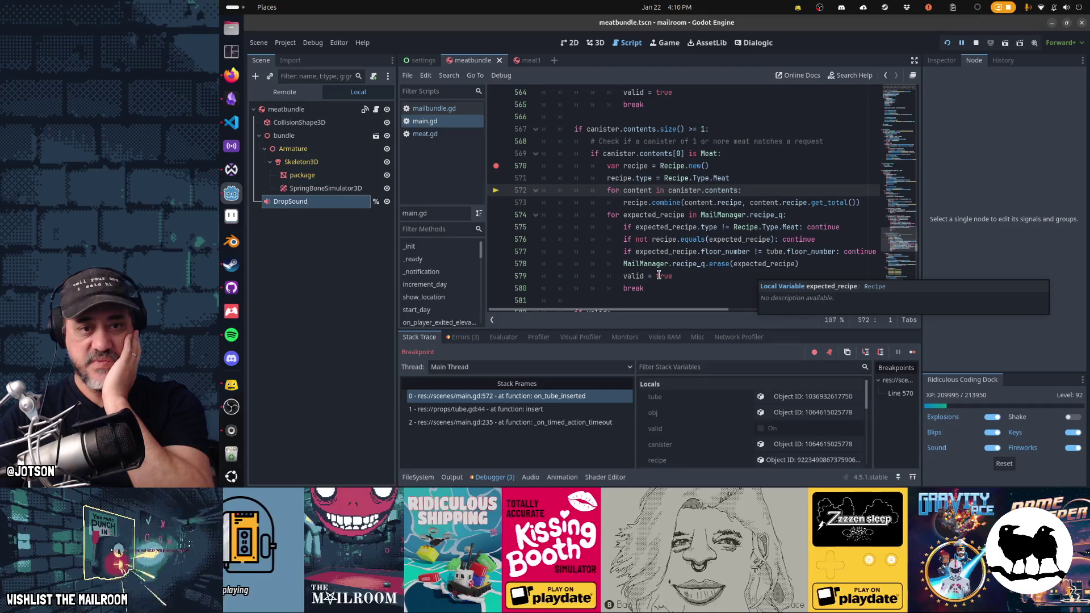
key("F10")
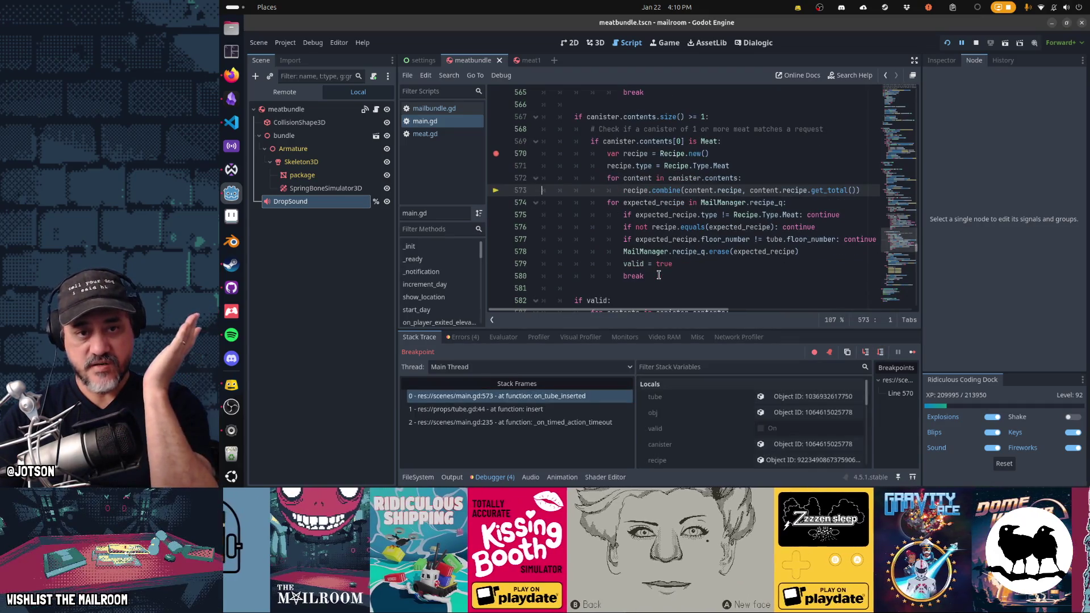
key("F10")
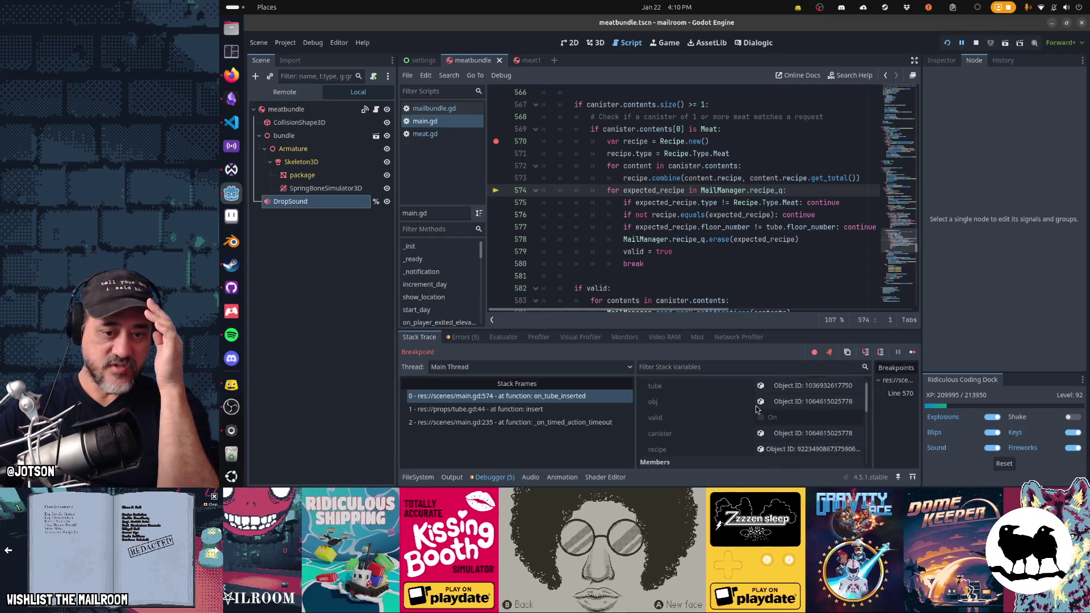
scroll(794, 452, "down", 1)
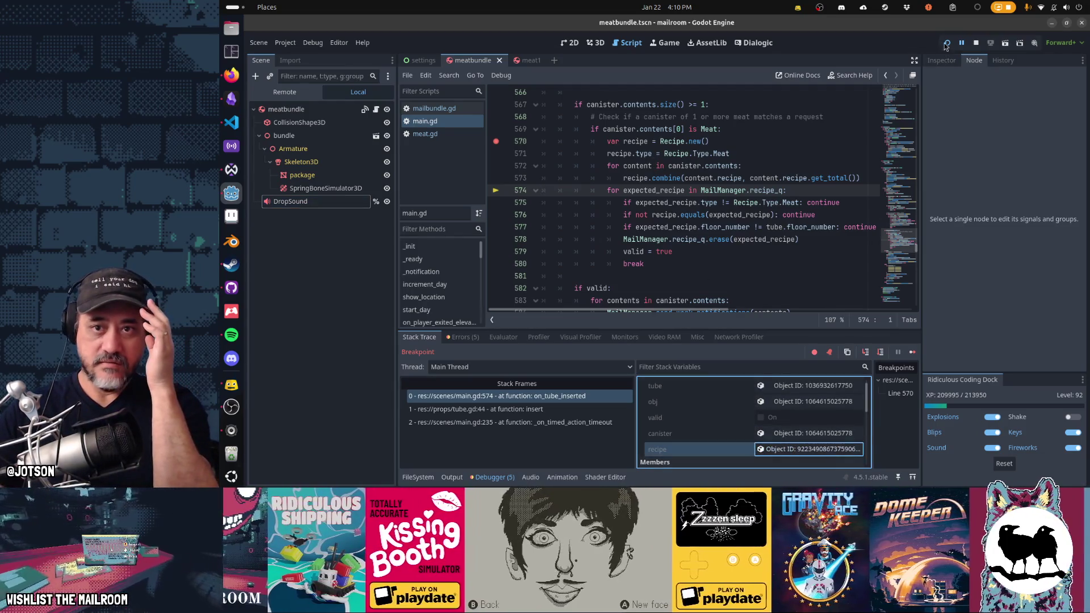
left_click(794, 451)
left_click(1026, 137)
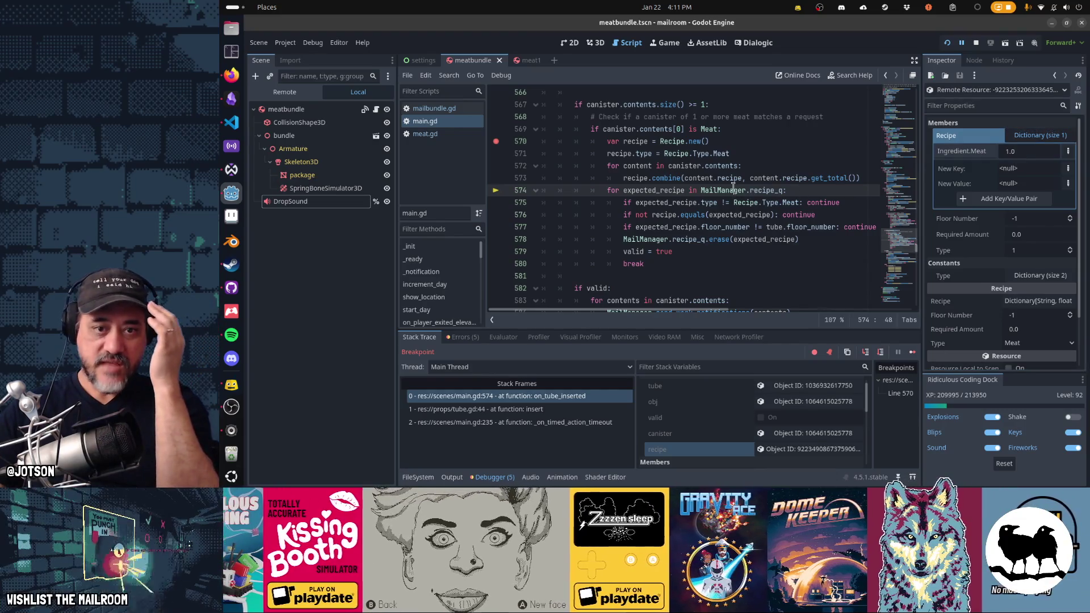
Step to line 575 and inspect the MailManager global's properties.
key("F10")
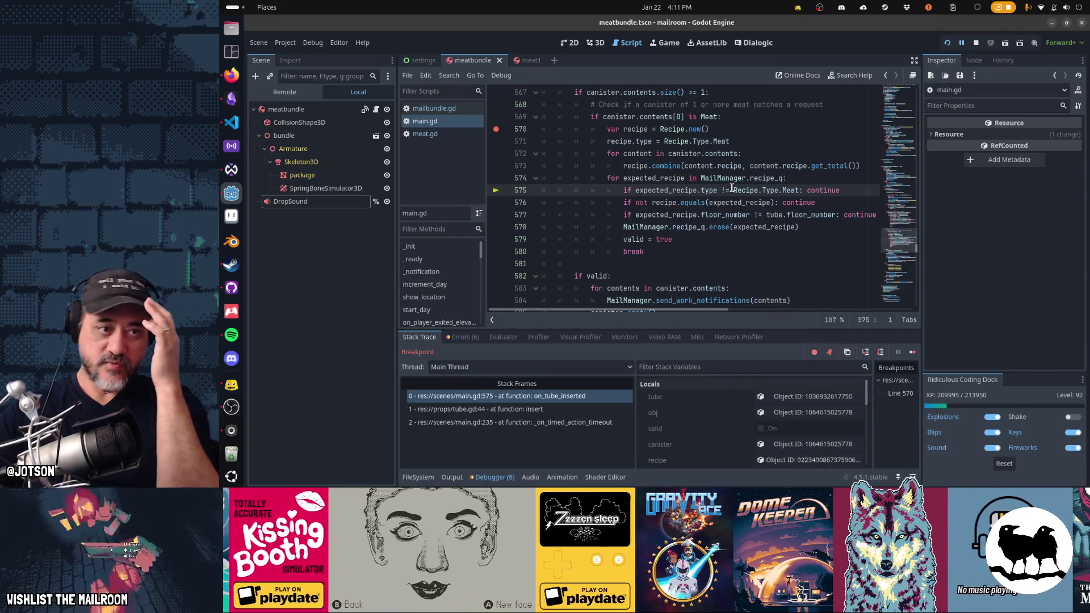
scroll(719, 394, "down", 5)
scroll(719, 396, "down", 8)
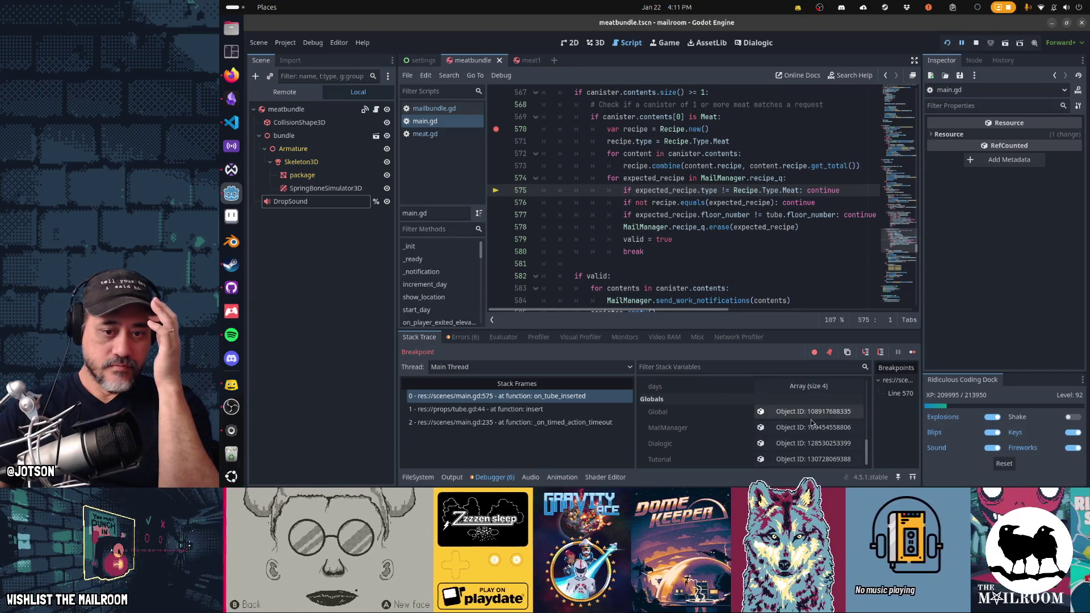
left_click(812, 427)
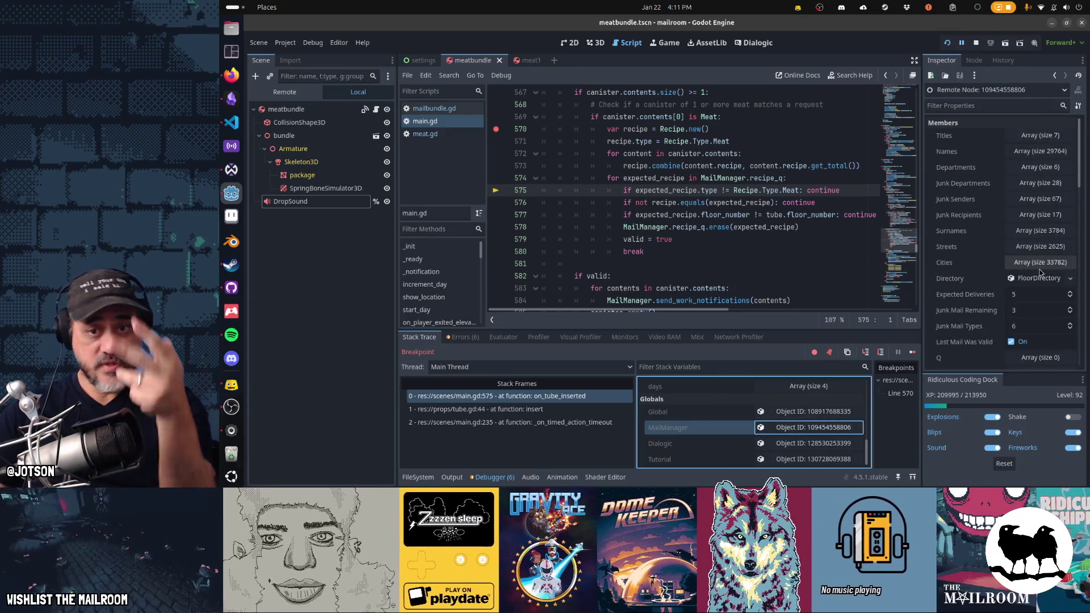
Expand MailManager's Recipe Q and check the first queued recipe's ingredients (1.0 meat).
scroll(1041, 273, "down", 6)
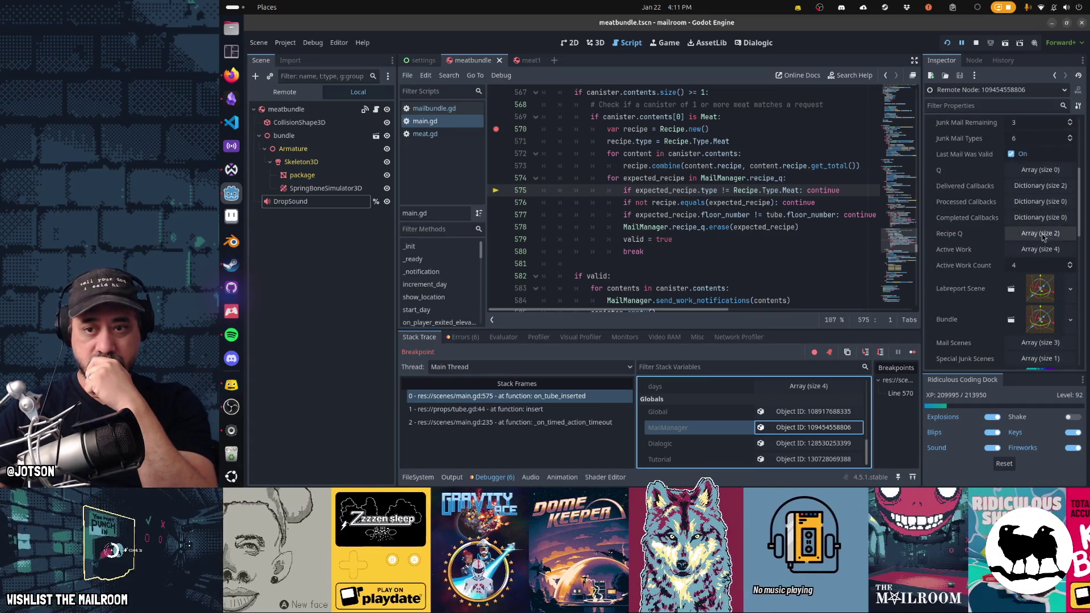
left_click(1041, 234)
left_click(1035, 266)
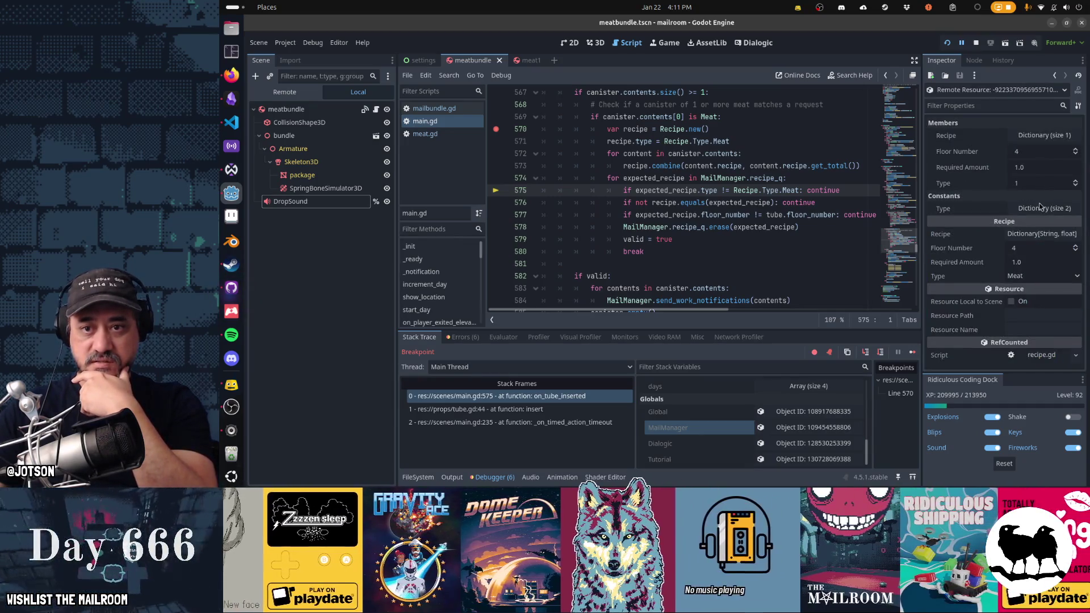
left_click(1037, 137)
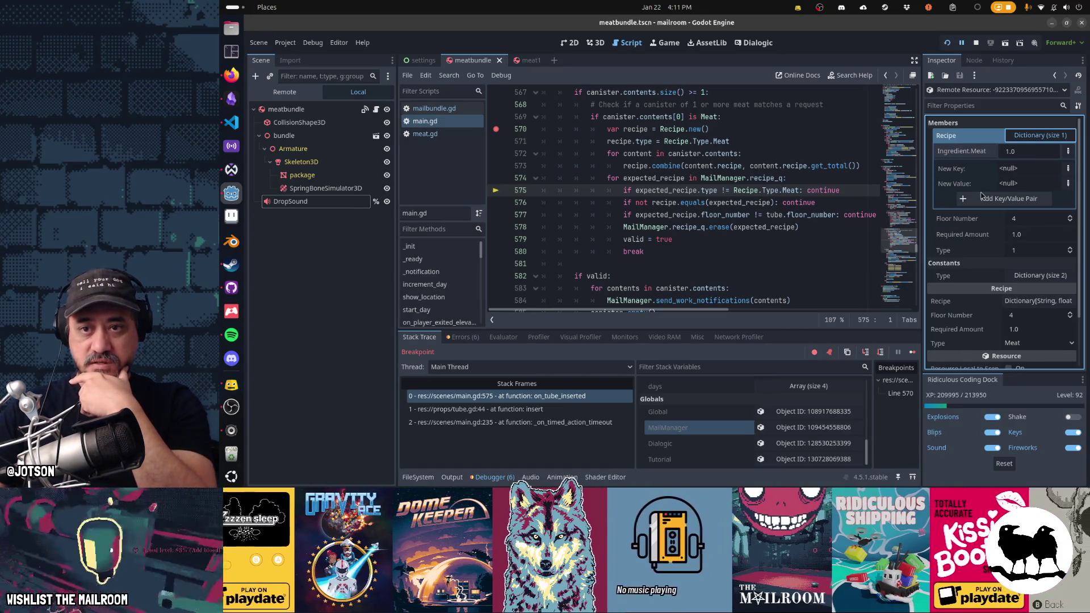
left_click(1054, 76)
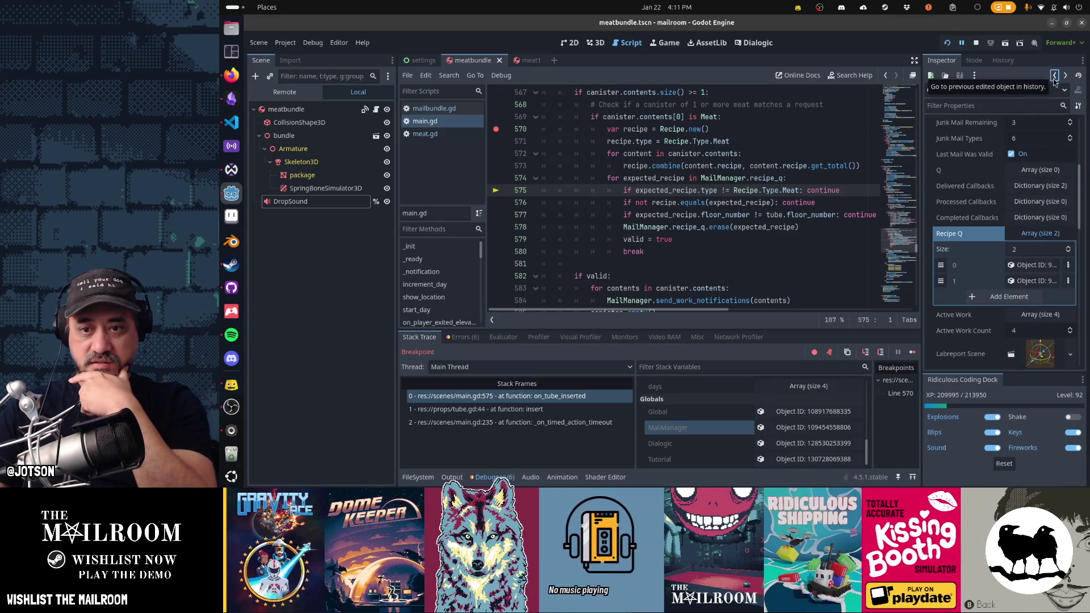
Check the second queued recipe needs 5.0 meat for floor 4, then continue execution.
left_click(1037, 281)
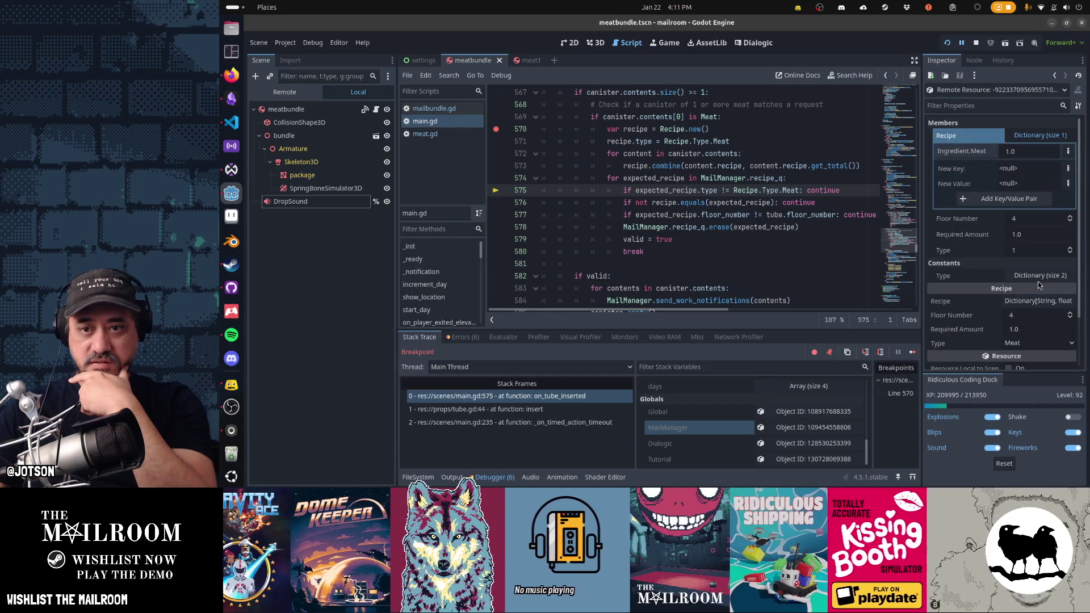
left_click(1056, 77)
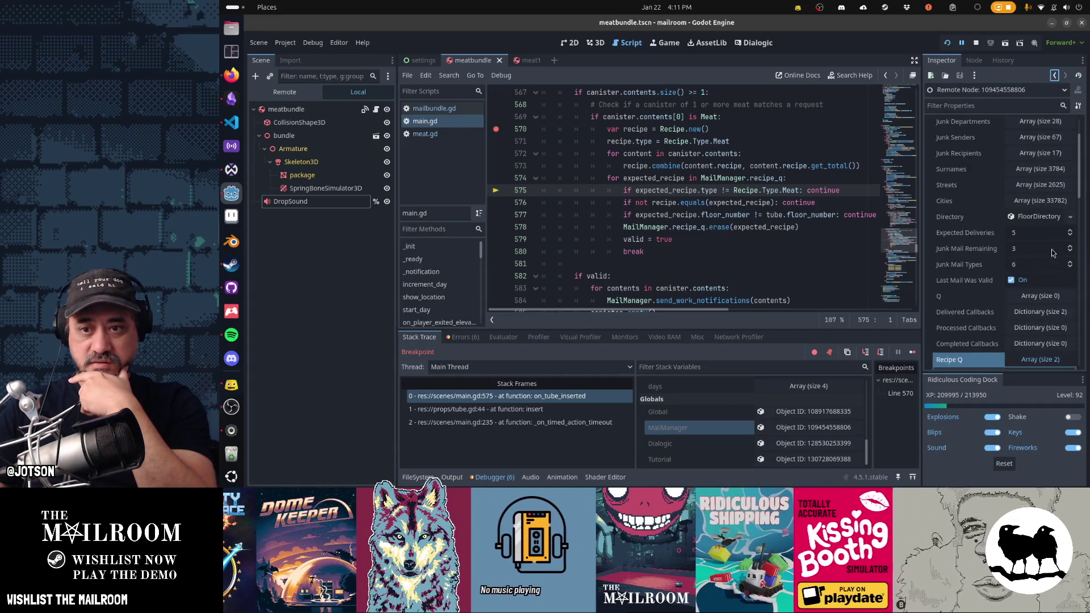
scroll(1049, 293, "down", 2)
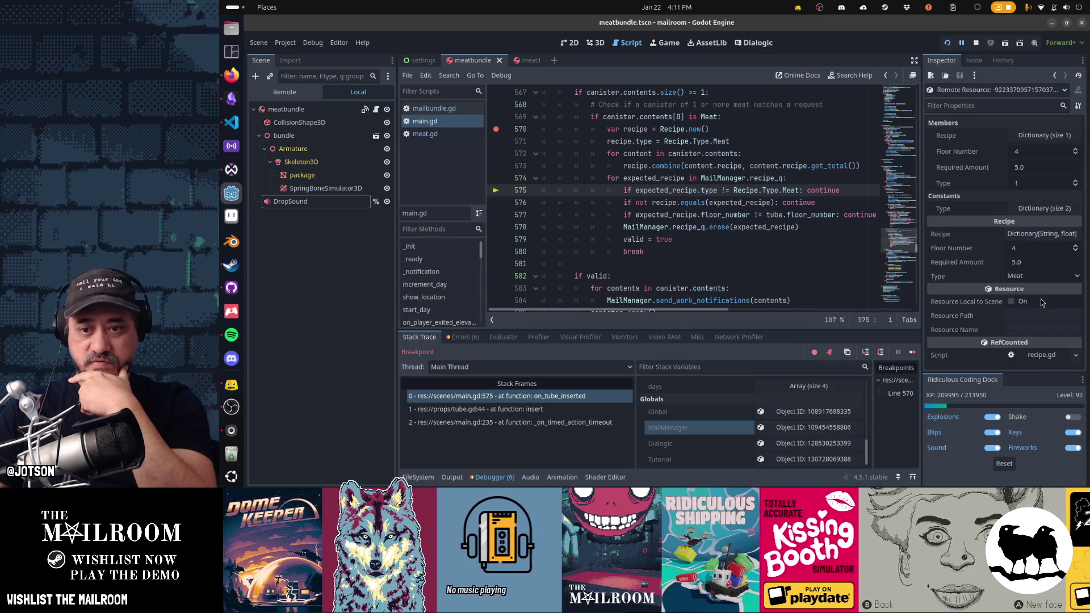
left_click(1032, 296)
left_click(1040, 137)
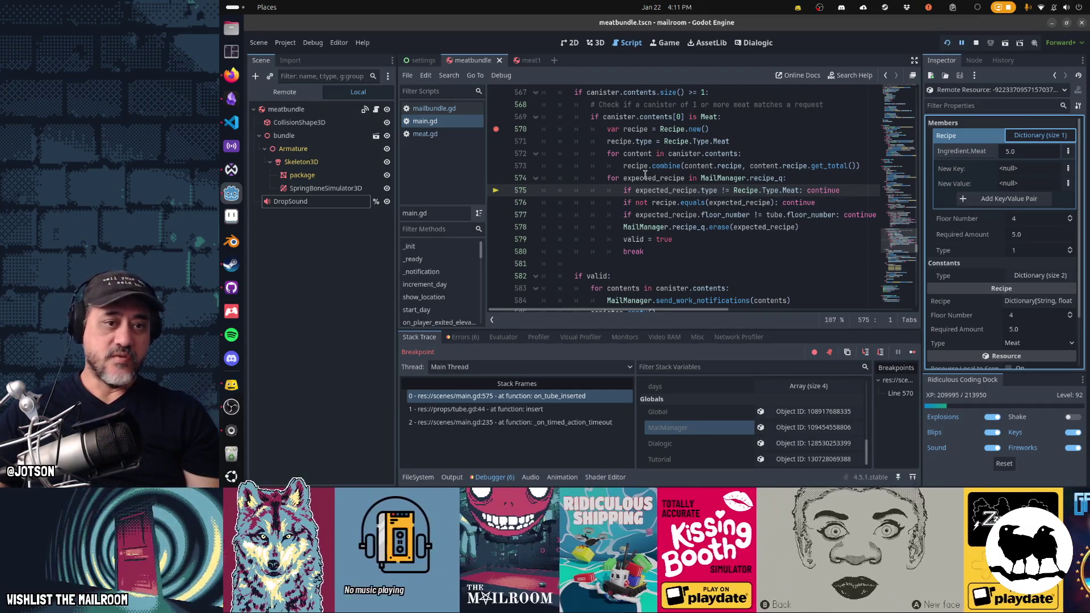
mouse_move(645, 175)
key("F12")
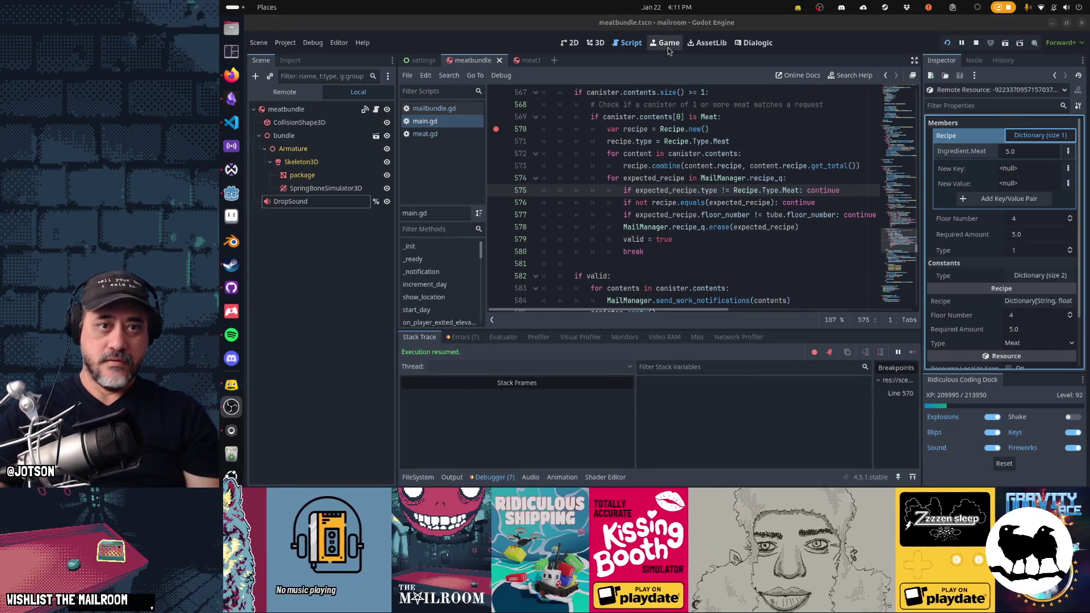
Resume the game briefly, then pause it again.
left_click(668, 48)
left_click(682, 181)
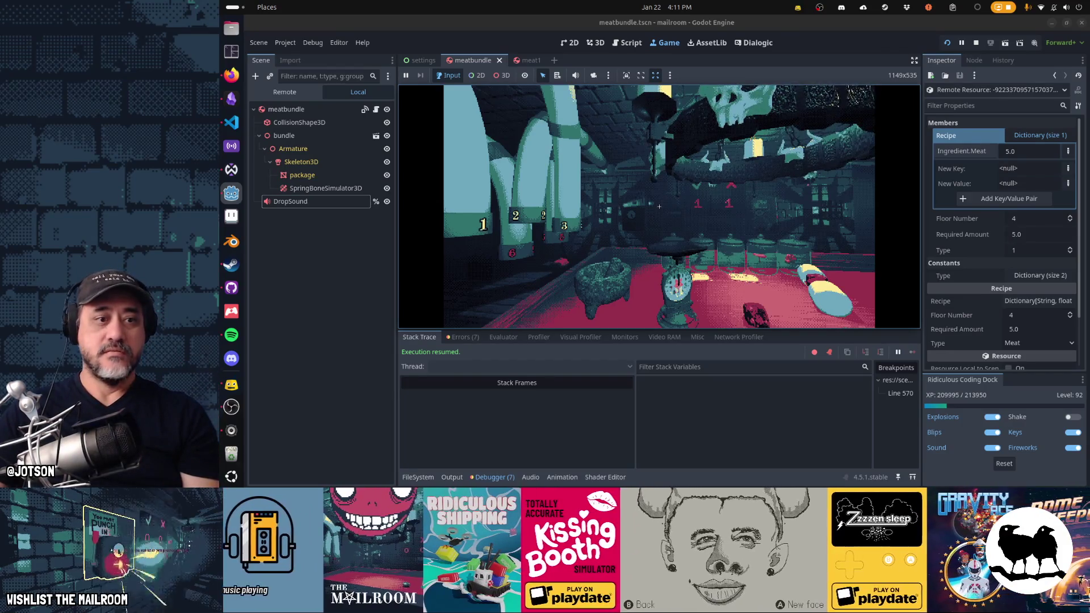
key("Escape")
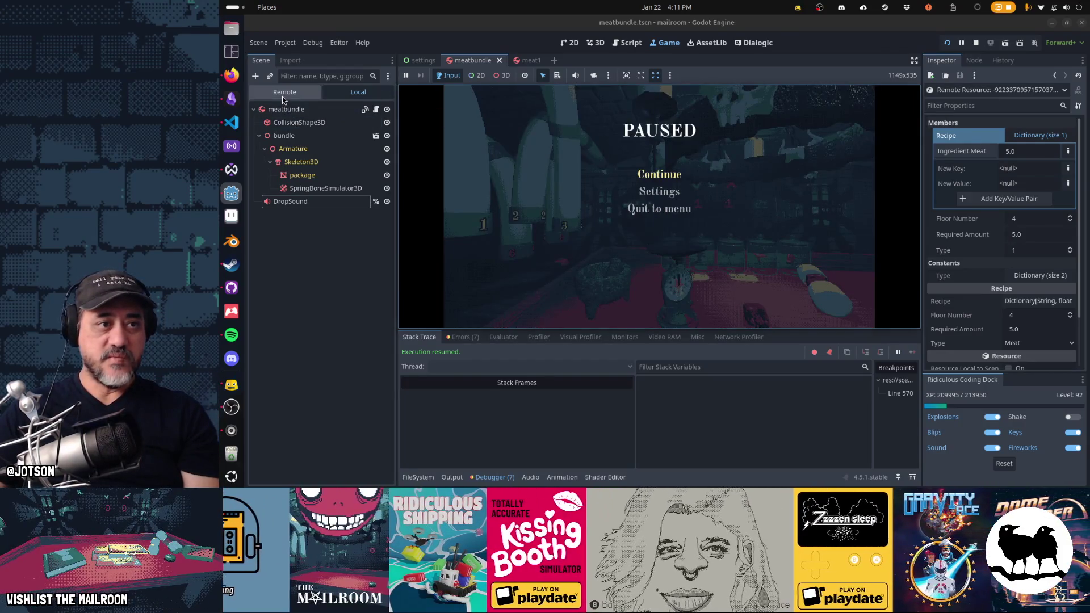
Inspect the live MailManager's queued recipe (5.0 meat, floor 4), then resume and walk toward the pipes.
left_click(285, 92)
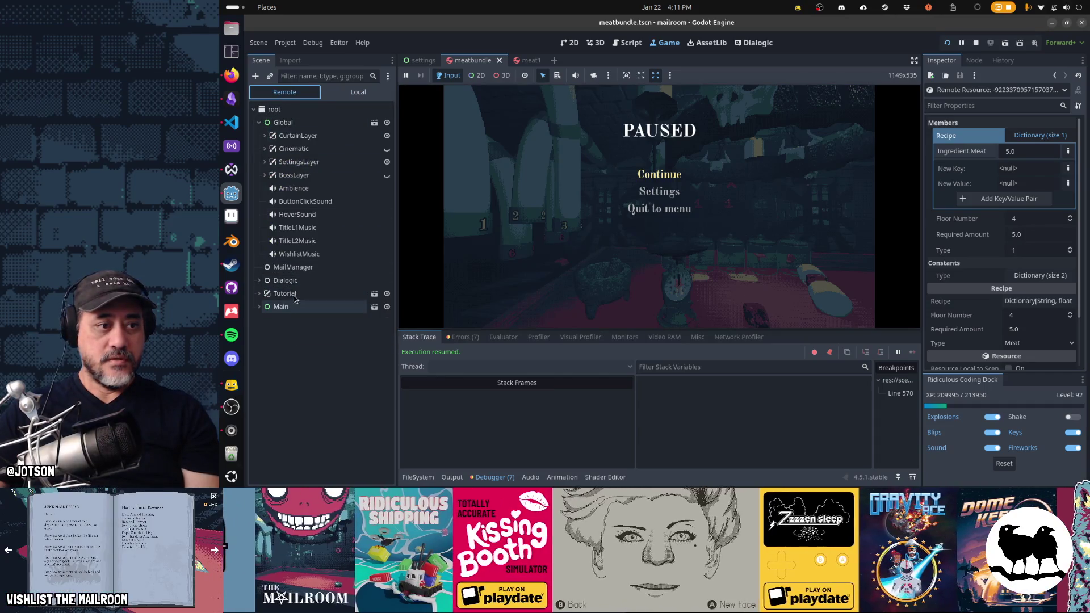
left_click(293, 267)
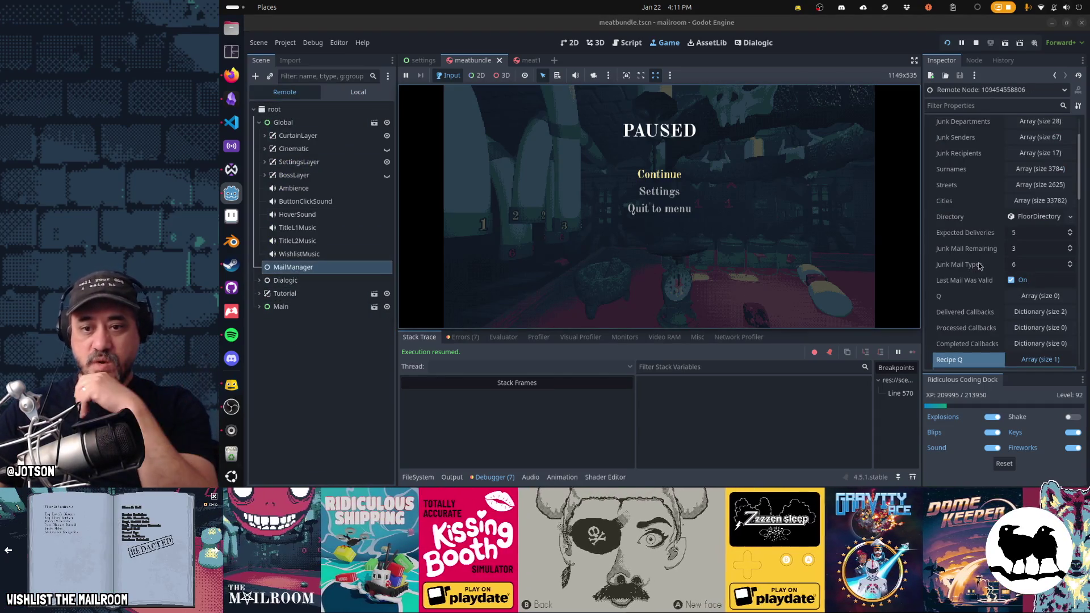
scroll(965, 256, "down", 2)
left_click(1041, 234)
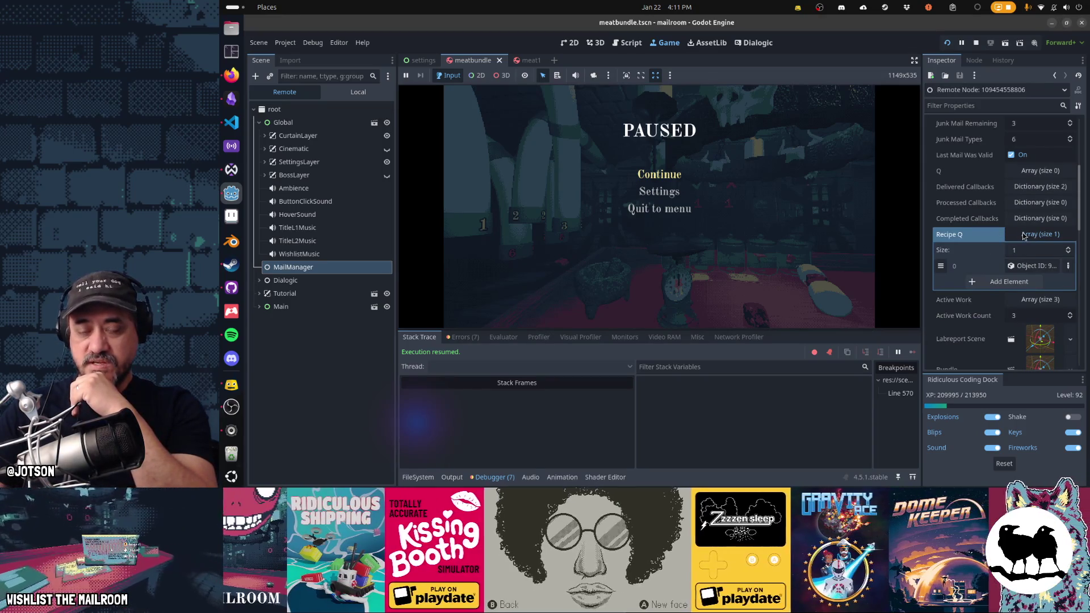
left_click(1044, 268)
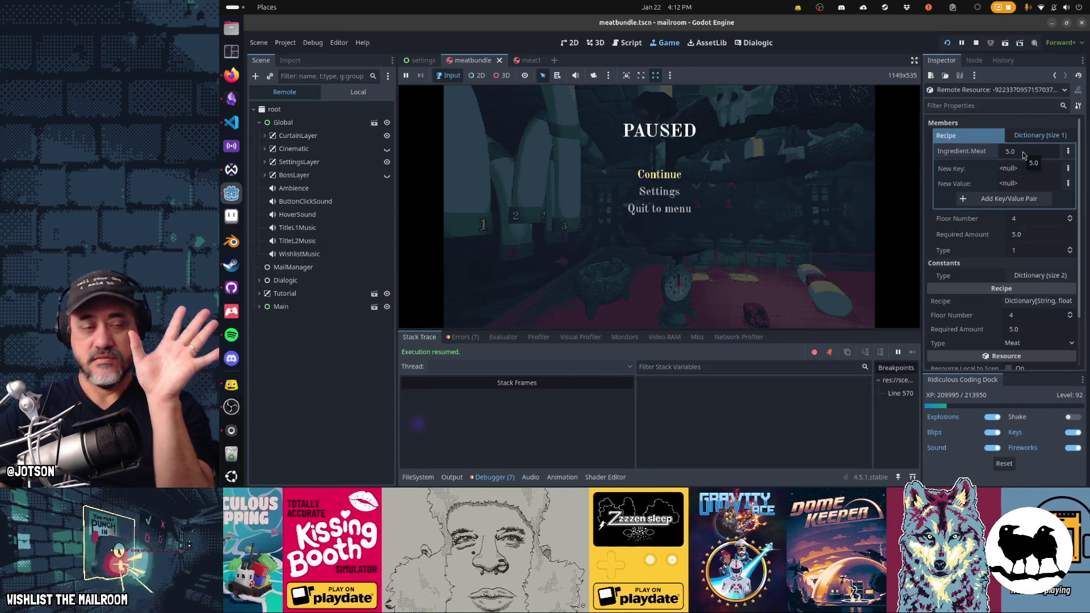
left_click(665, 176)
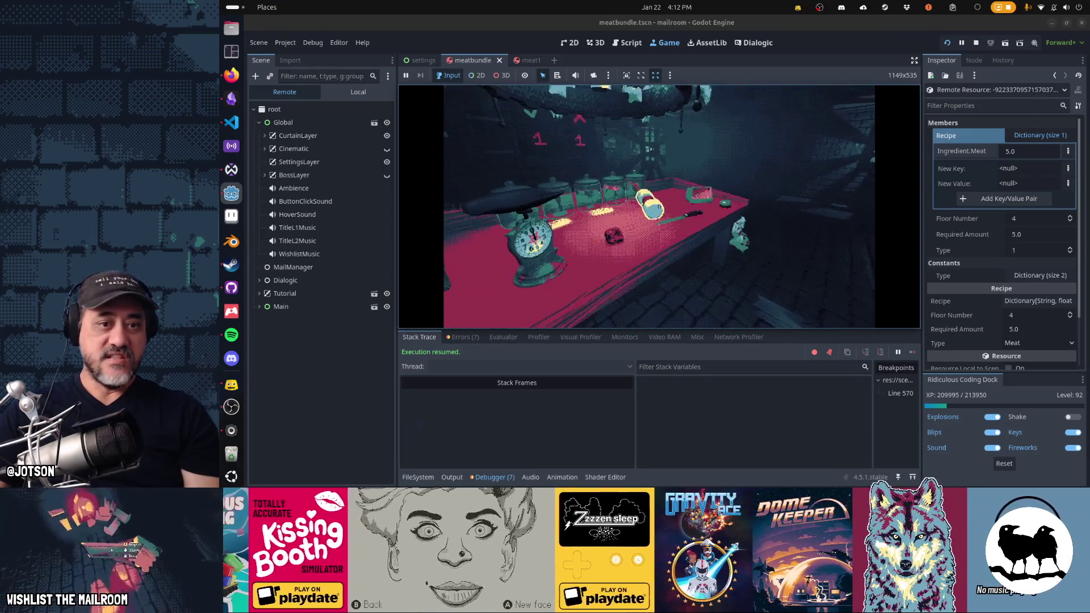
key("w")
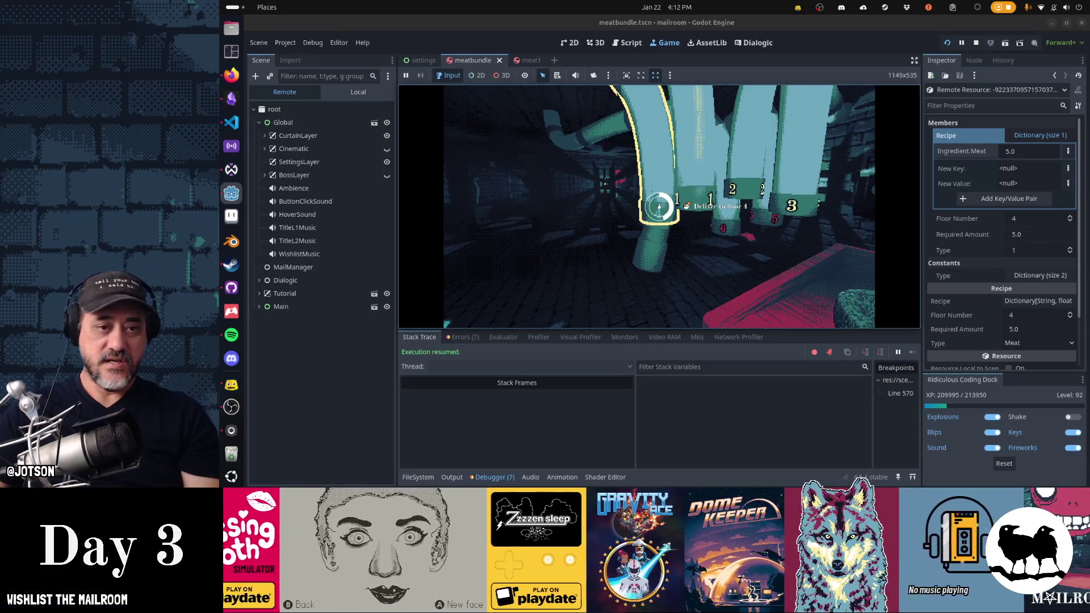
Continue past the line 570 breakpoint and unpause the game.
key("BackSpace")
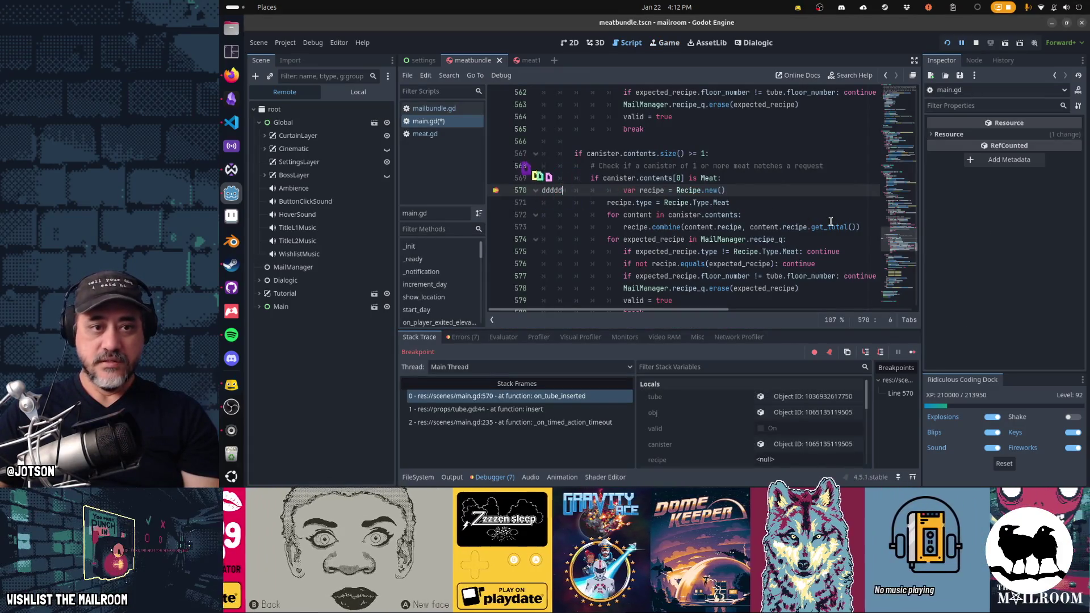
key("ctrl+s")
key("F12")
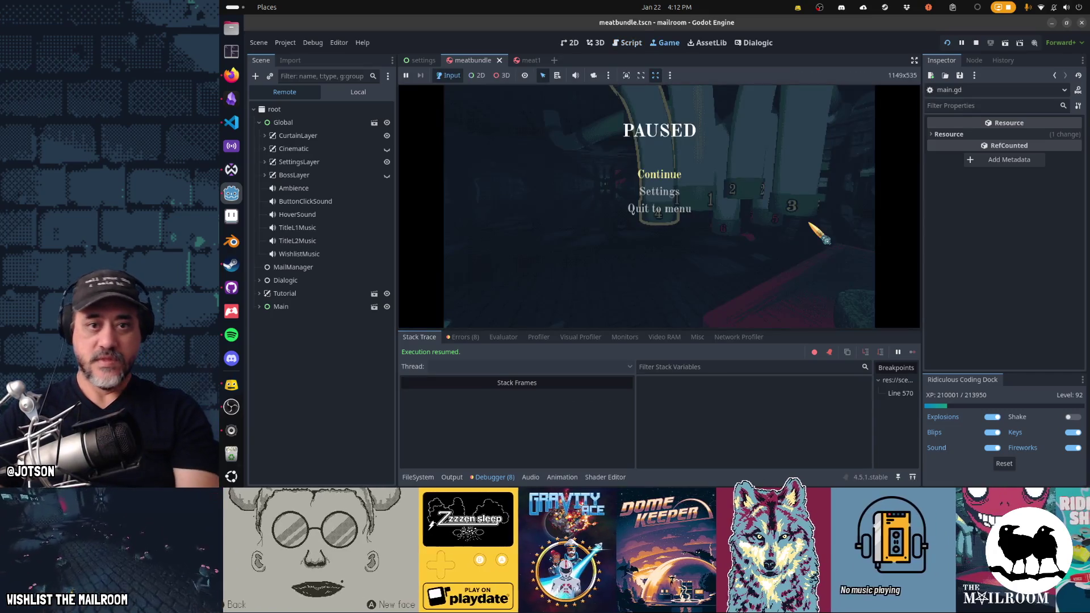
left_click(676, 175)
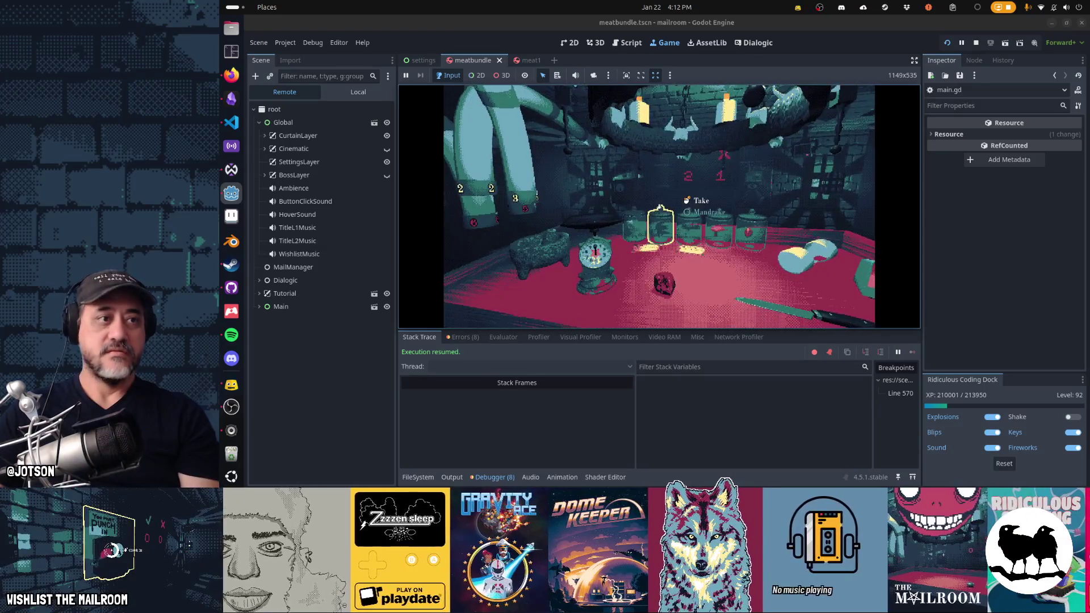
Pause, confirm the live MailManager's Recipe Q is empty, and stop the game.
key("Escape")
left_click(280, 268)
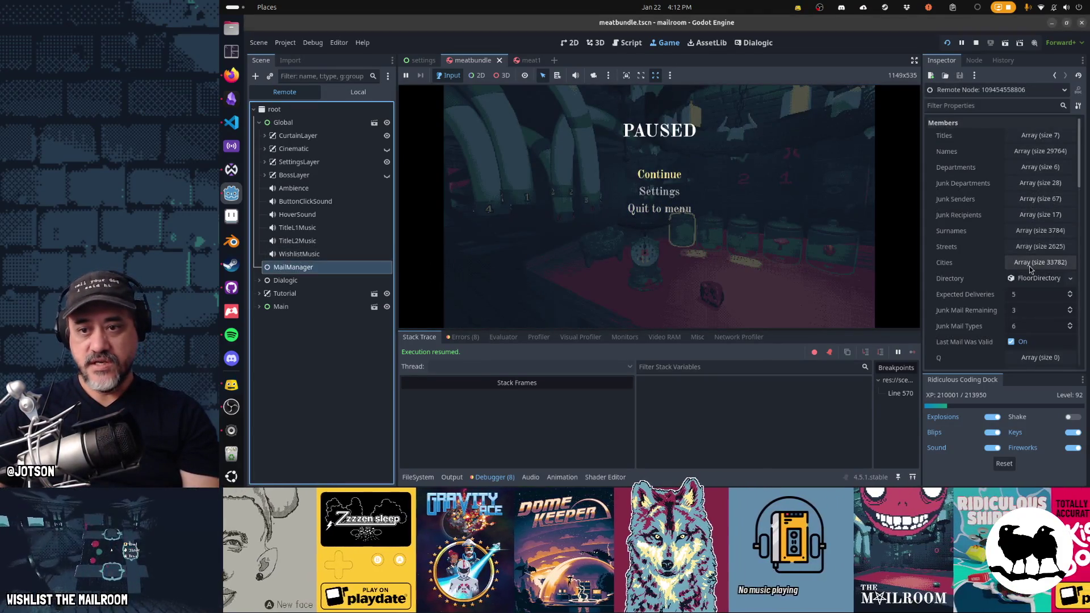
scroll(1040, 306, "down", 3)
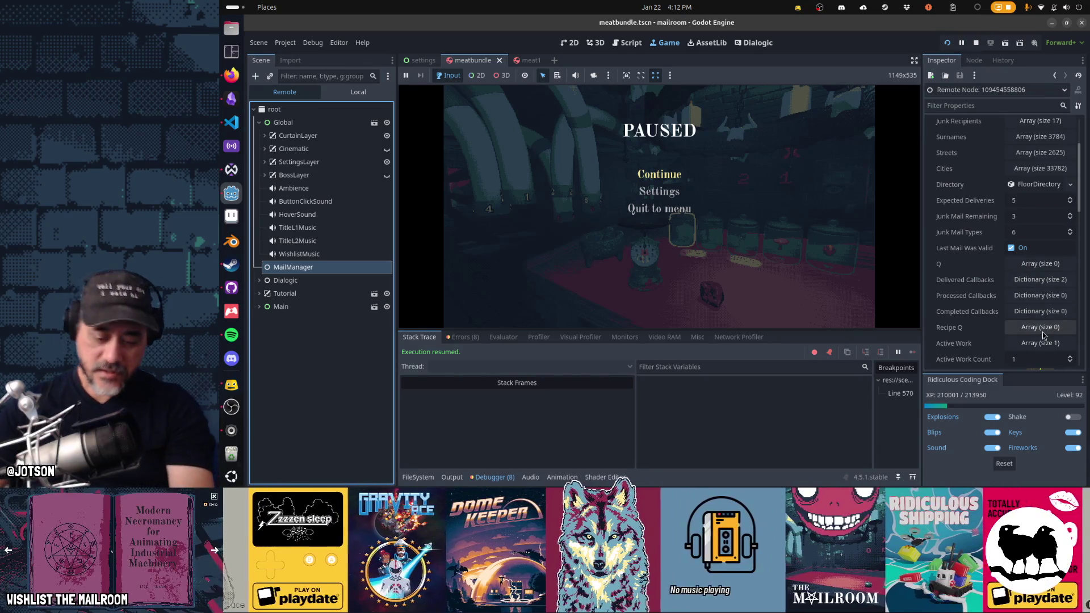
key("F8")
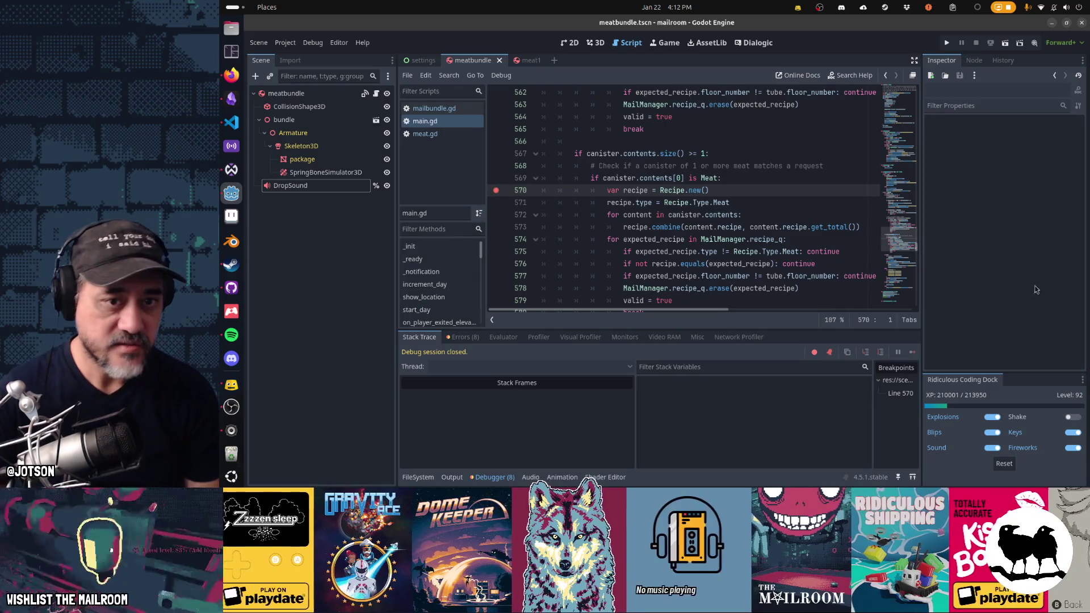
Remove the breakpoint on line 570 and review the meat check lines 567–570.
key("F9")
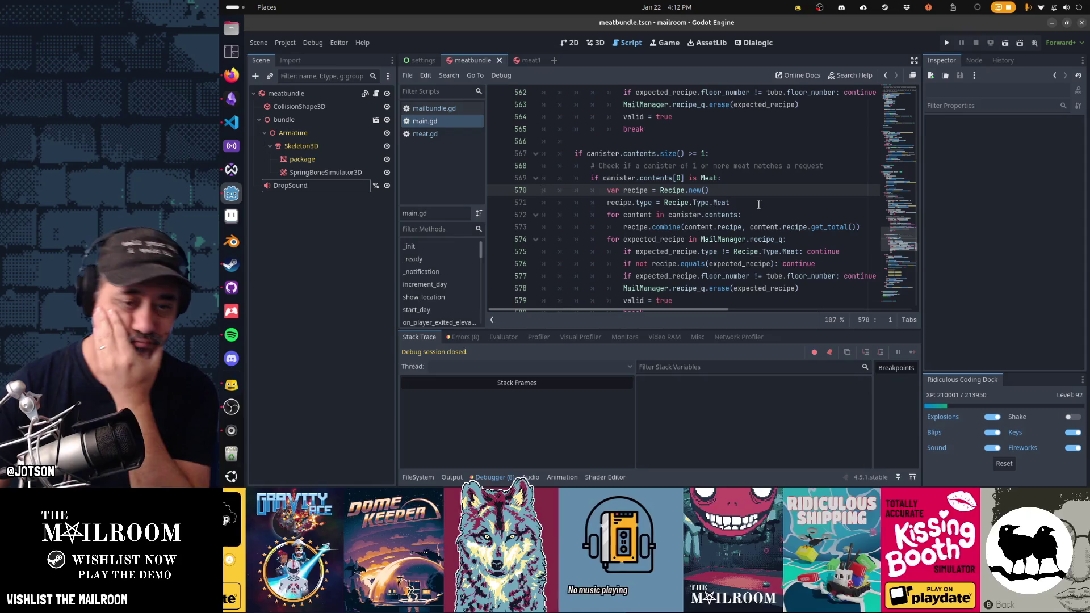
left_click_drag(704, 169, 710, 193)
left_click(734, 227)
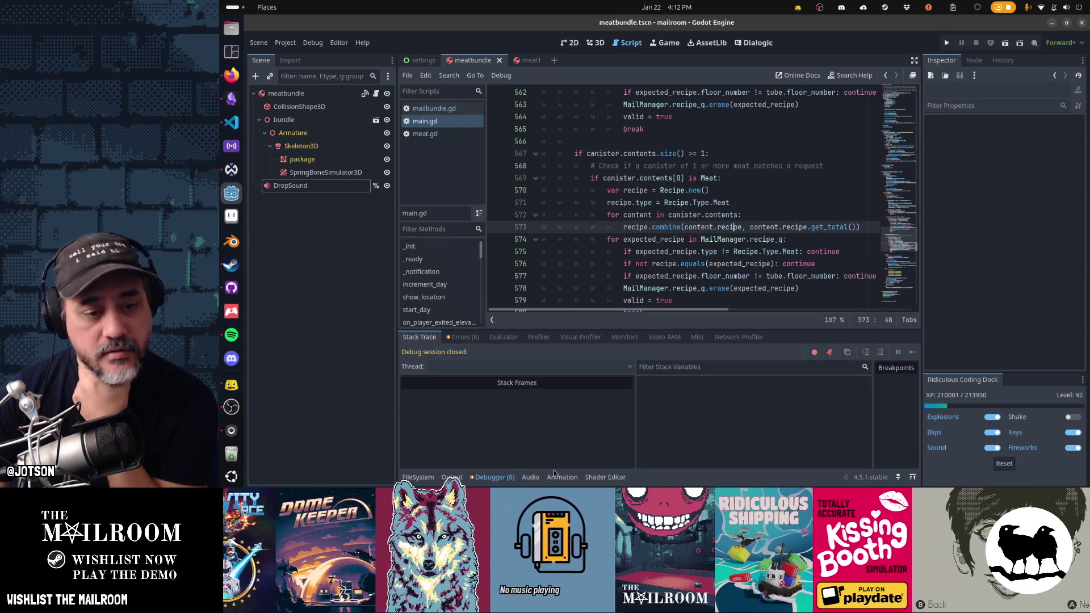
Clear the logged errors, collapse the debugger panel, and select Meat on line 569.
left_click(511, 478)
left_click(493, 477)
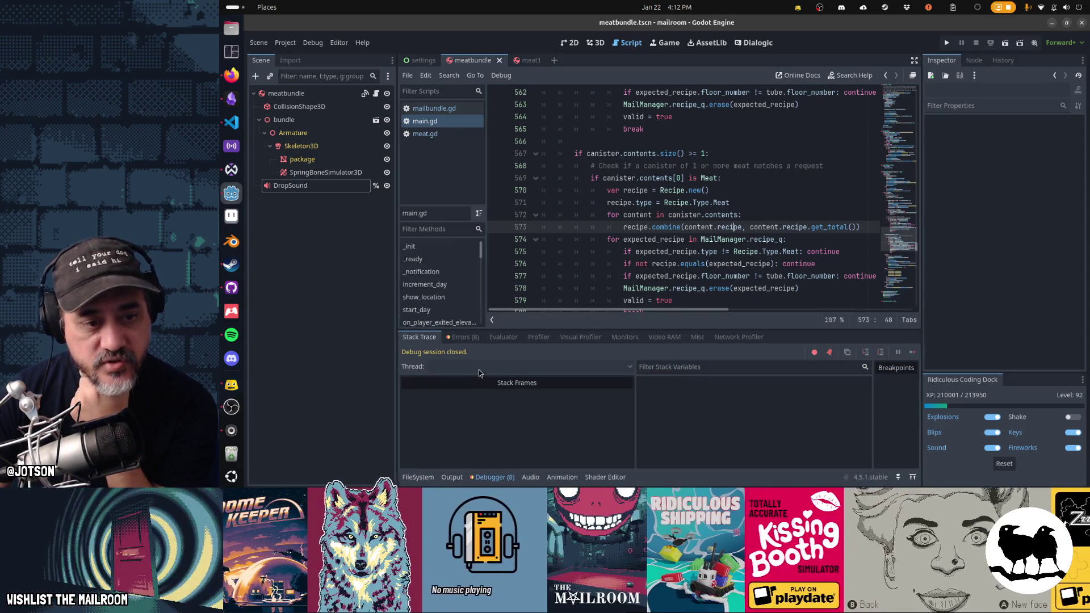
left_click(461, 338)
left_click(908, 353)
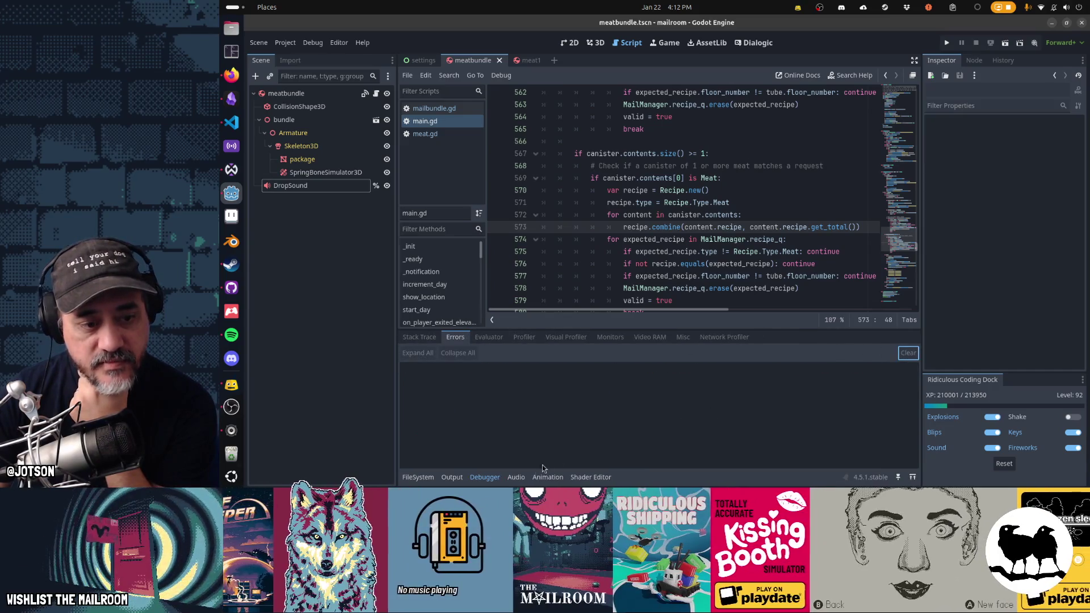
left_click(486, 480)
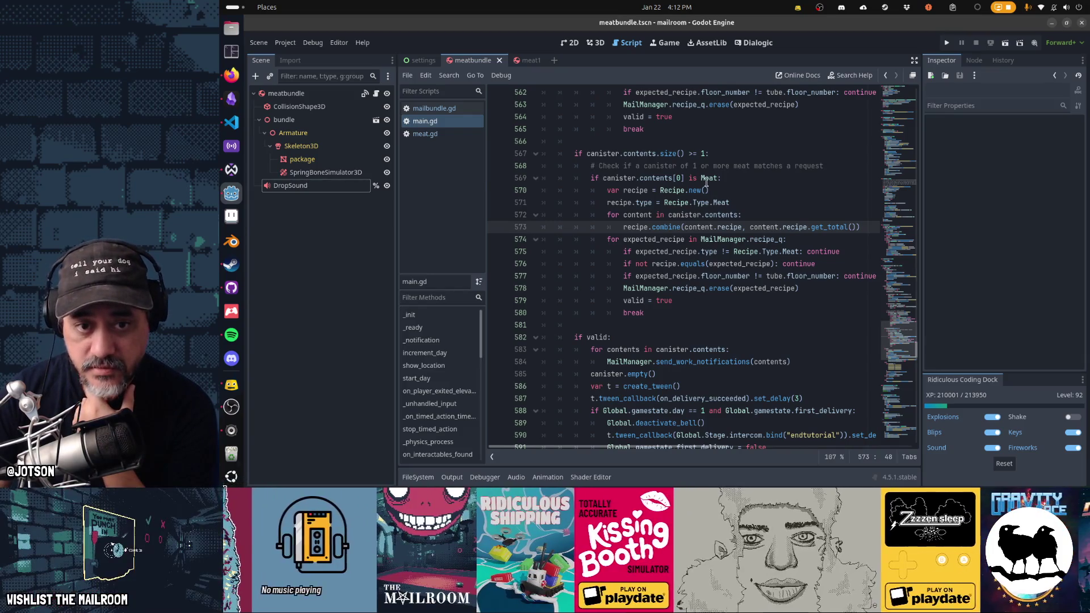
double_click(709, 178)
mouse_move(683, 262)
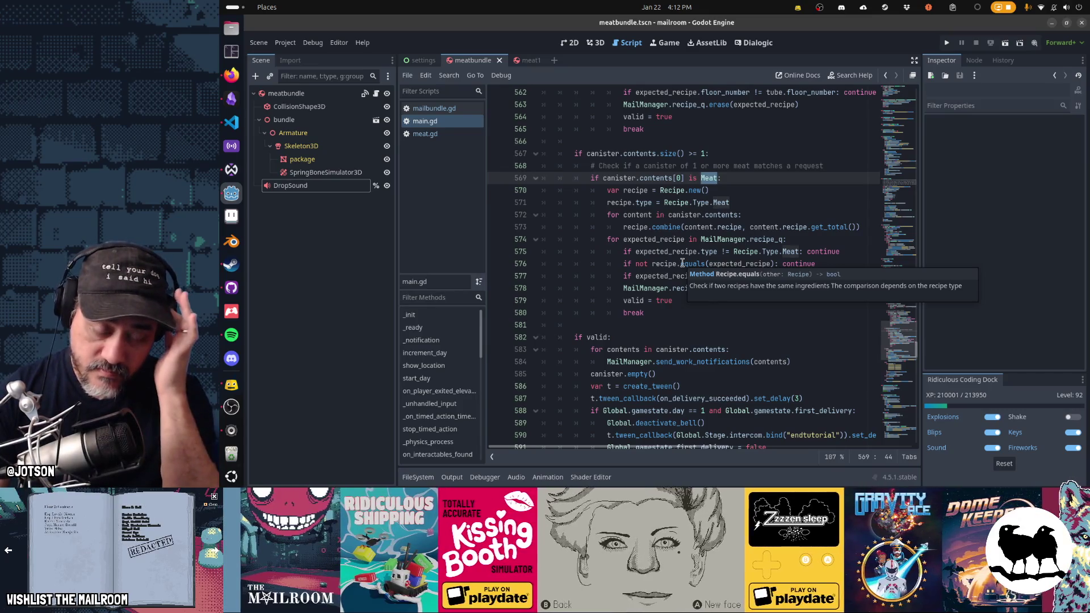
left_click_drag(640, 153, 726, 153)
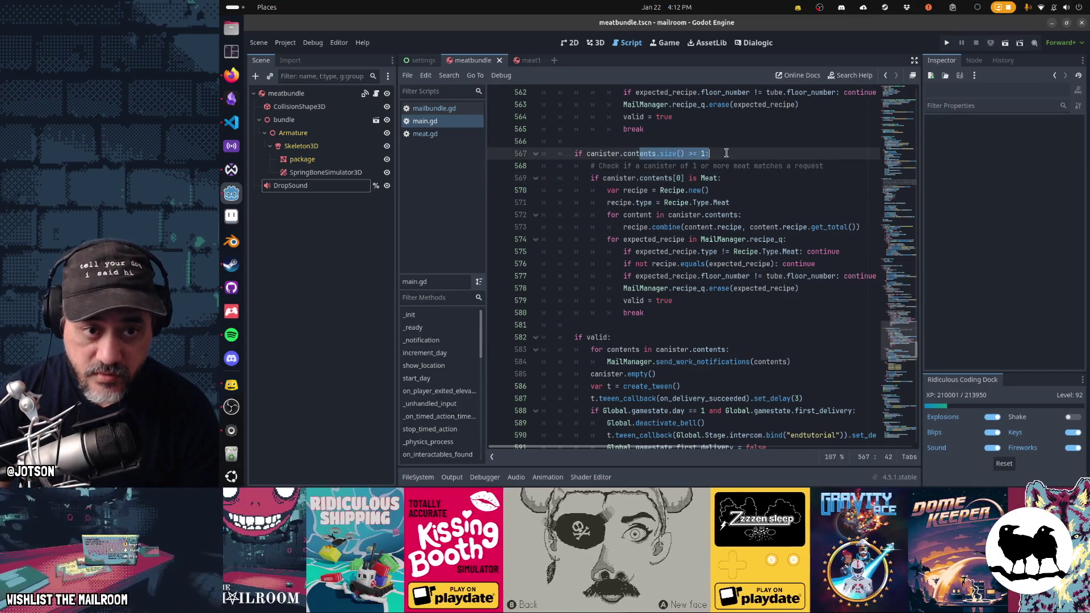
left_click_drag(591, 180, 742, 183)
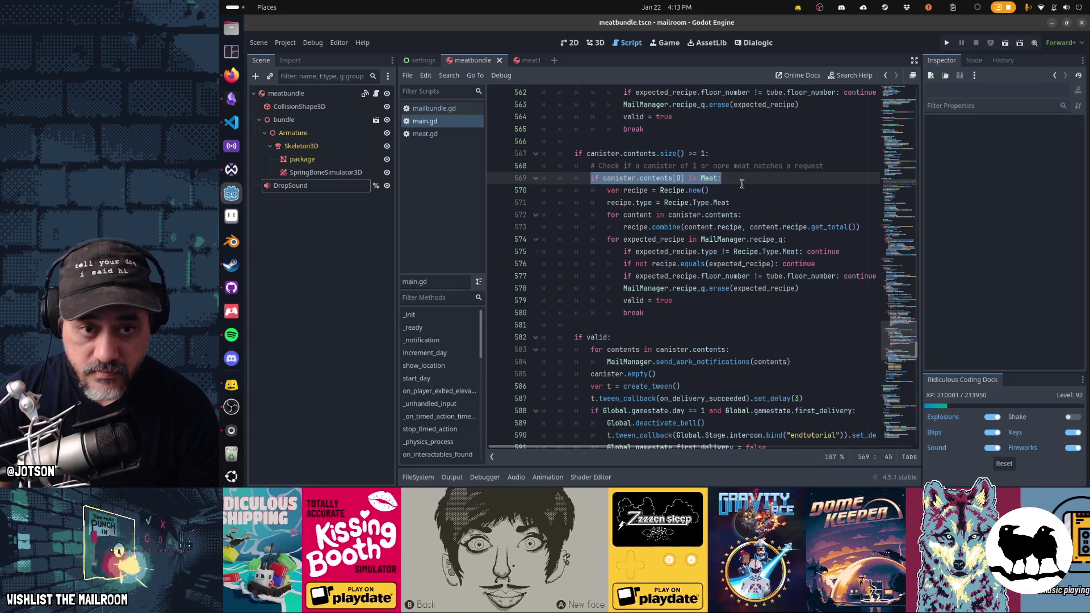
scroll(742, 183, "up", 3)
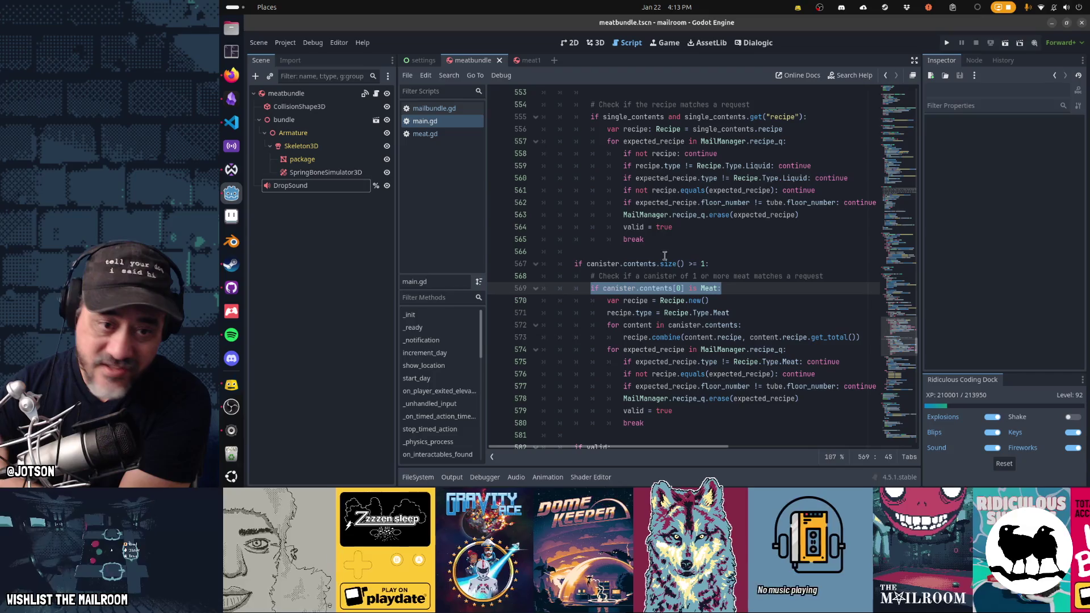
mouse_move(618, 263)
left_mouse_down()
mouse_move(624, 300)
mouse_move(693, 366)
left_mouse_up()
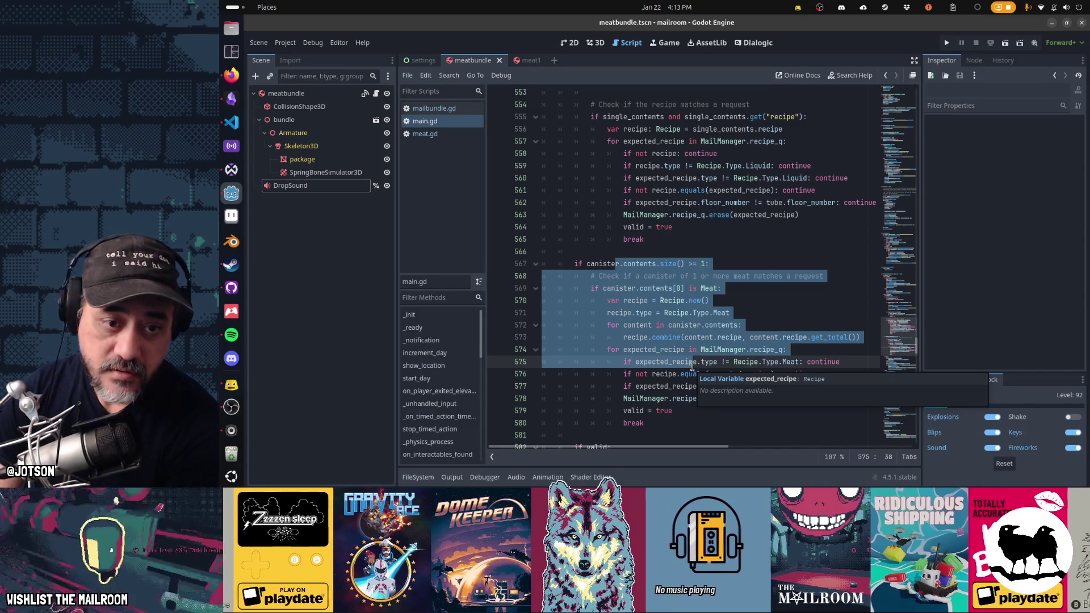
left_click(772, 263)
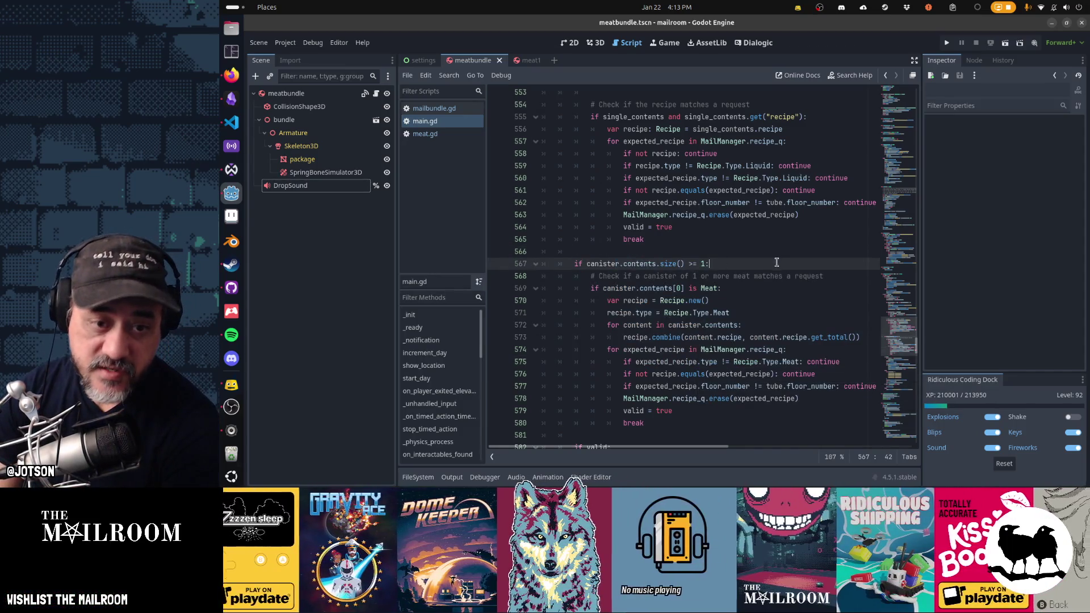
left_click_drag(653, 288, 740, 284)
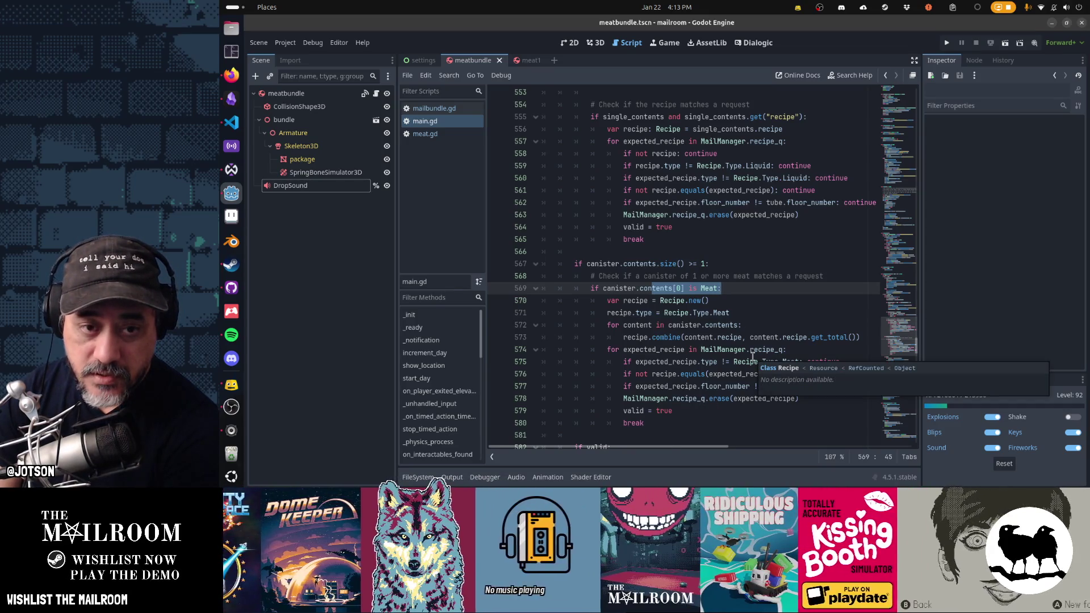
scroll(753, 356, "up", 10)
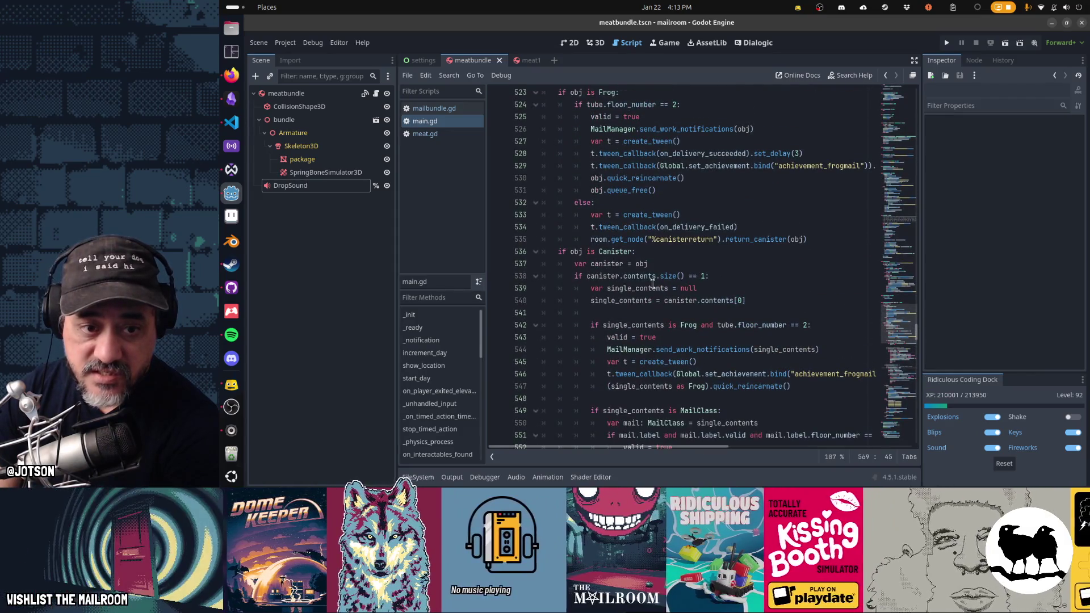
left_click_drag(636, 276, 710, 276)
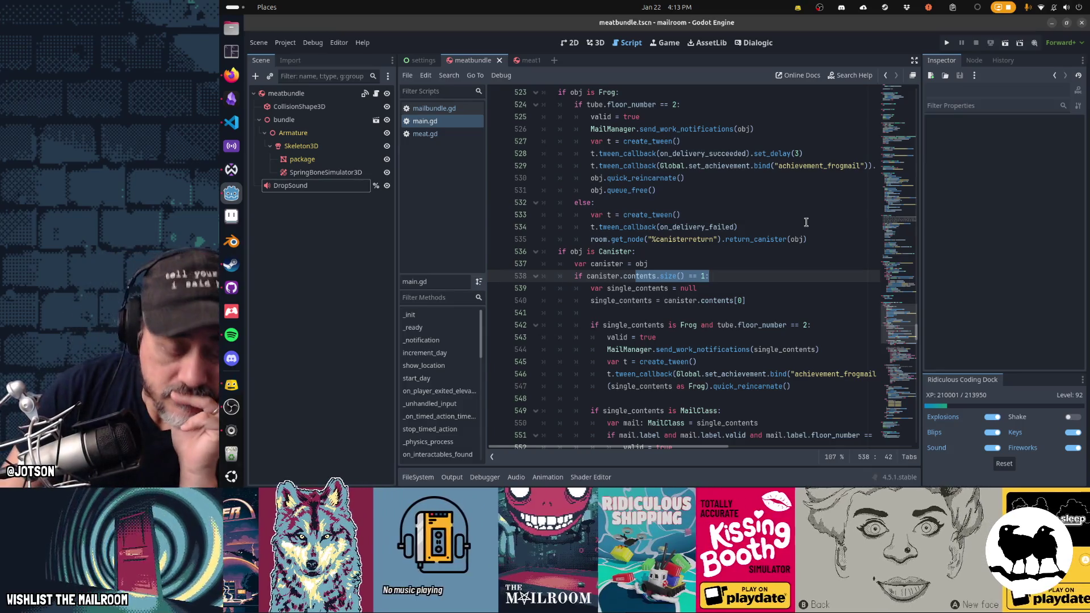
scroll(806, 222, "down", 3)
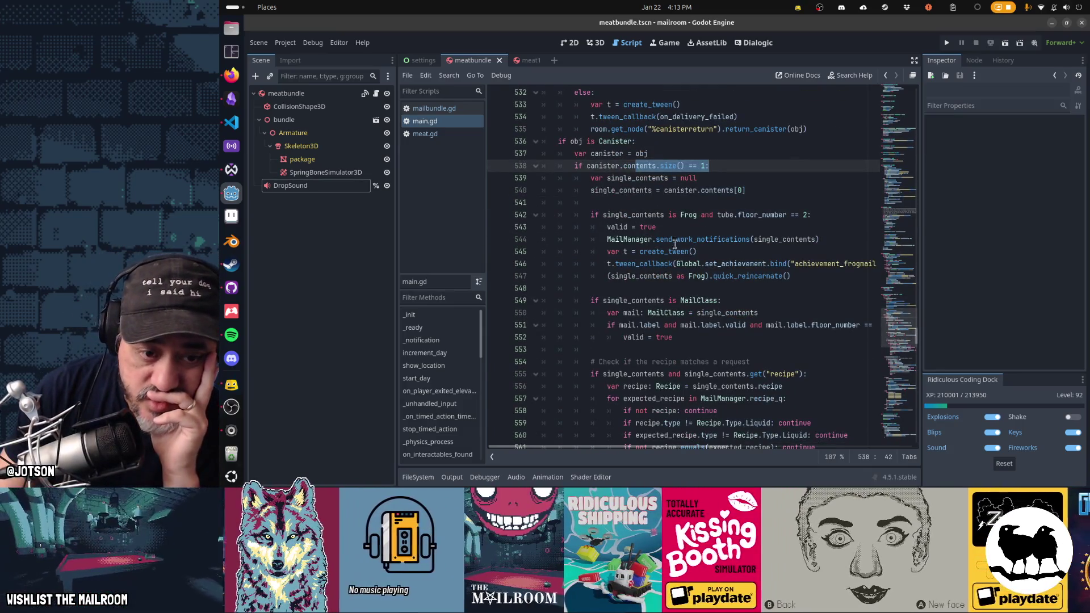
scroll(696, 330, "down", 4)
scroll(696, 329, "up", 2)
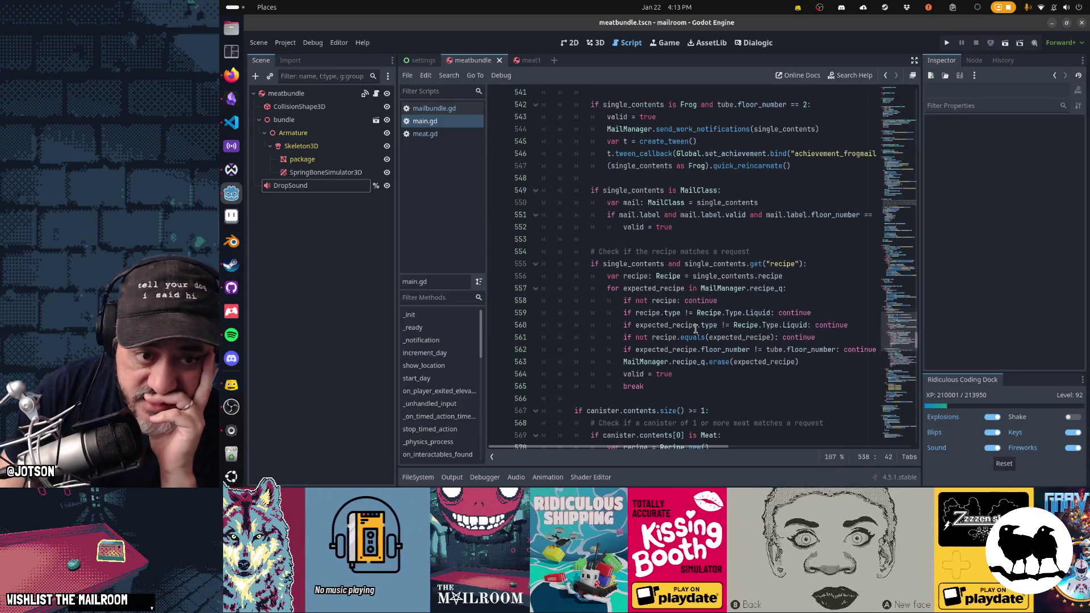
left_click(675, 313)
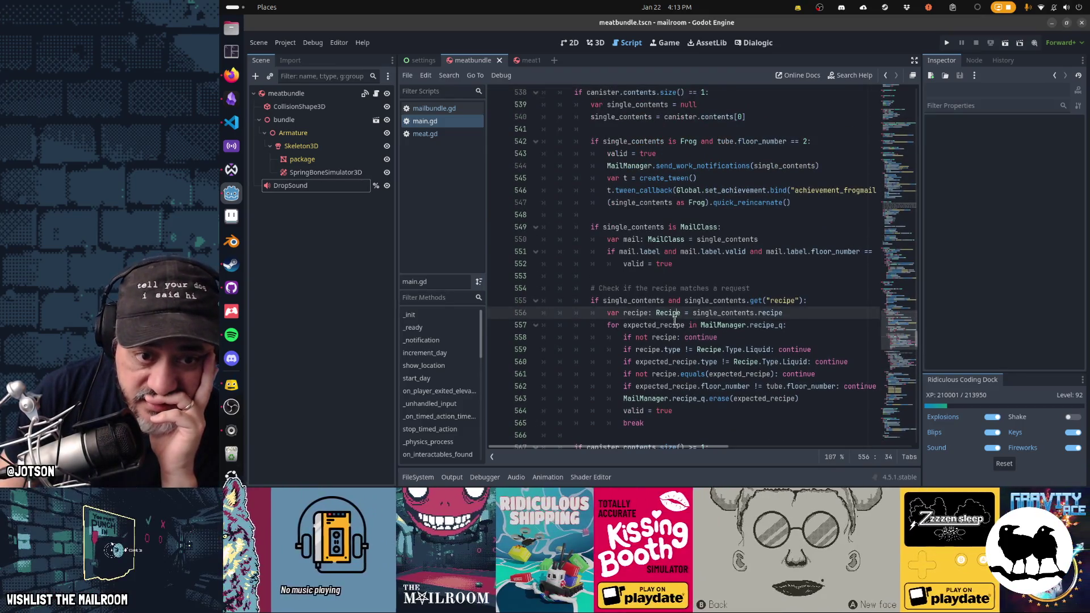
scroll(676, 316, "up", 2)
left_click(676, 313)
scroll(678, 318, "up", 2)
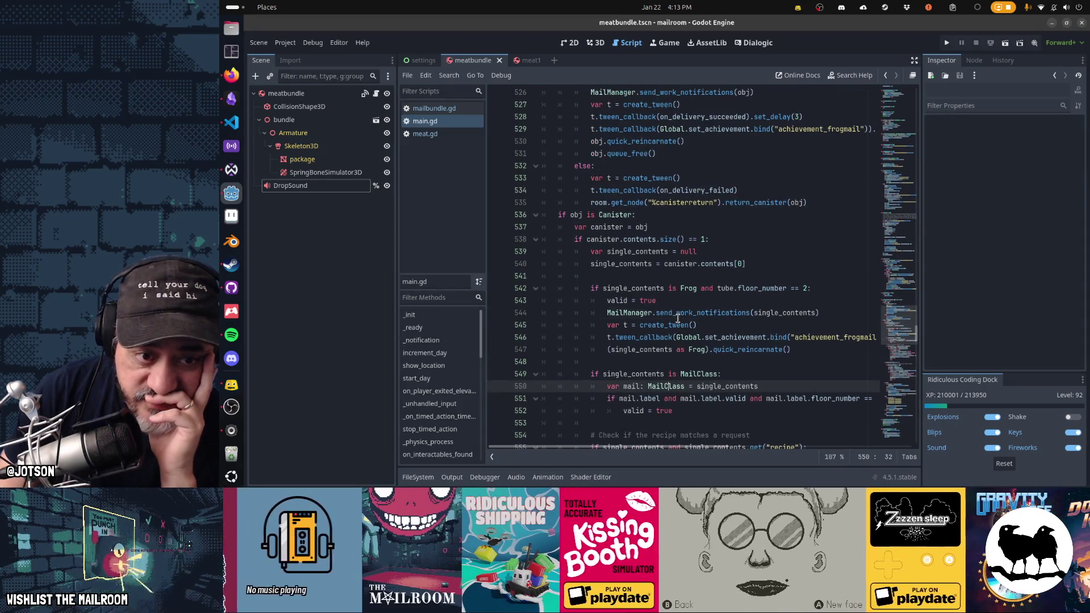
left_click(678, 317)
mouse_move(685, 320)
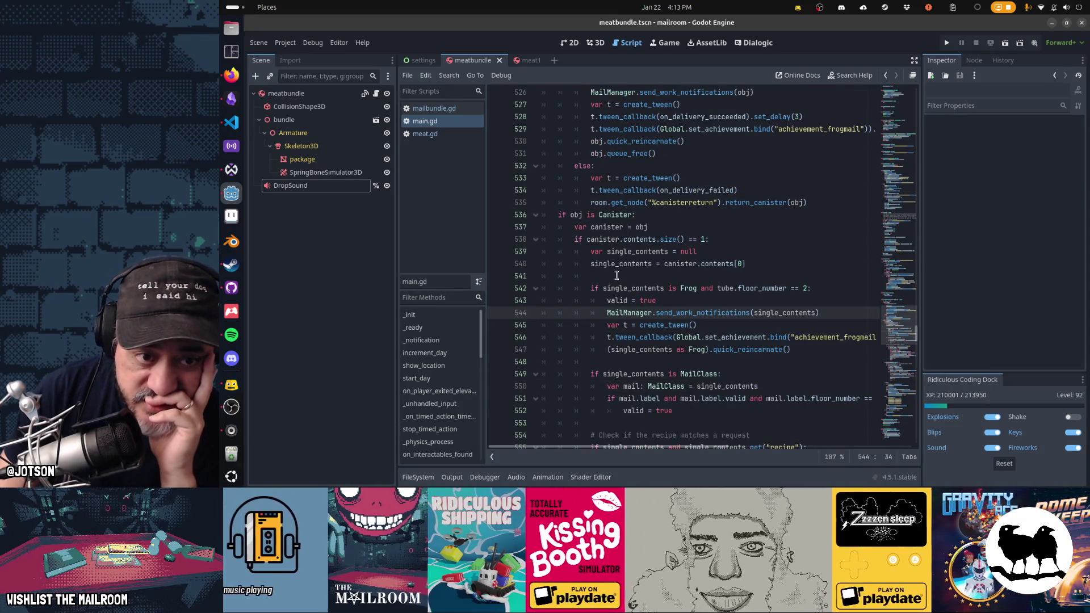
mouse_move(625, 297)
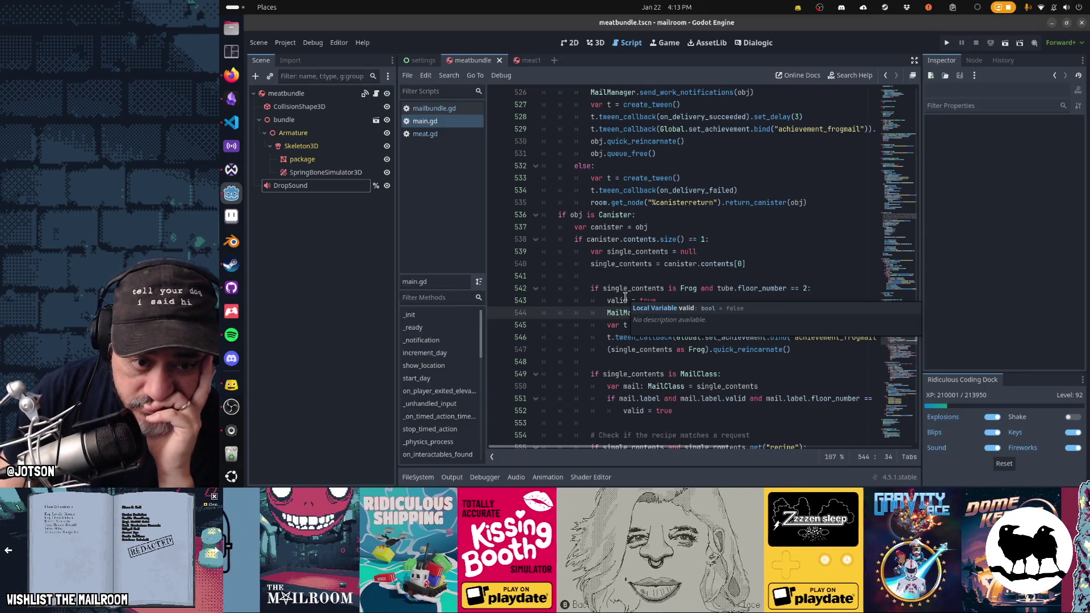
left_click_drag(585, 241, 735, 239)
left_click_drag(620, 254, 644, 265)
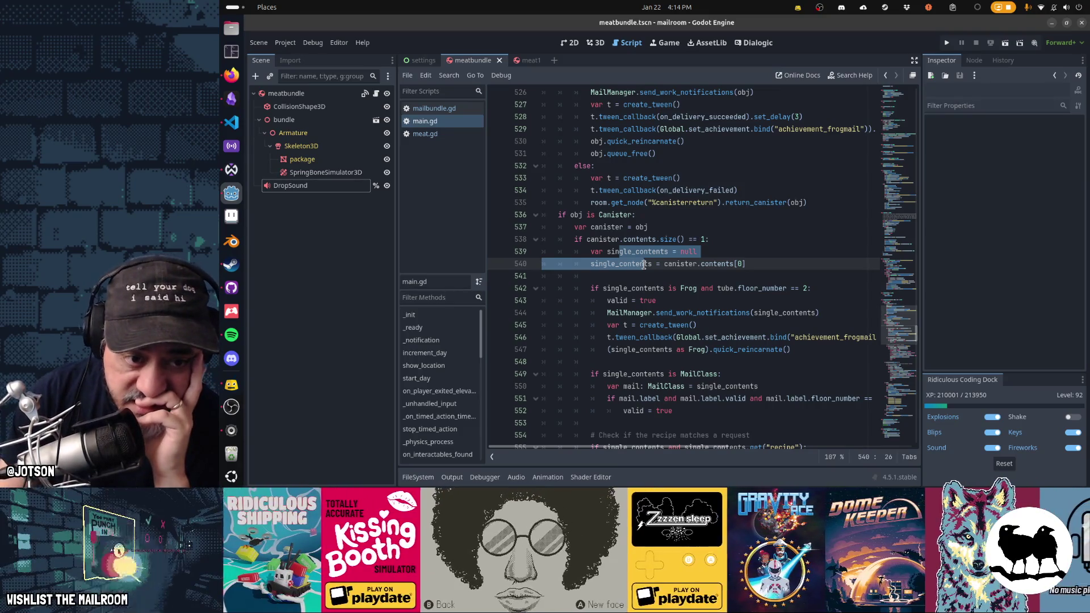
mouse_move(642, 321)
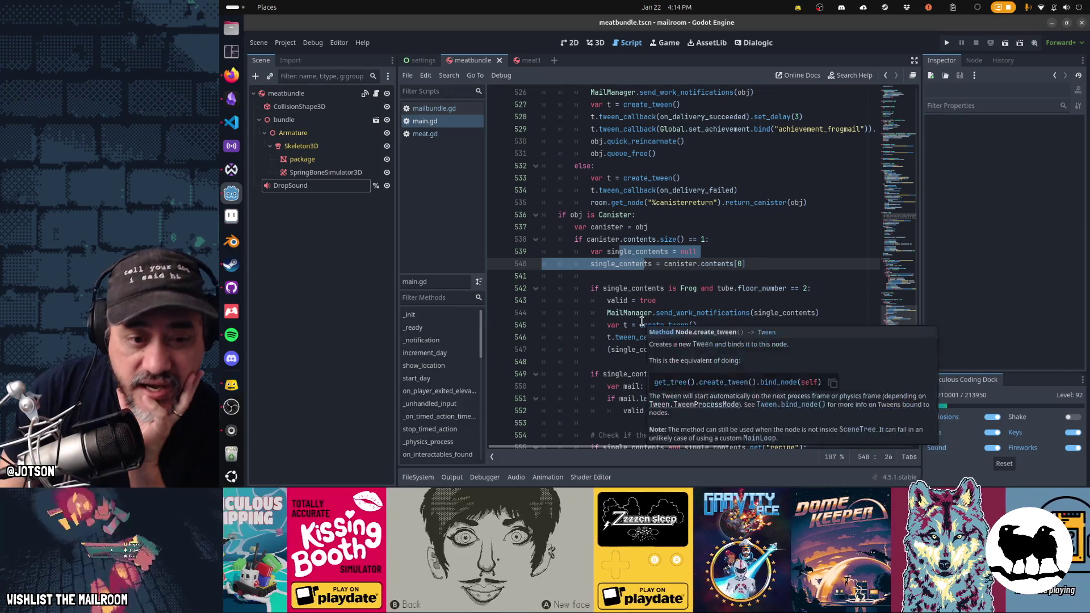
mouse_move(574, 239)
left_mouse_down()
mouse_move(697, 239)
mouse_move(775, 271)
left_mouse_up()
left_click(634, 267)
left_click_drag(586, 239, 657, 235)
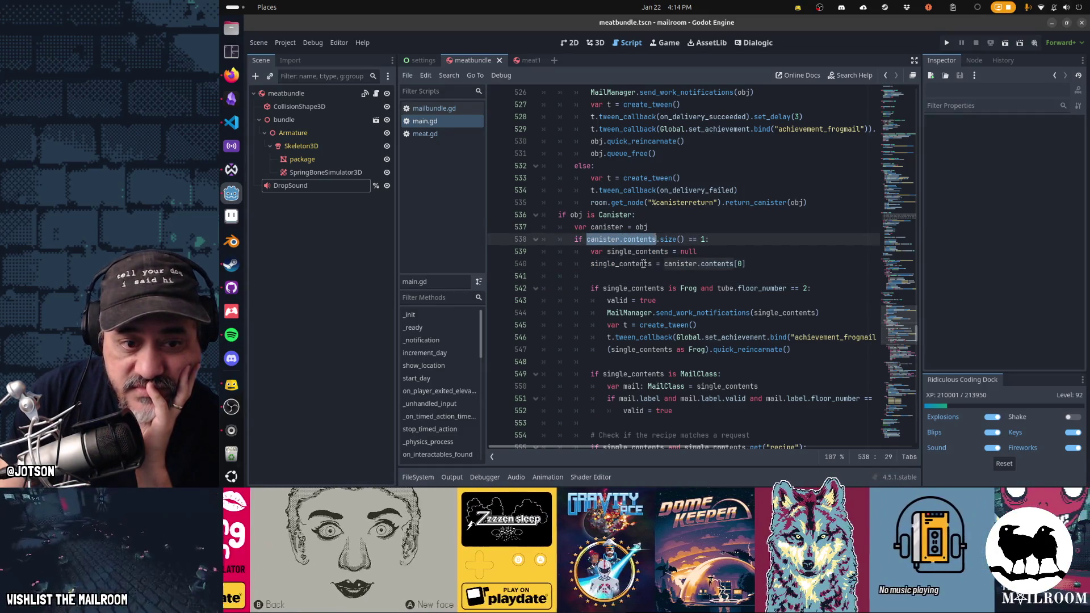
mouse_move(603, 289)
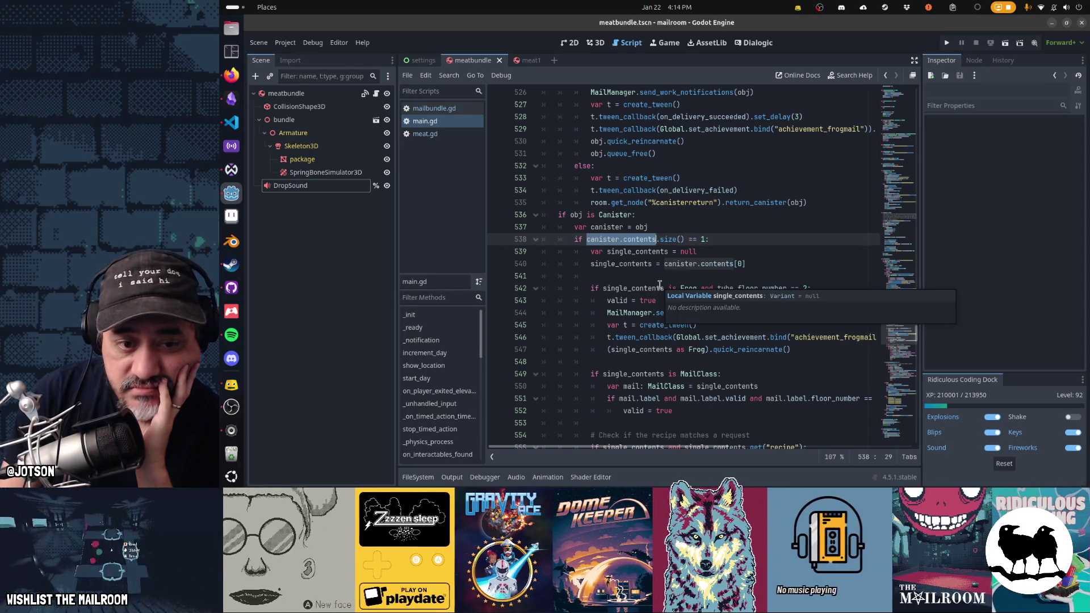
left_click(662, 288)
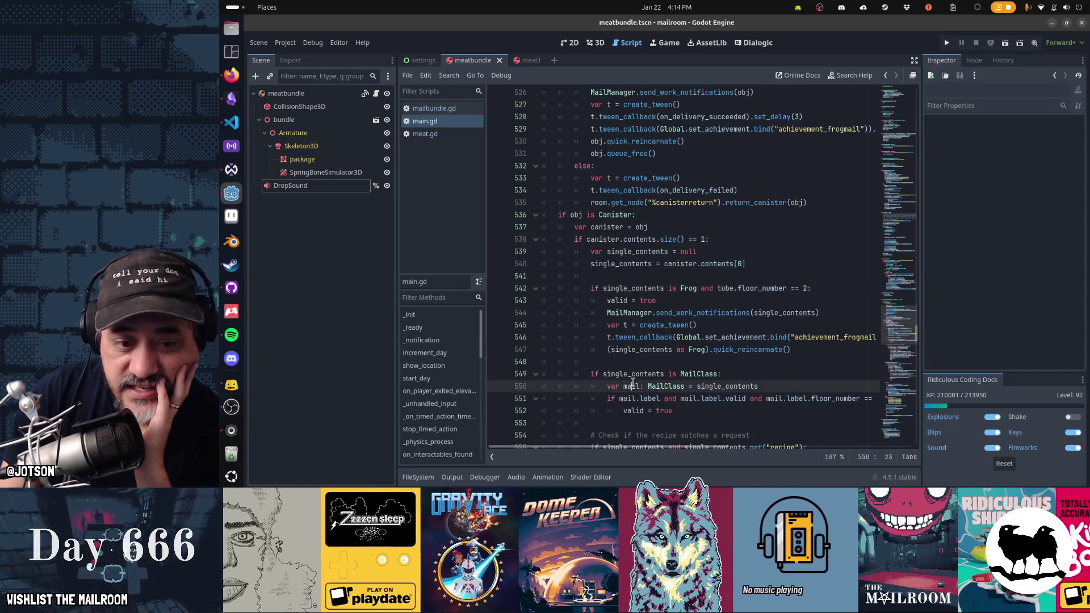
scroll(631, 307, "down", 5)
left_click(613, 266)
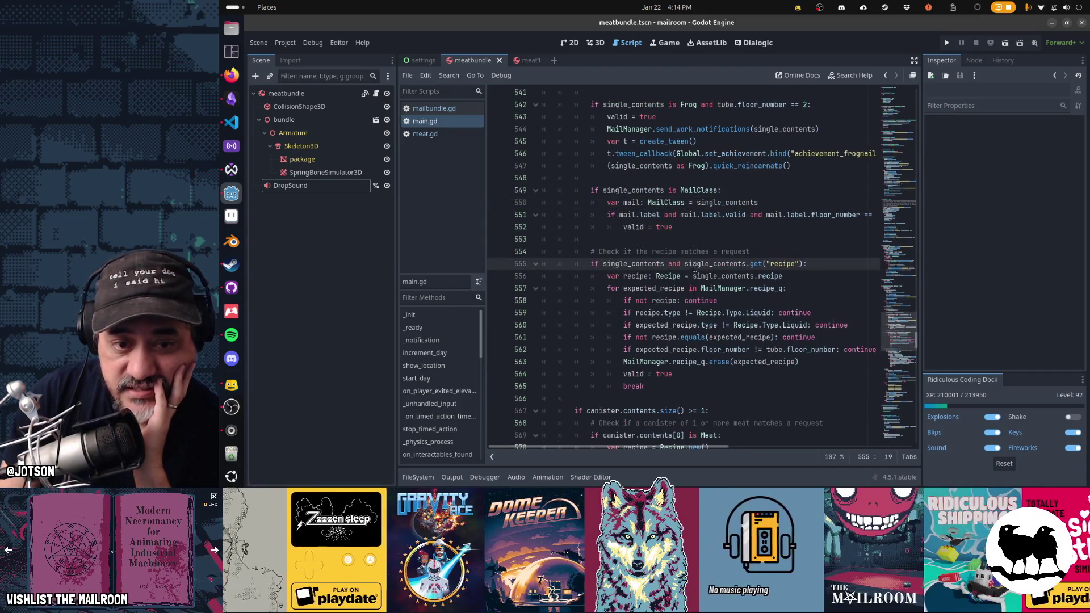
left_click(713, 251)
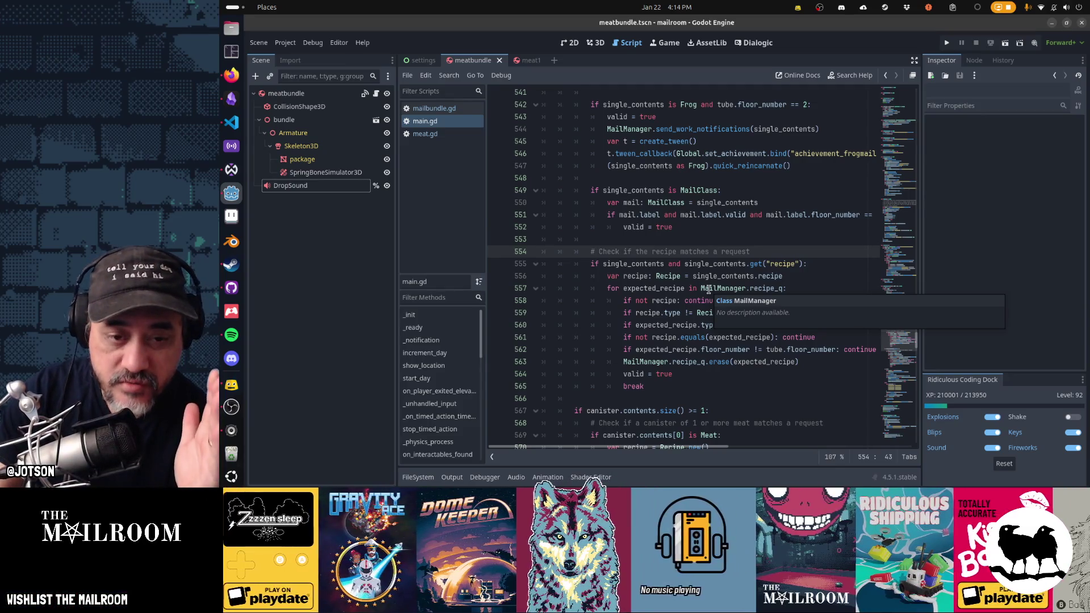
left_click(744, 275)
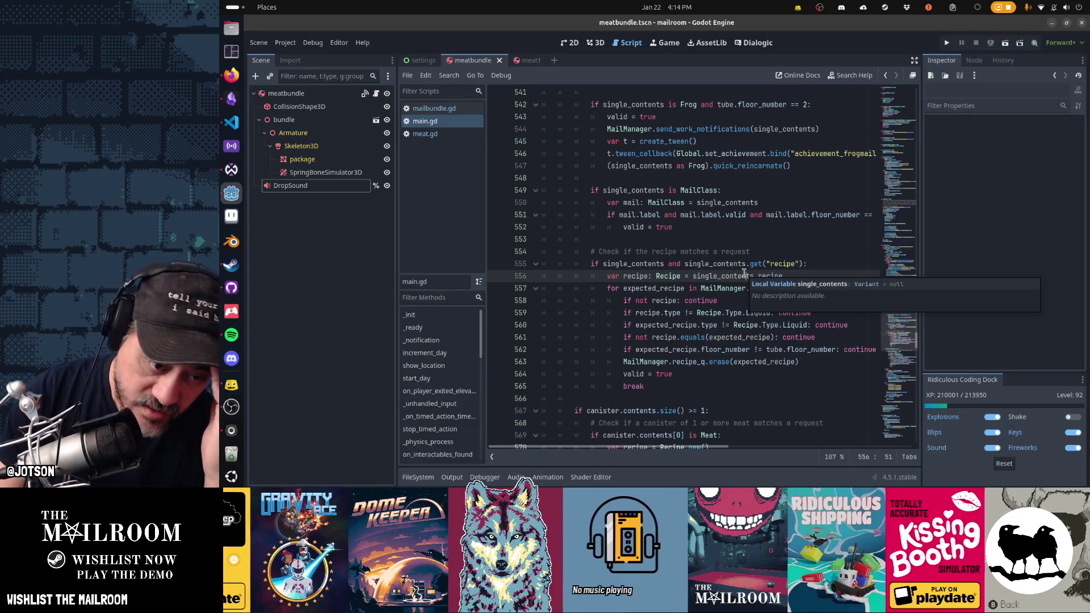
scroll(606, 264, "up", 5)
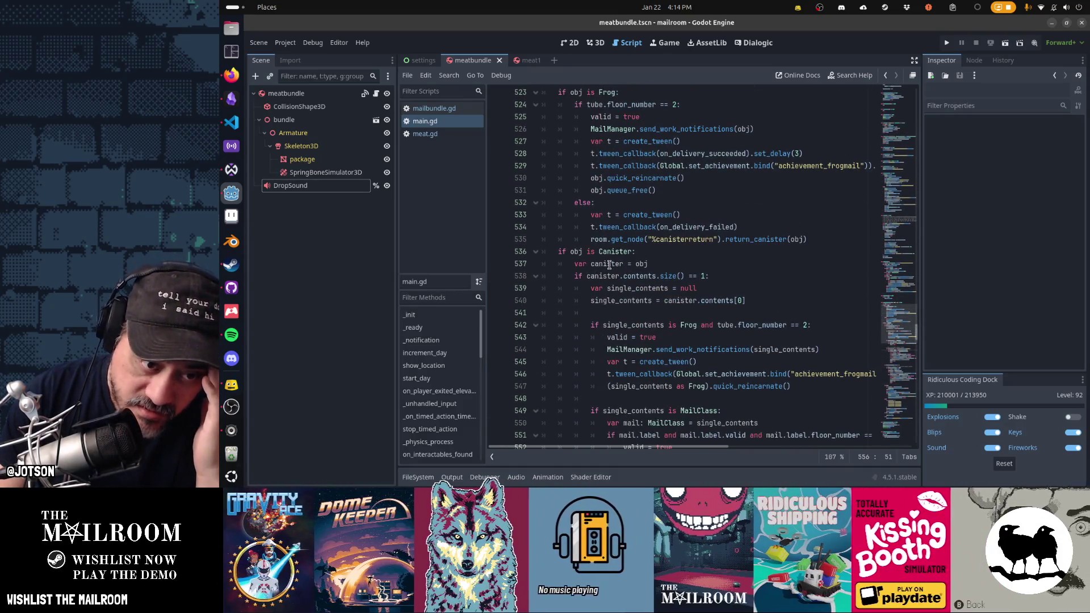
left_click(607, 276)
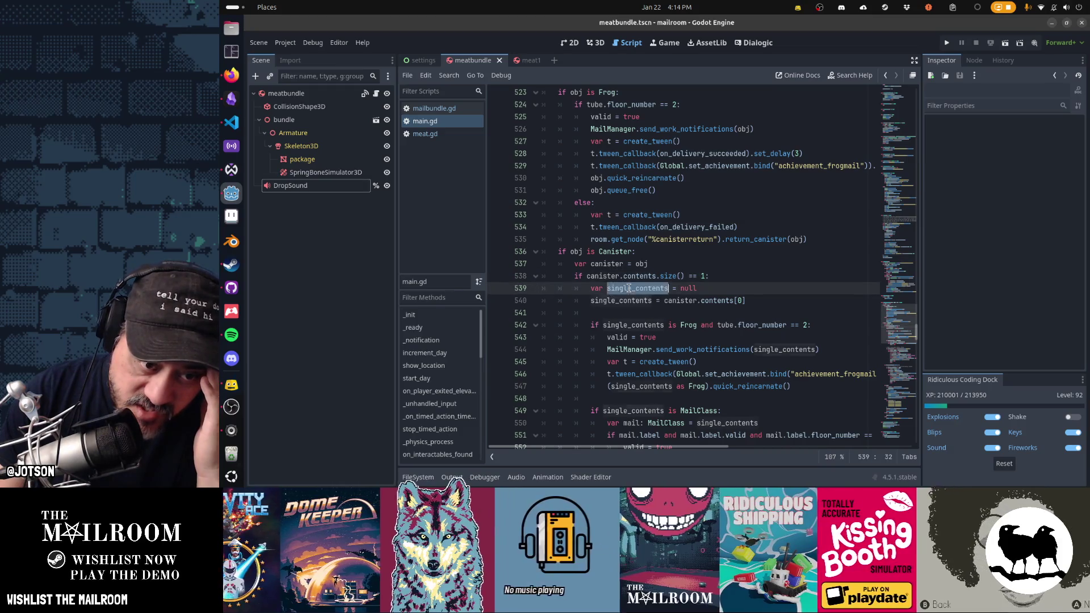
double_click(620, 300)
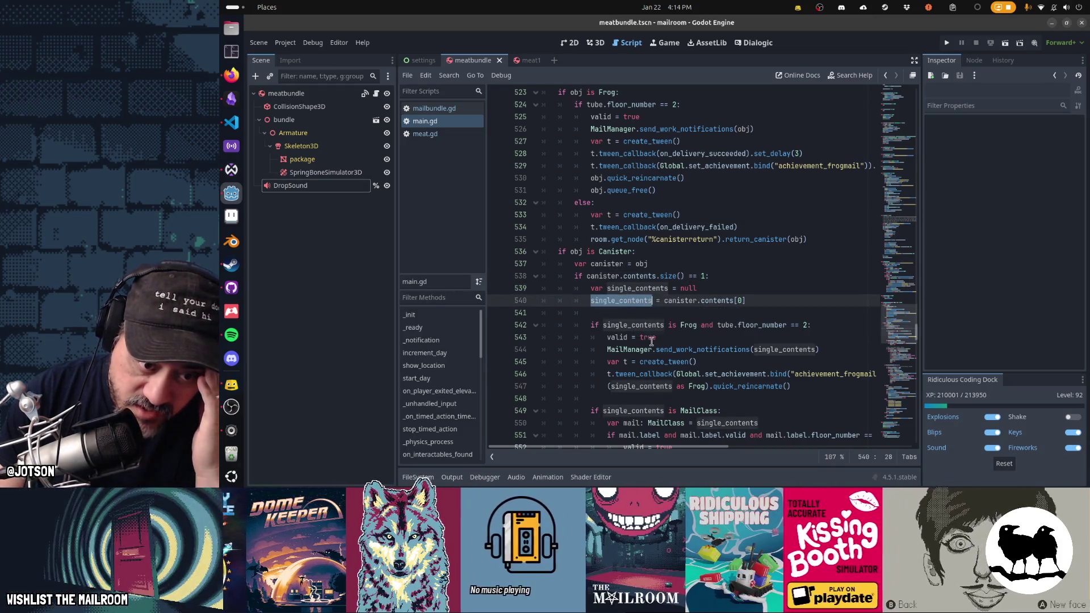
left_click(634, 326)
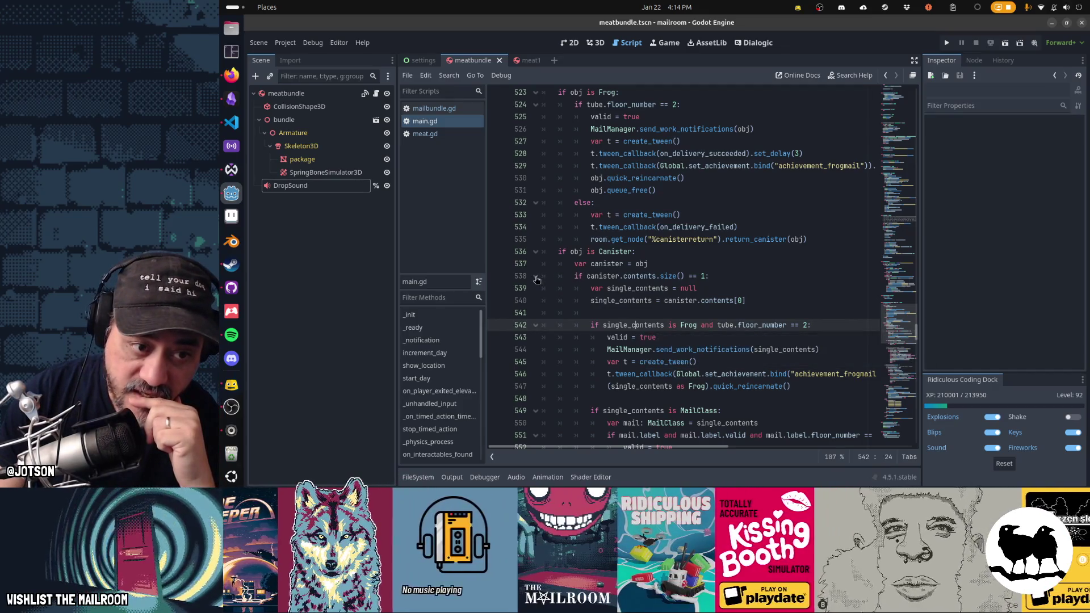
Fold the single-contents block at line 538 and select the size check on line 567.
left_click(536, 277)
scroll(715, 289, "down", 2)
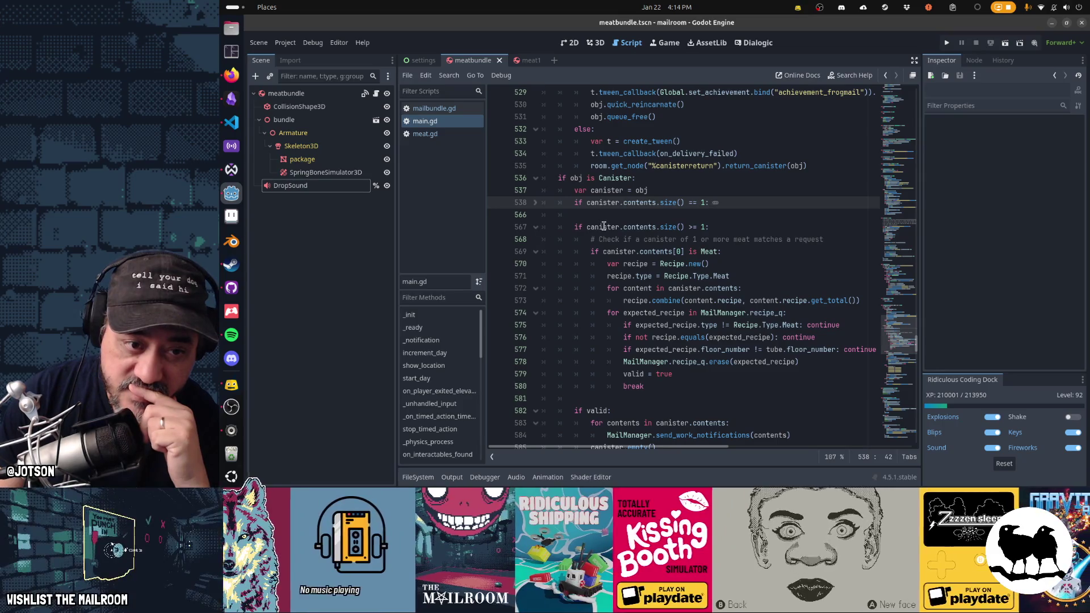
left_click_drag(604, 226, 755, 229)
left_click(656, 228)
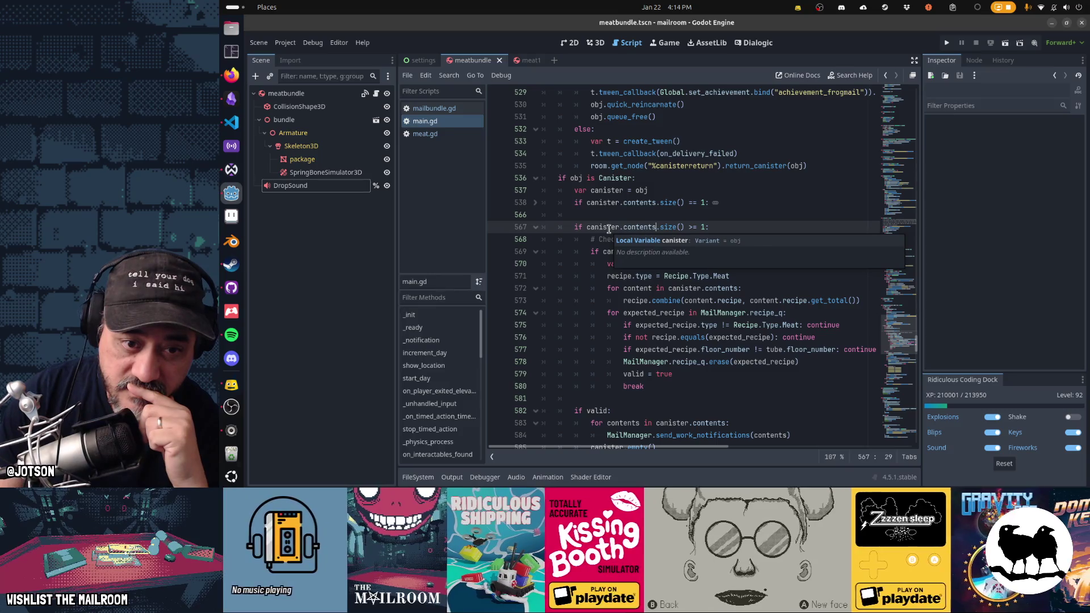
left_click_drag(609, 229, 733, 227)
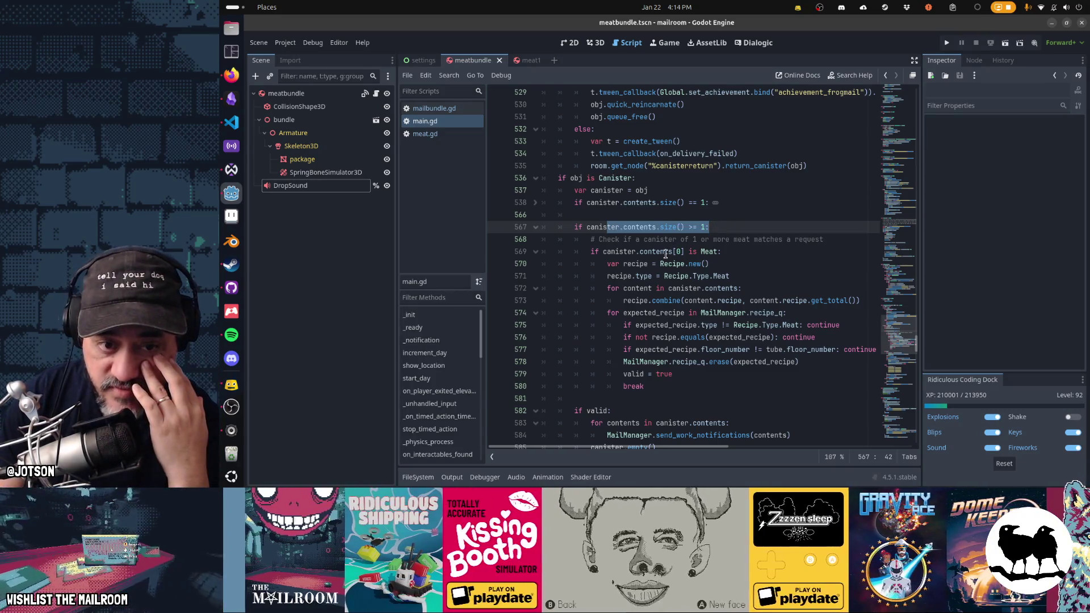
Select the meat recipe block, lines 569–580, to review it.
left_click(666, 254)
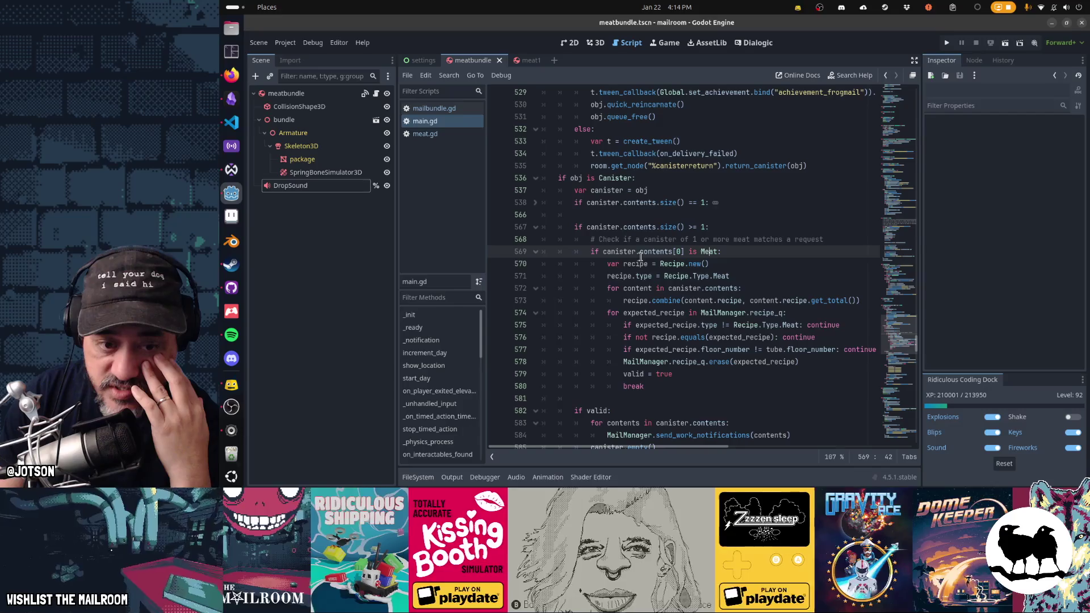
left_click_drag(641, 256, 669, 361)
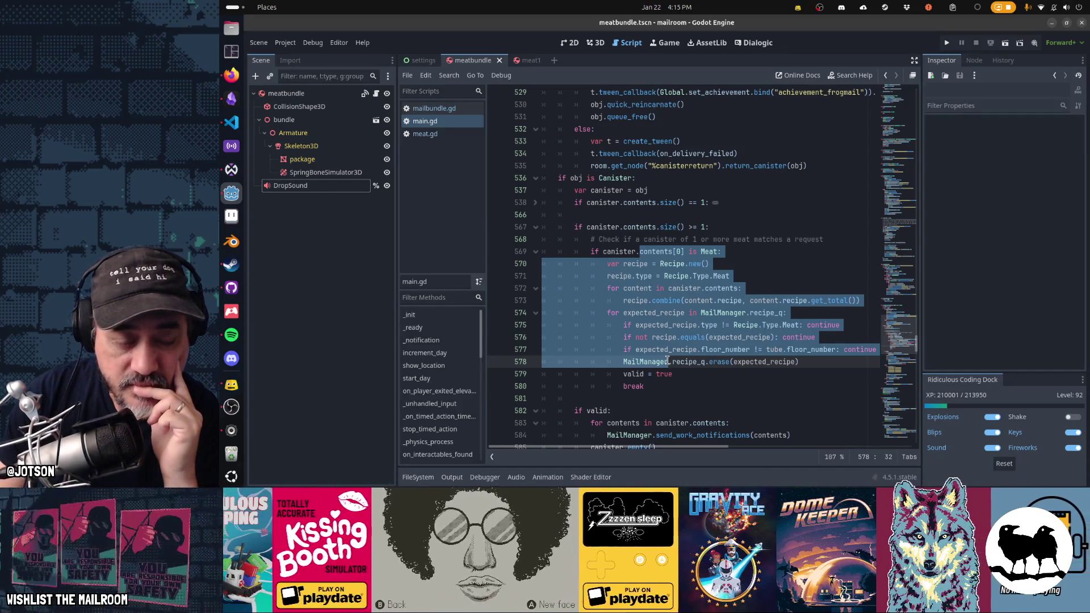
left_click(652, 252)
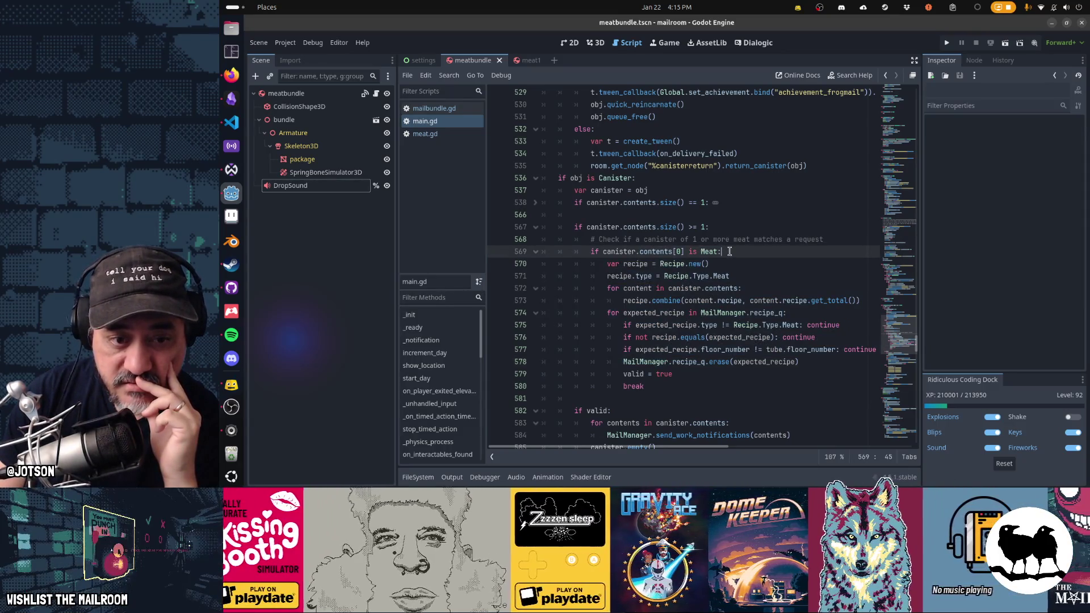
left_click_drag(625, 256, 676, 388)
left_click(572, 227)
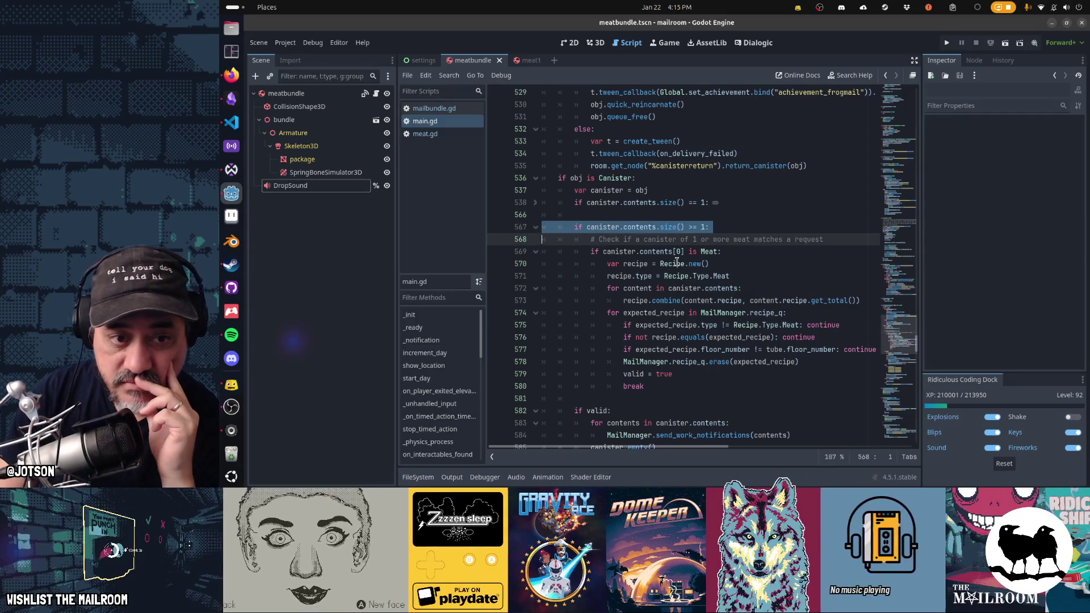
key("shift+Delete")
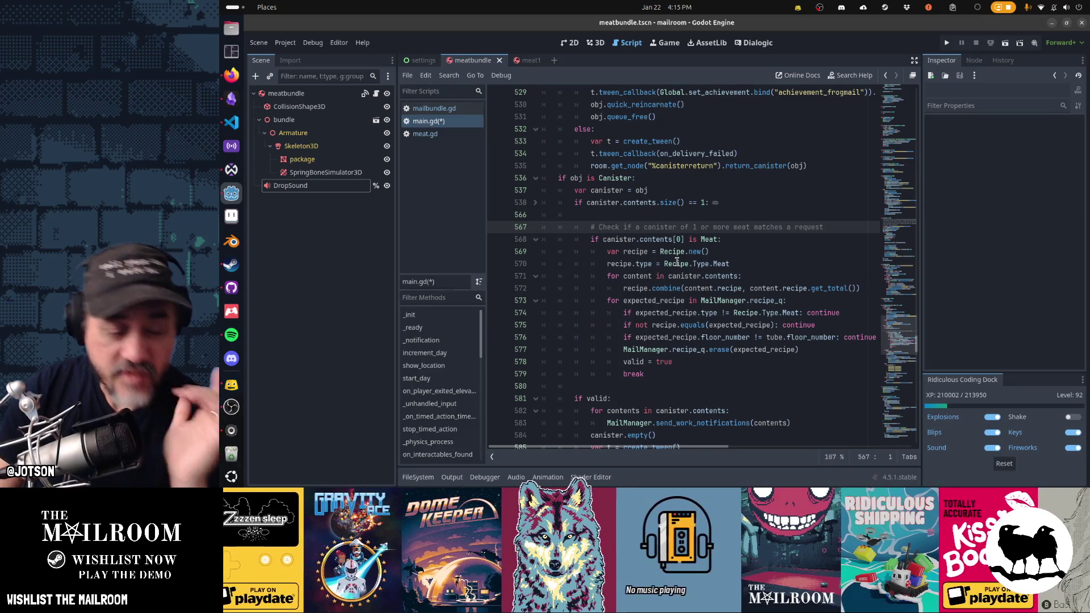
key("ctrl+z")
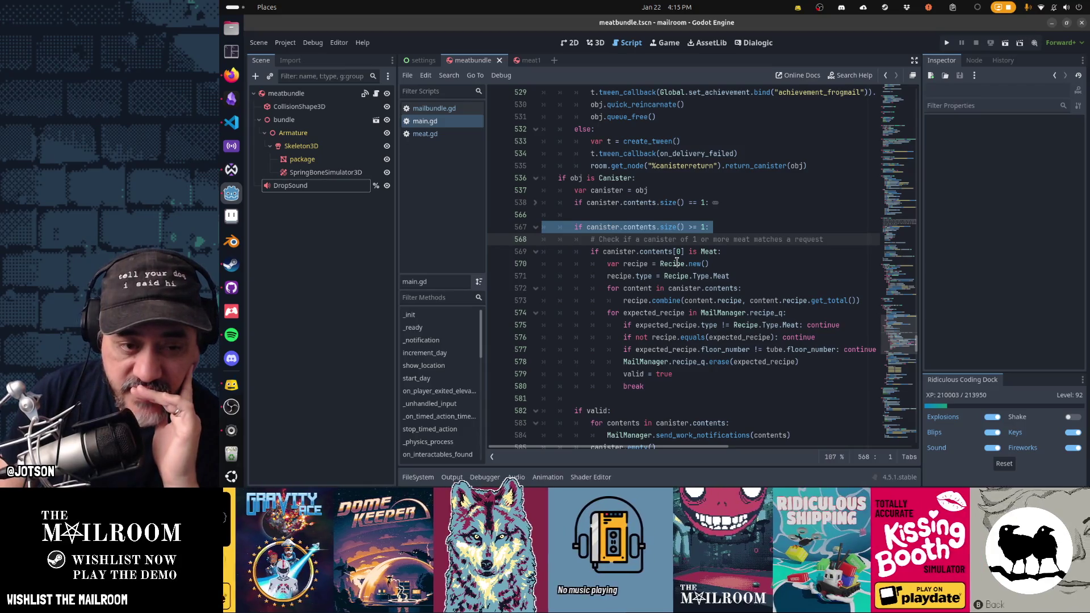
key("Delete")
key("Up")
key("Up")
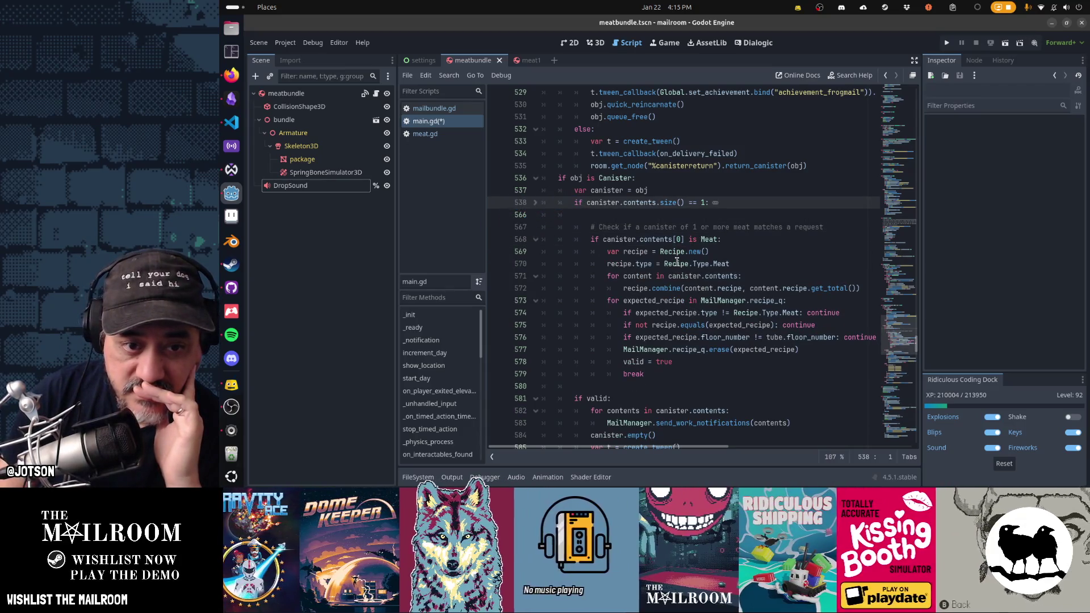
key("shift+End")
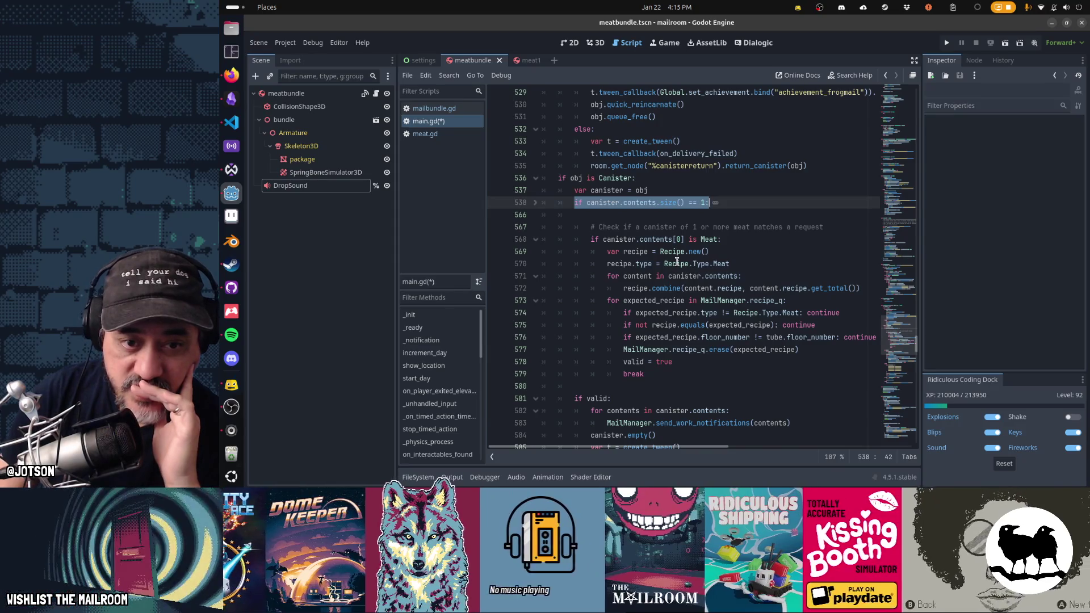
key("Delete")
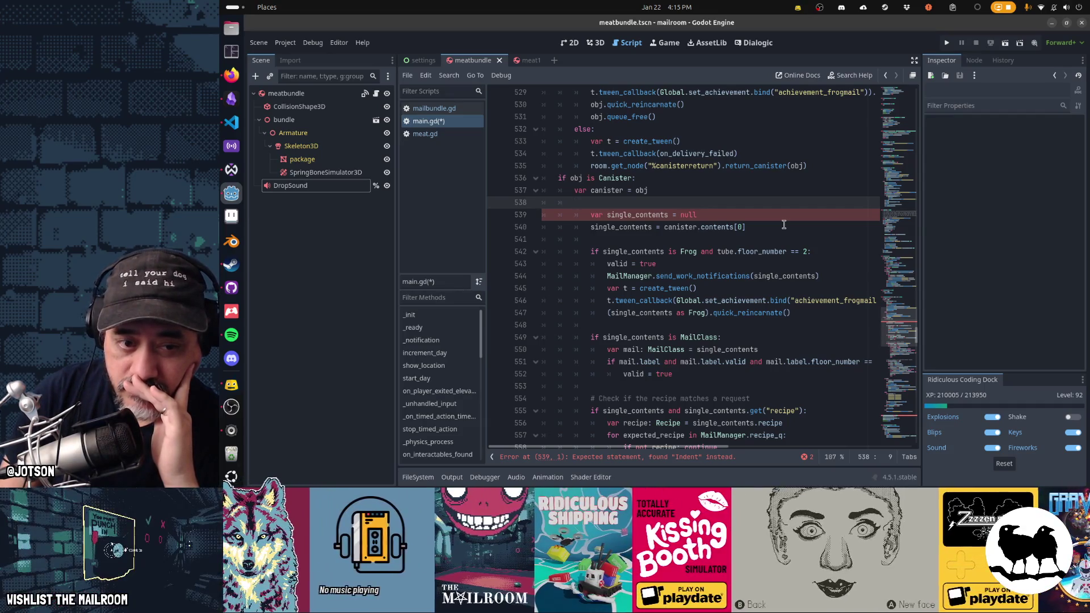
scroll(784, 225, "down", 7)
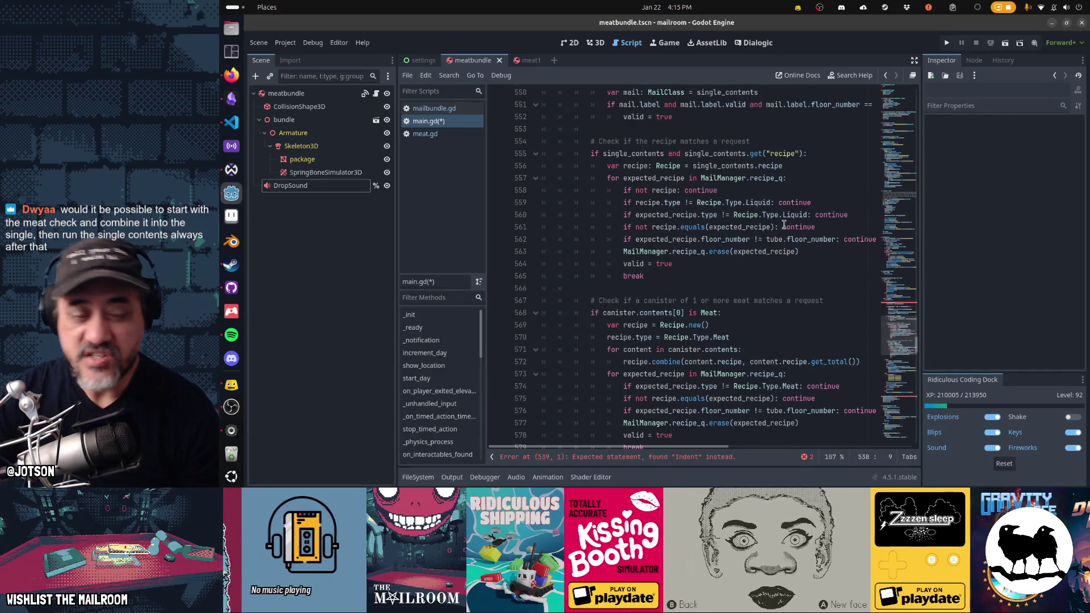
key("ctrl+z")
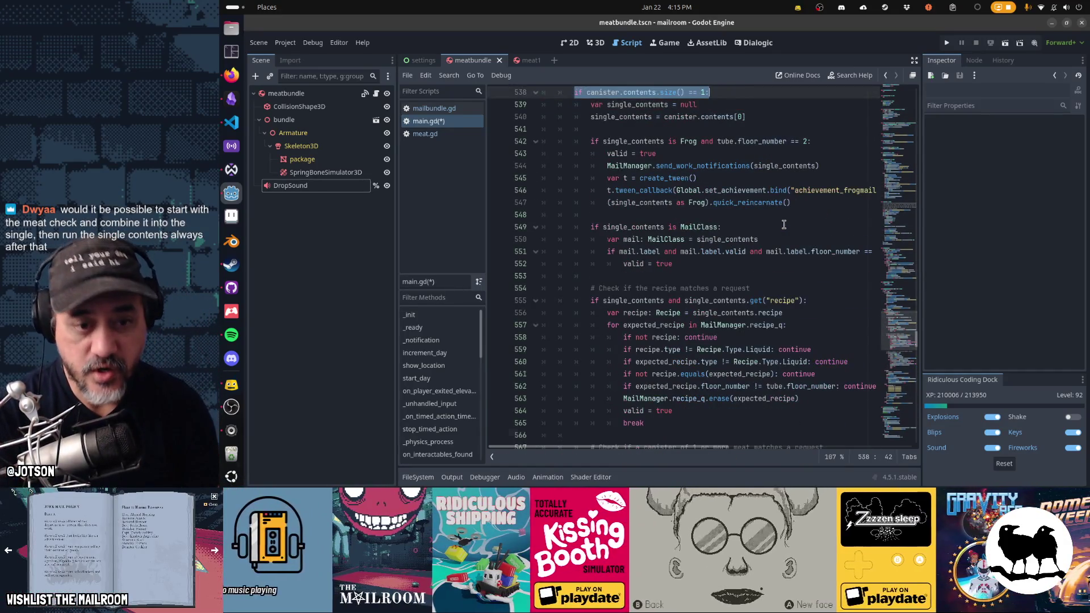
key("ctrl+z")
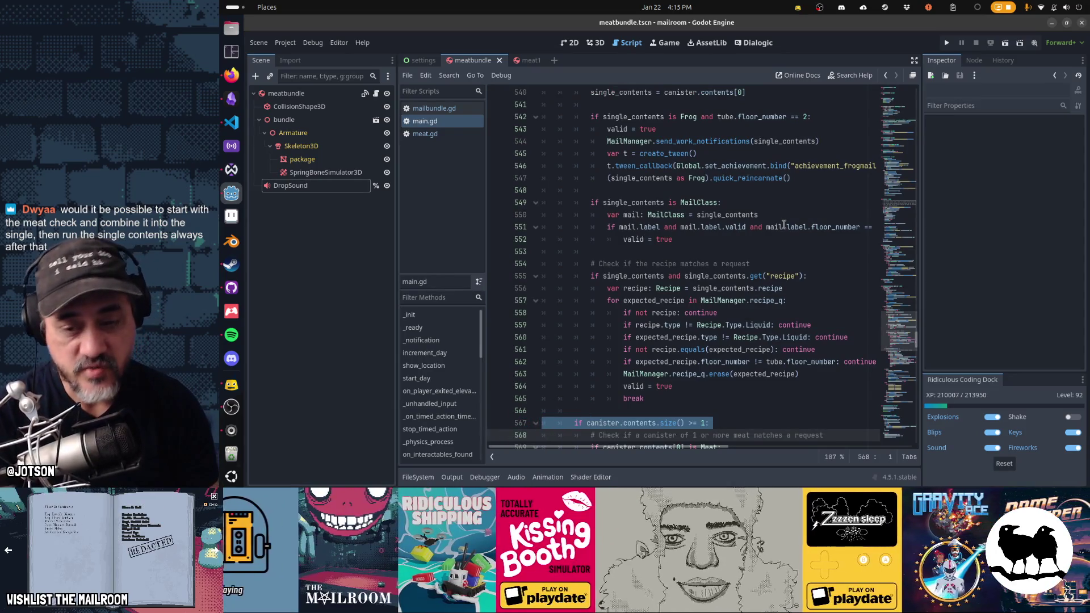
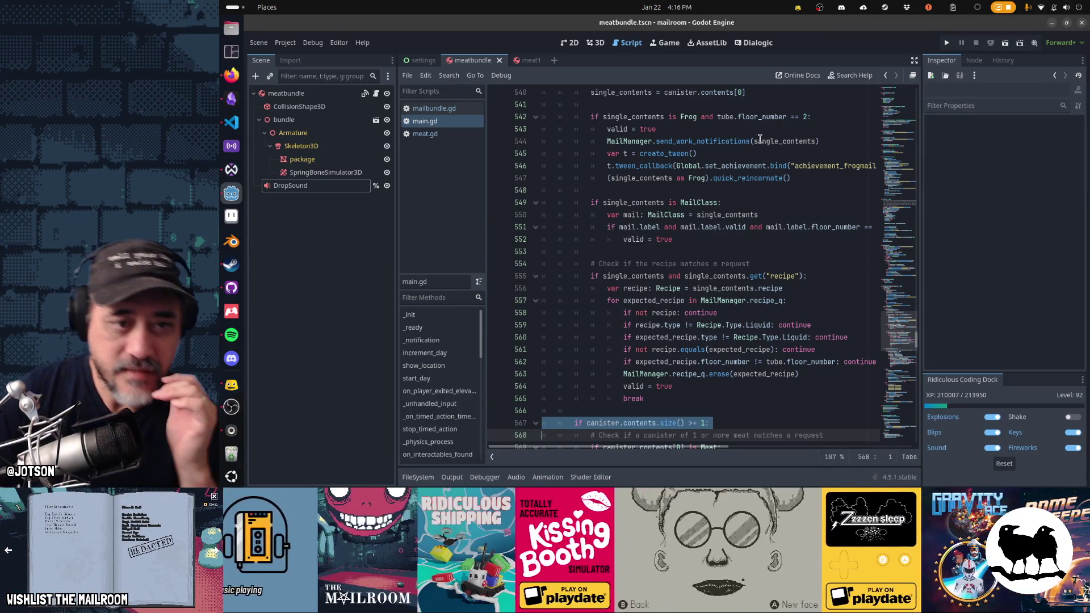
Add an 'if canister.contents.size() == 0:' line below the canister assignment.
scroll(677, 218, "up", 5)
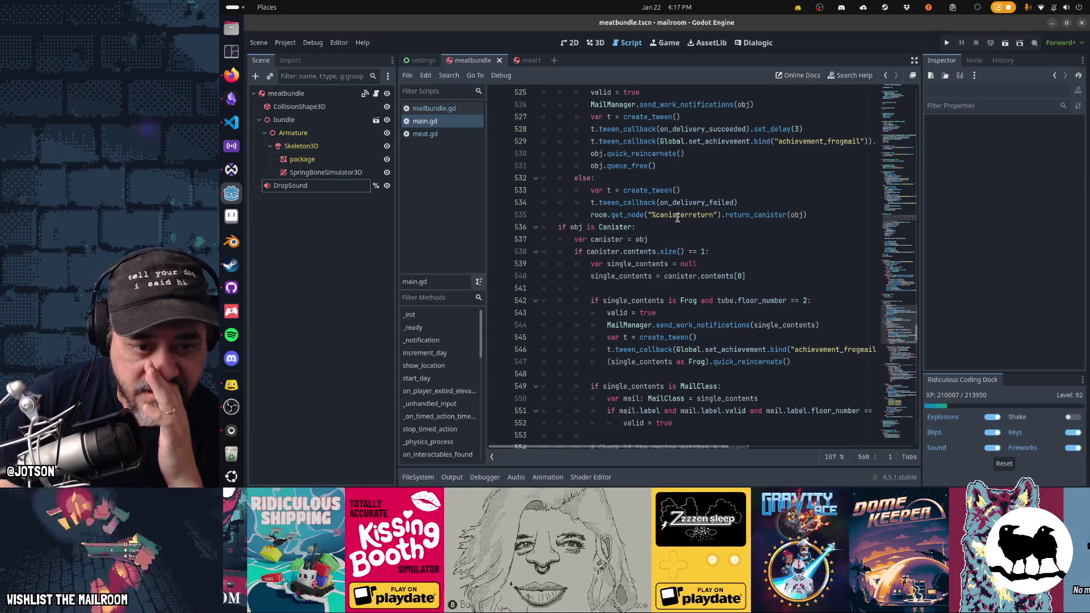
left_click(682, 240)
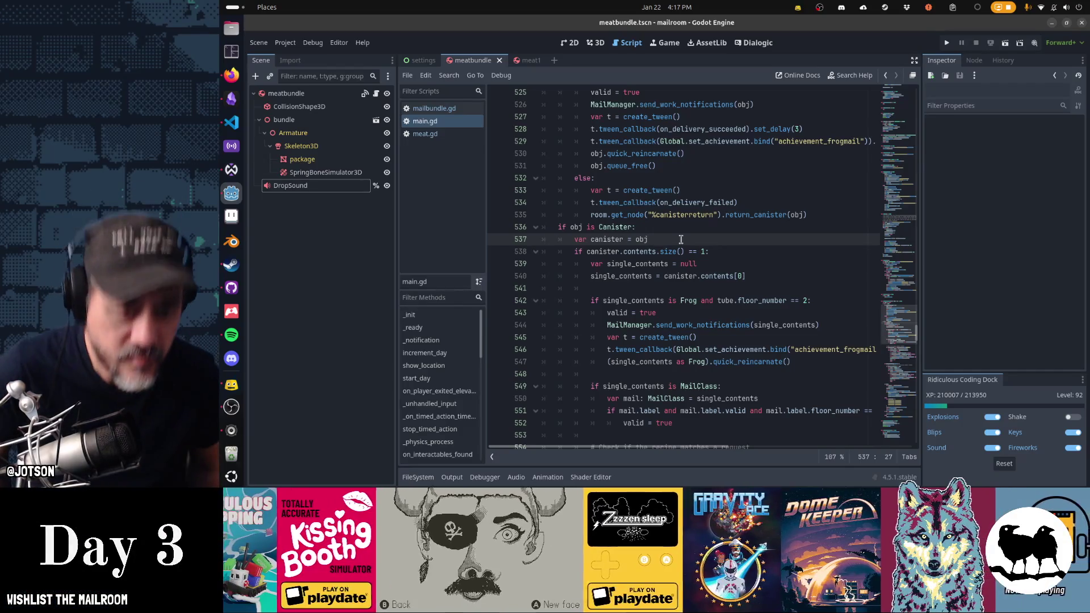
key("Return")
type("if")
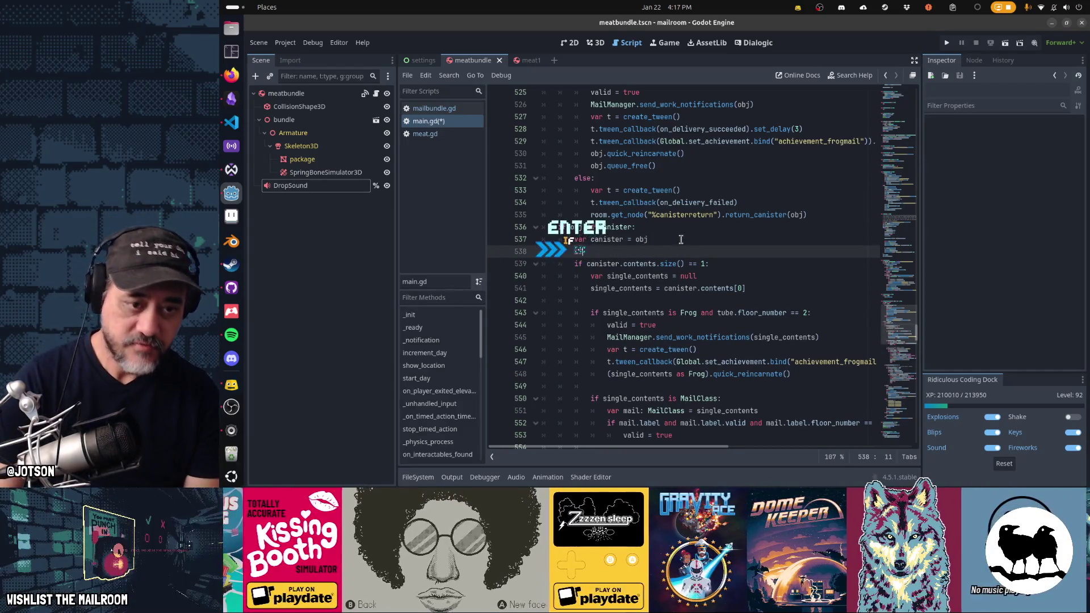
type(" canister.contents = nu")
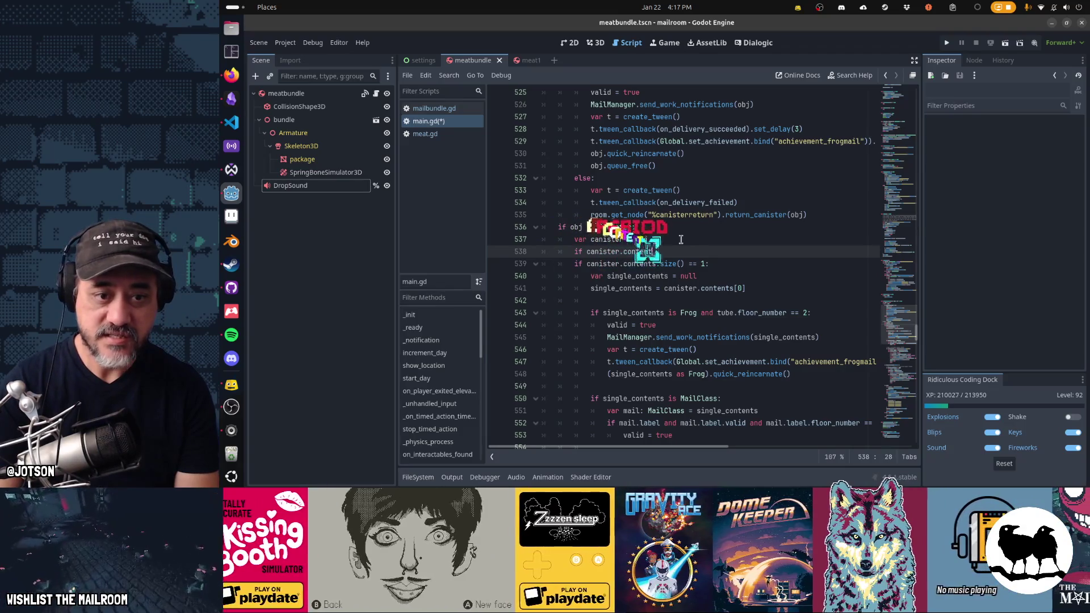
key("BackSpace")
key("BackSpace")
key("BackSpace")
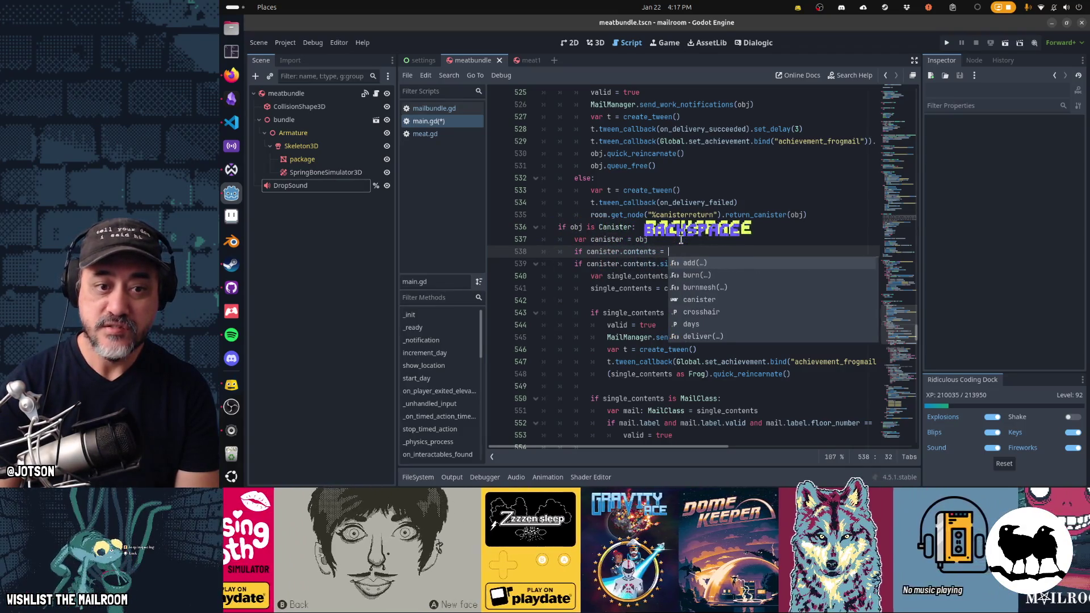
type("= null or cas")
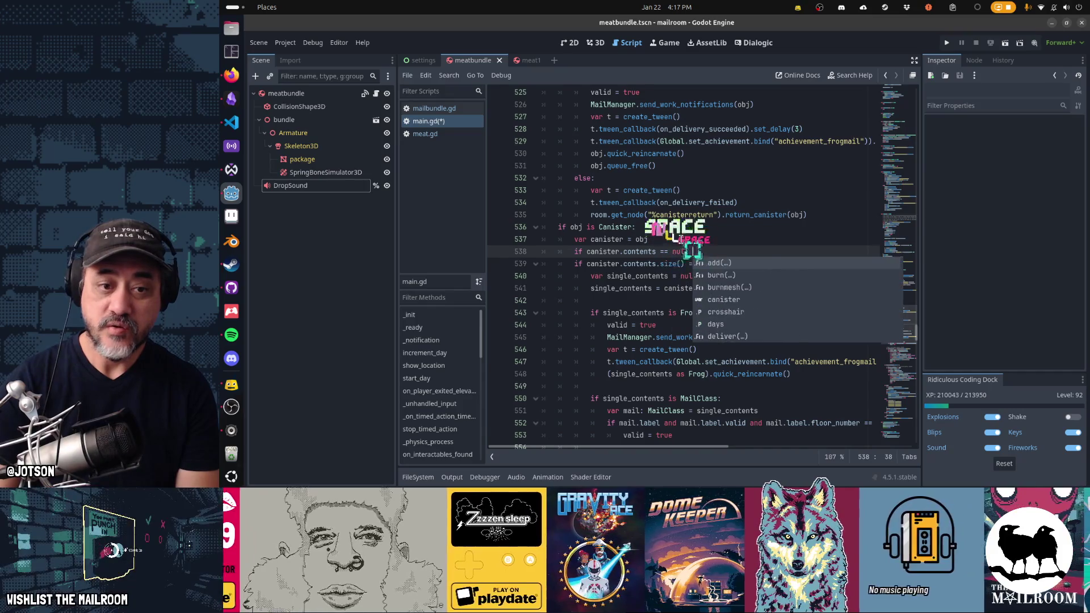
key("BackSpace")
key("BackSpace")
type("anister.")
key("ctrl+shift+Left")
key("ctrl+shift+Left")
key("ctrl+shift+Left")
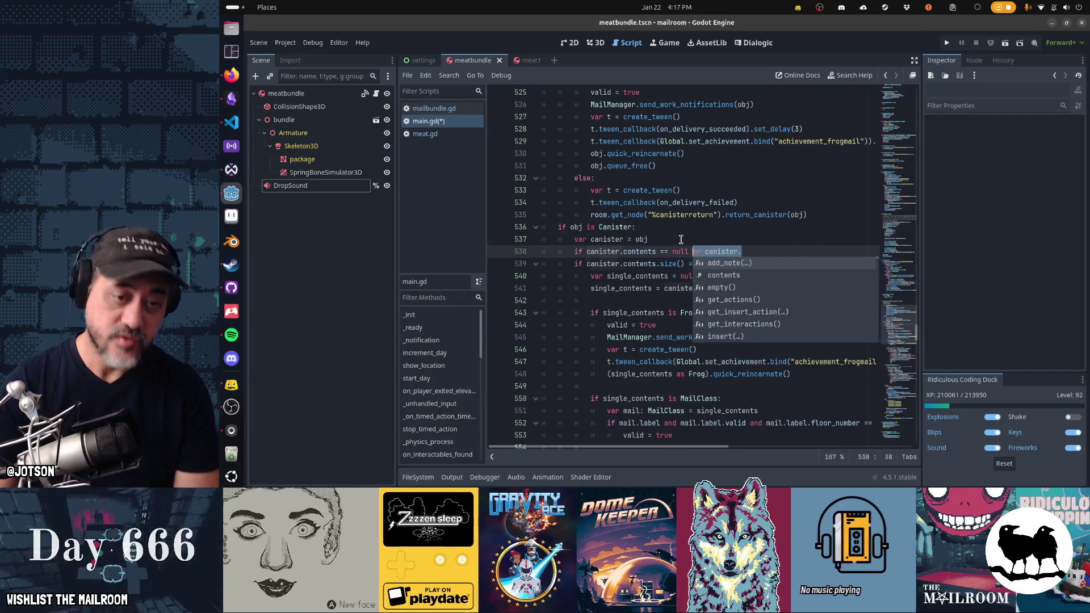
key("BackSpace")
key("BackSpace")
key("BackSpace")
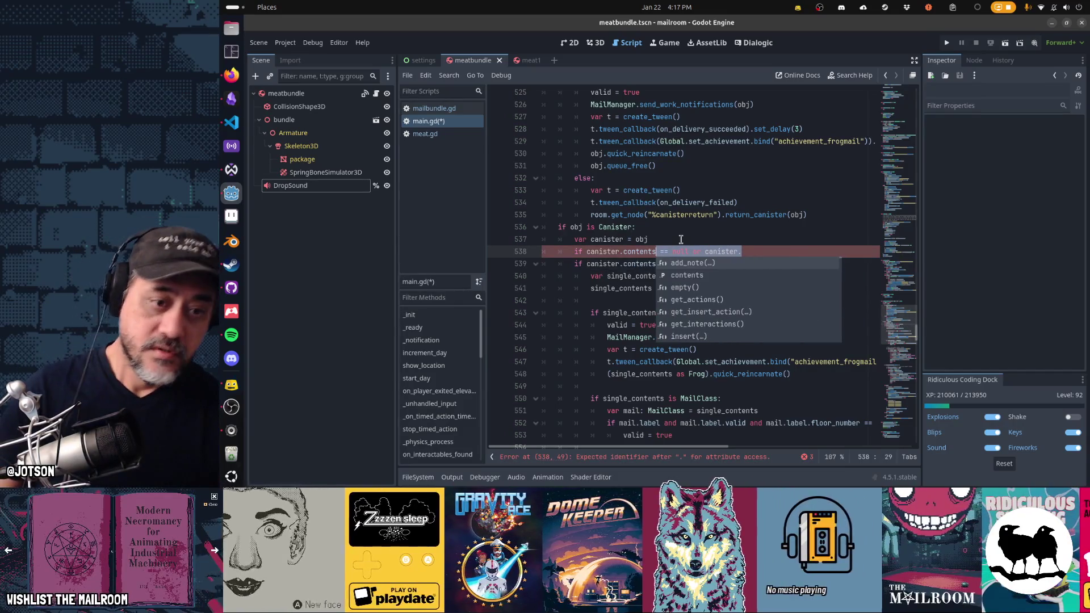
type(".size() == 0:")
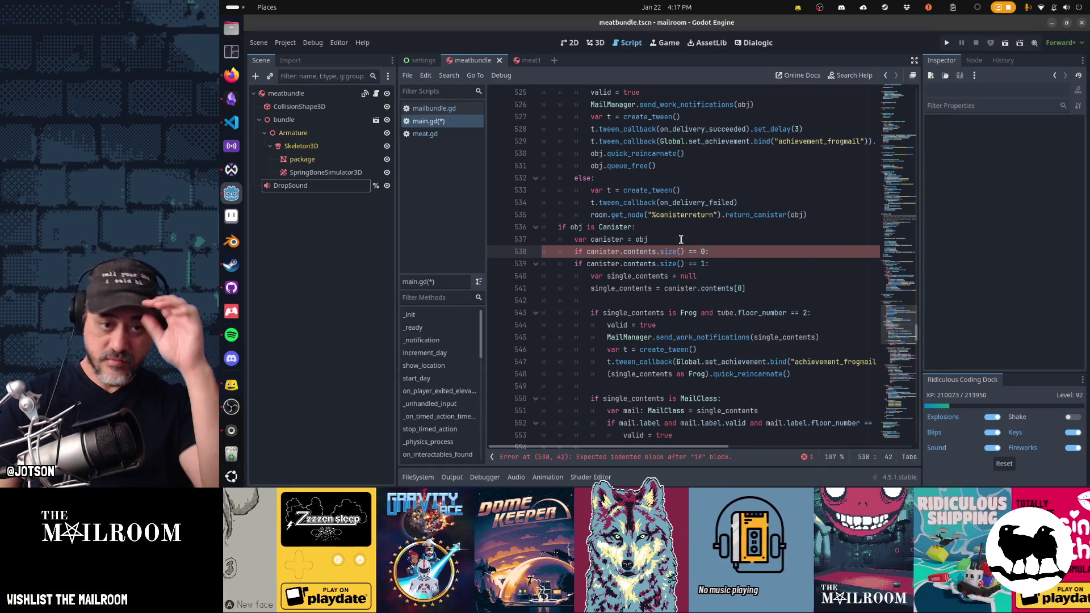
Add a 'valid = false' body line under the new check, then delete it again.
key("Return")
type("valid = false")
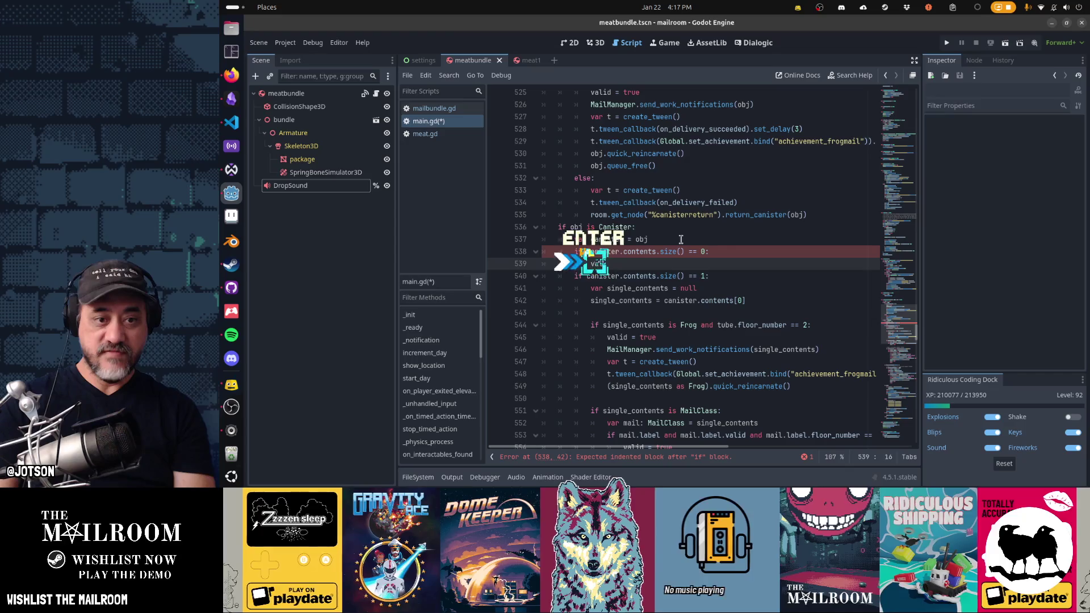
key("Up")
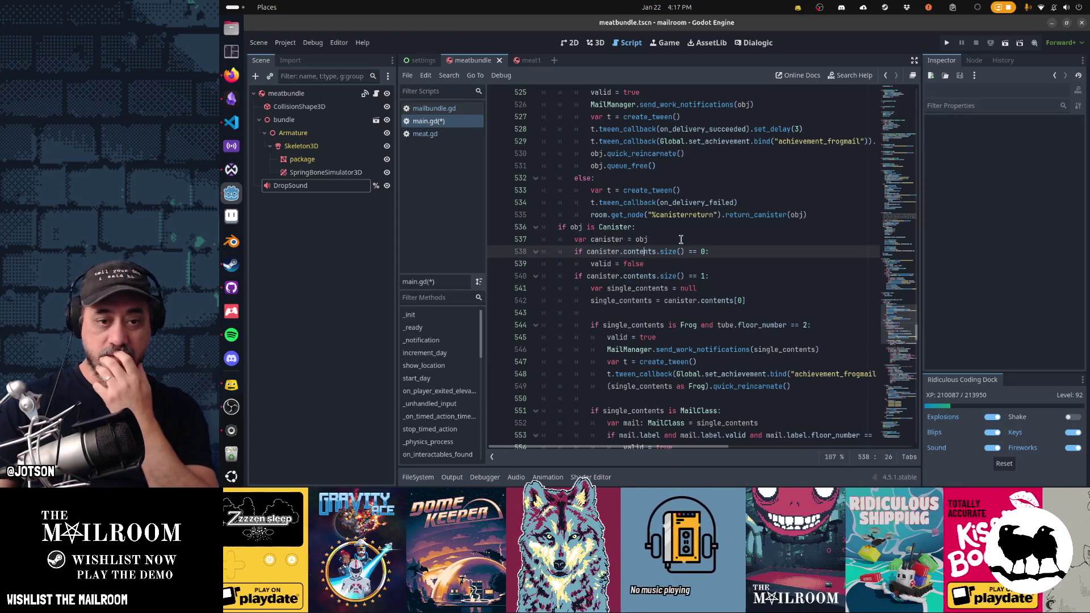
key("Down")
key("Home")
key("Home")
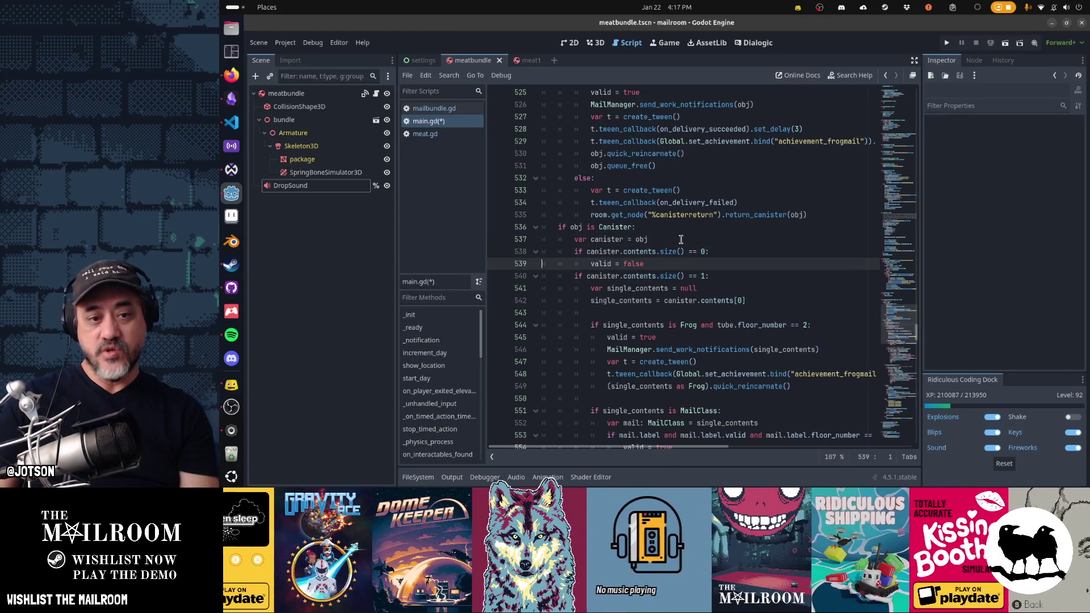
key("shift+Down")
key("Delete")
Change the condition to 'size() >= 1' and select the old single-item check line below.
key("Up")
key("End")
key("Left")
key("Left")
key("Left")
key("BackSpace")
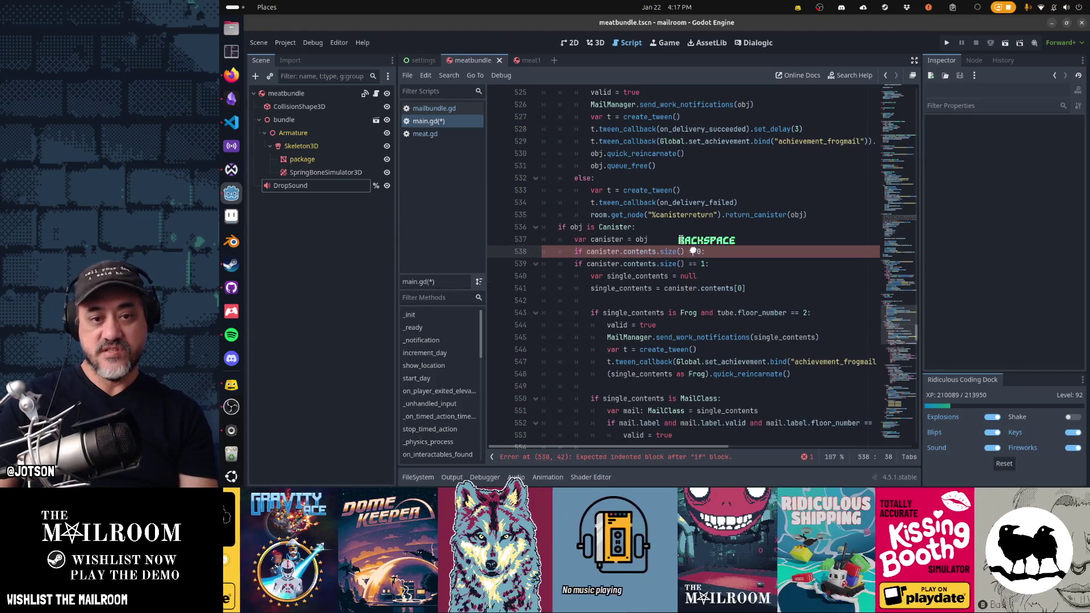
type(">=")
key("Delete")
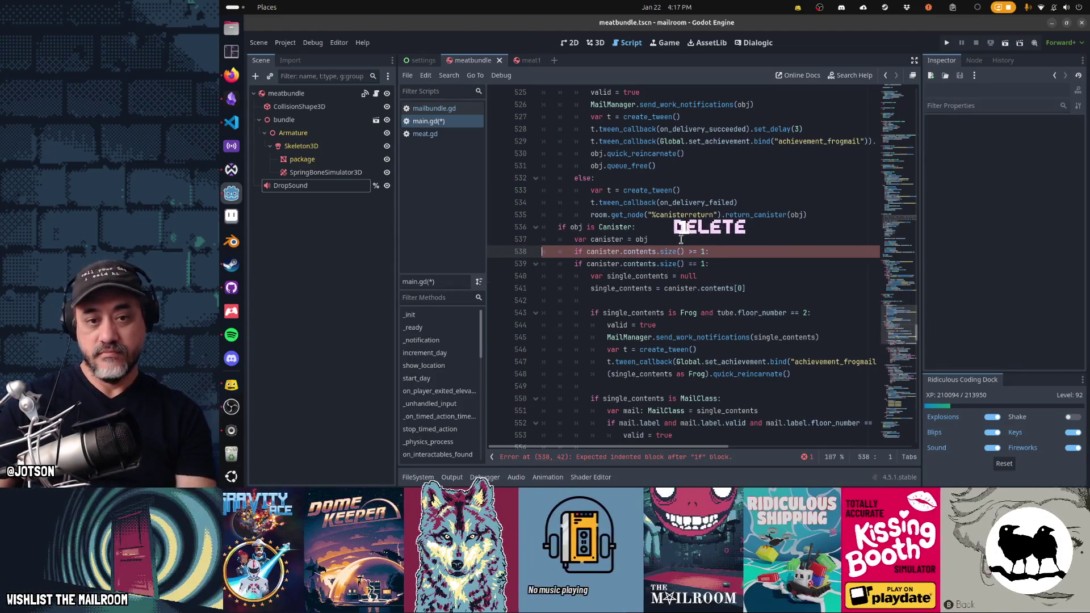
type("1")
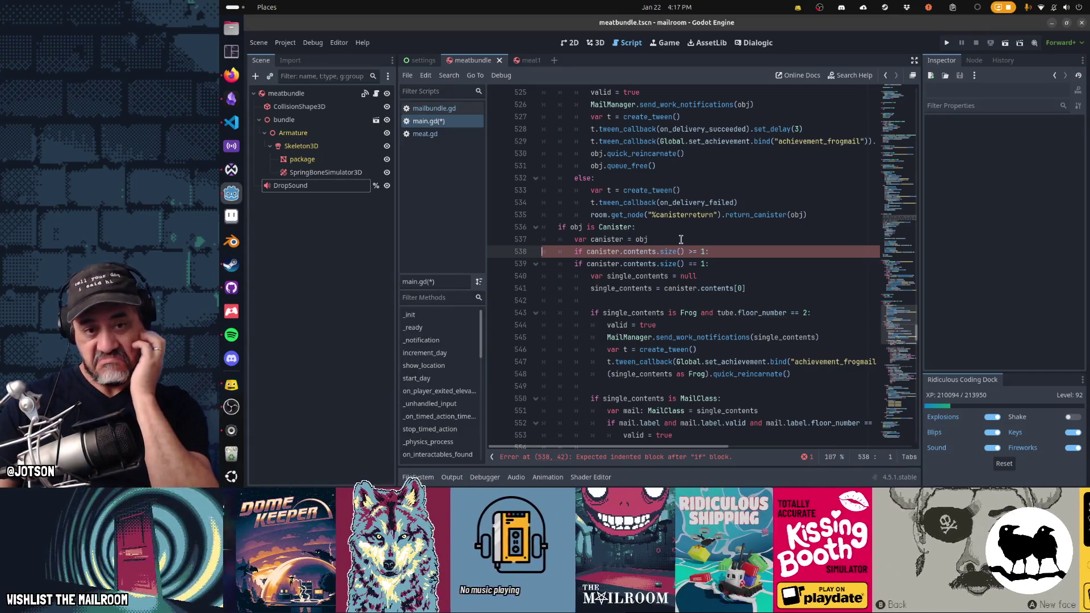
key("Down")
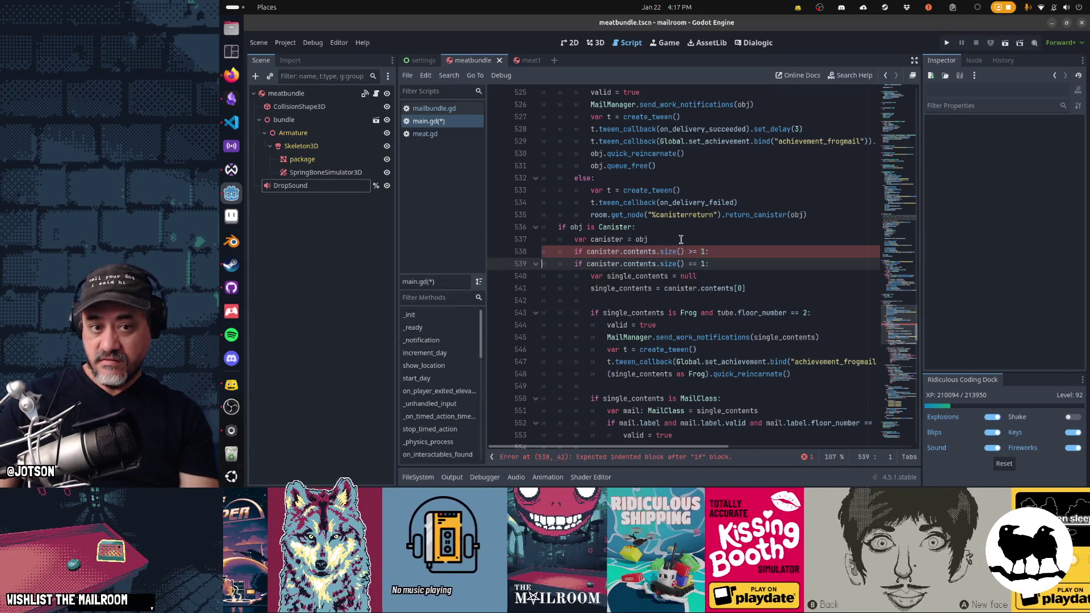
key("shift+Down")
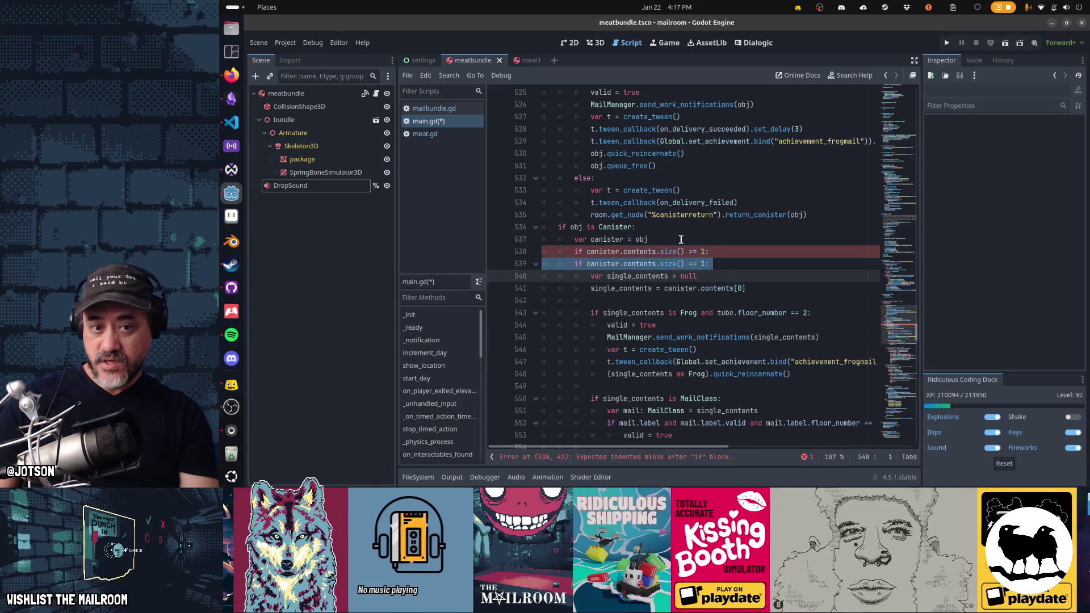
Delete the old 'size() == 1' line and rename every single_contents occurrence to first_item.
key("Delete")
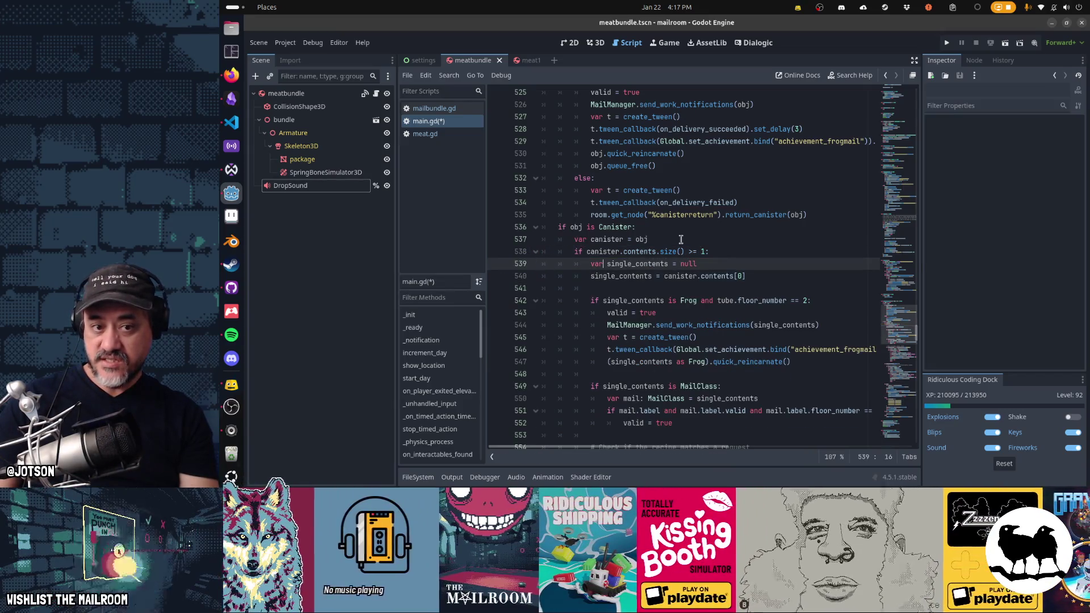
key("ctrl+shift+Right")
key("ctrl+d")
key("ctrl+d")
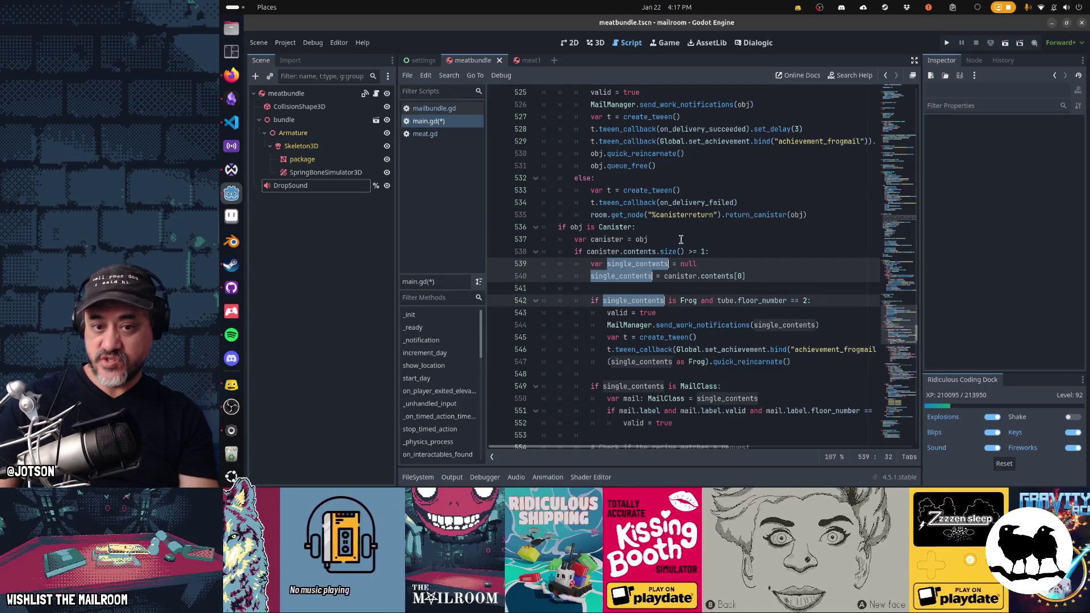
key("ctrl+d")
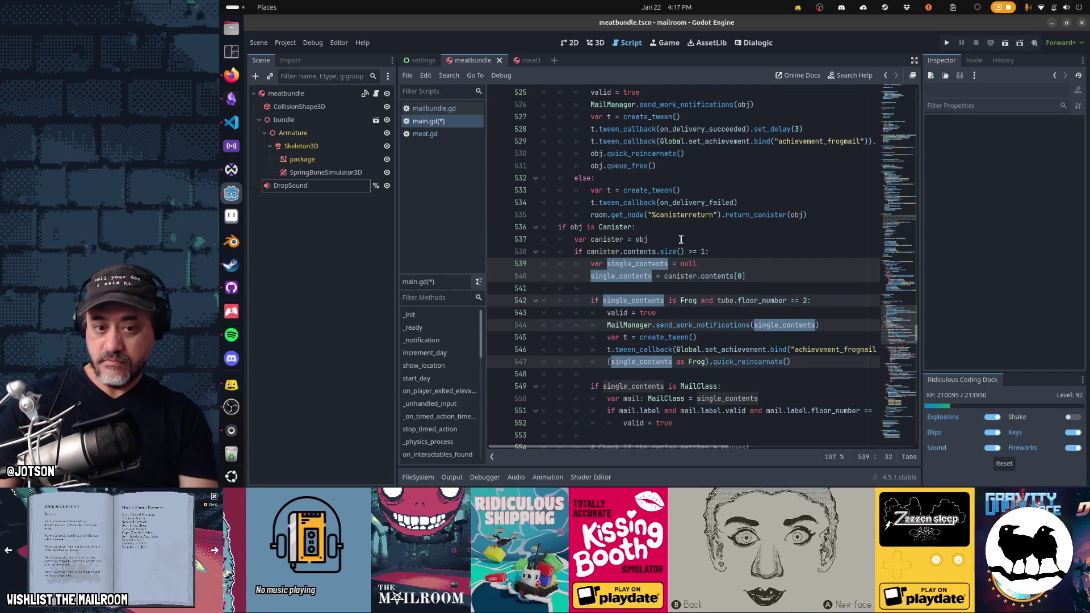
key("ctrl+d")
scroll(681, 239, "down", 3)
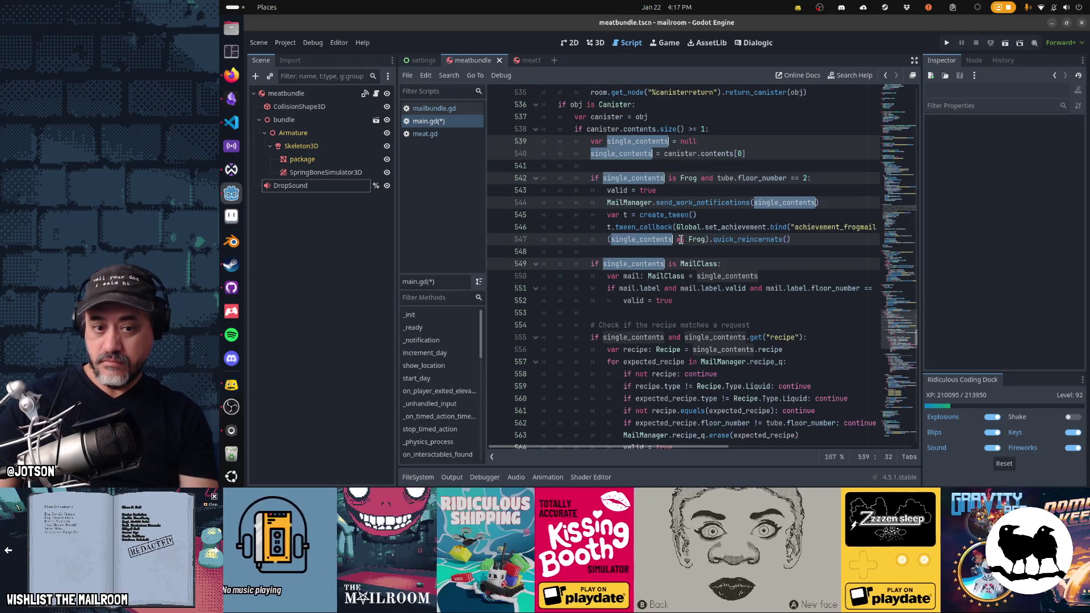
key("ctrl+d")
key("ctrl+d")
key("ctrl+d")
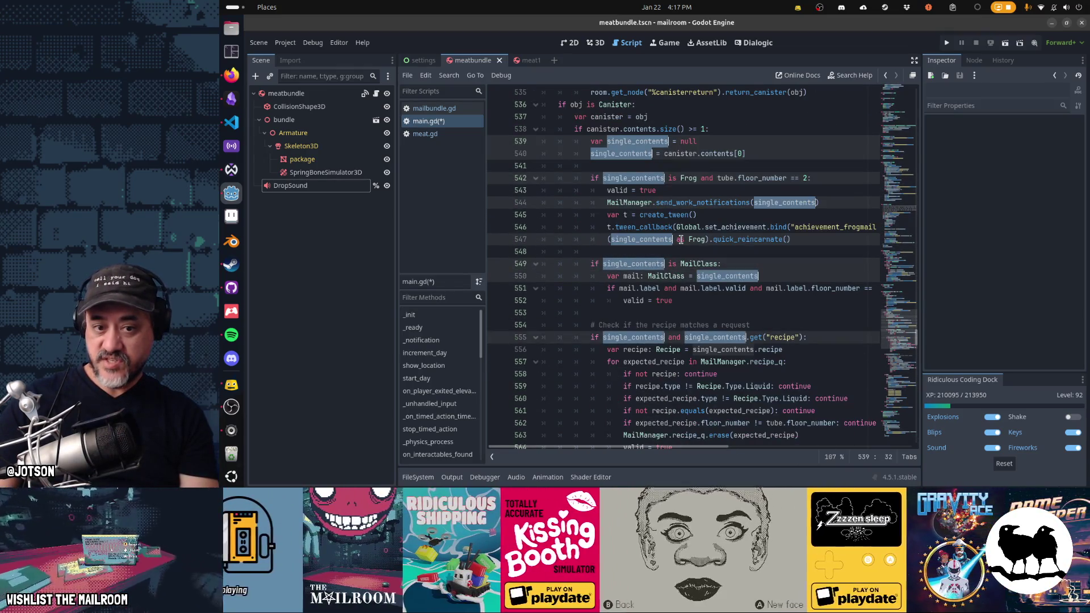
key("ctrl+d")
key("ctrl+d")
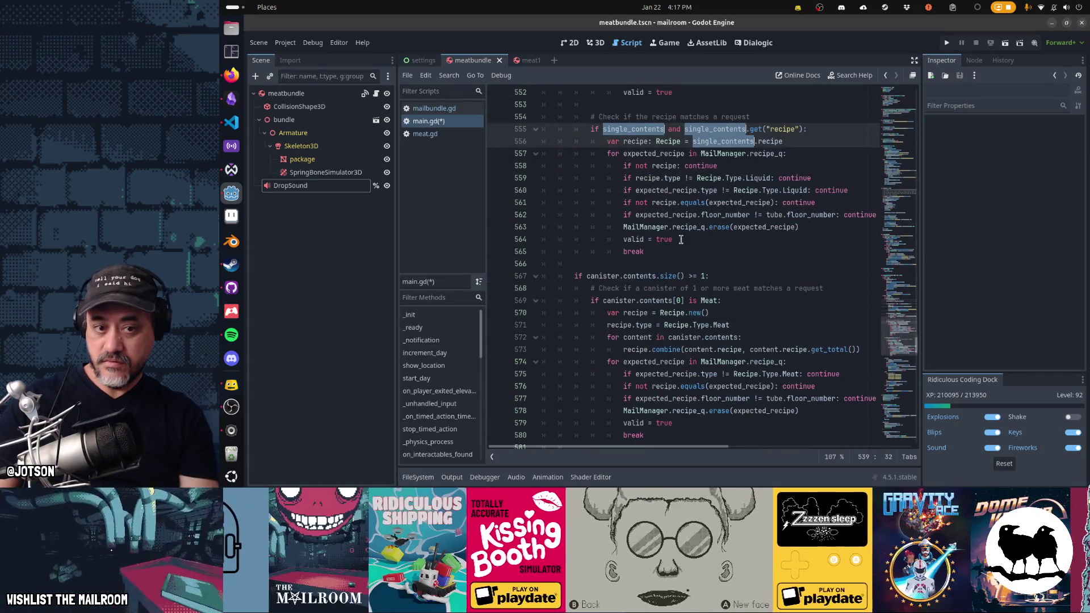
type("first_item")
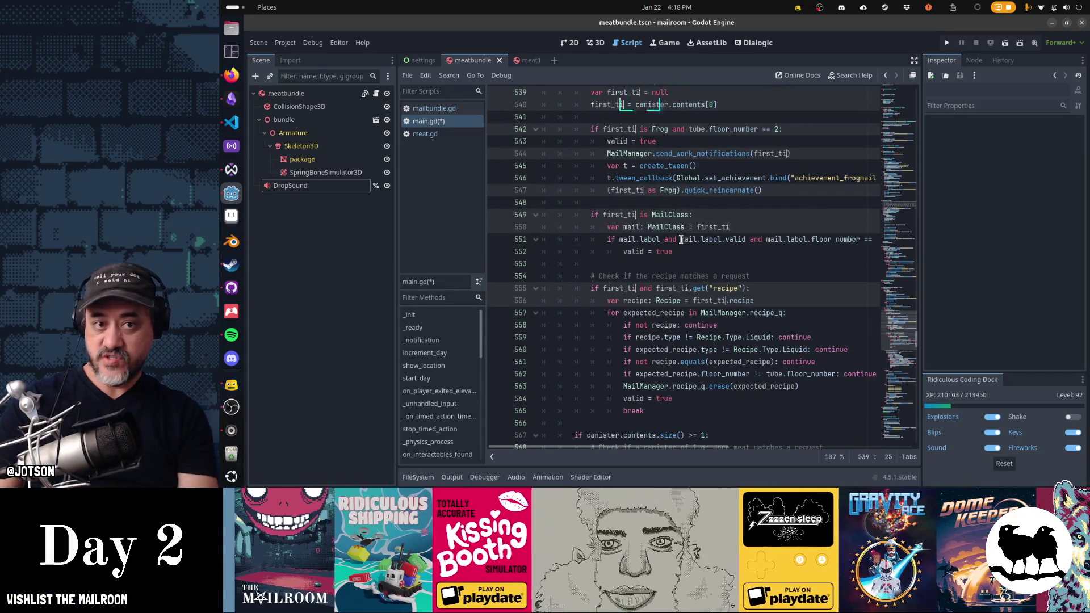
Review the first_item assignment, Frog check and recipe check lines.
key("Escape")
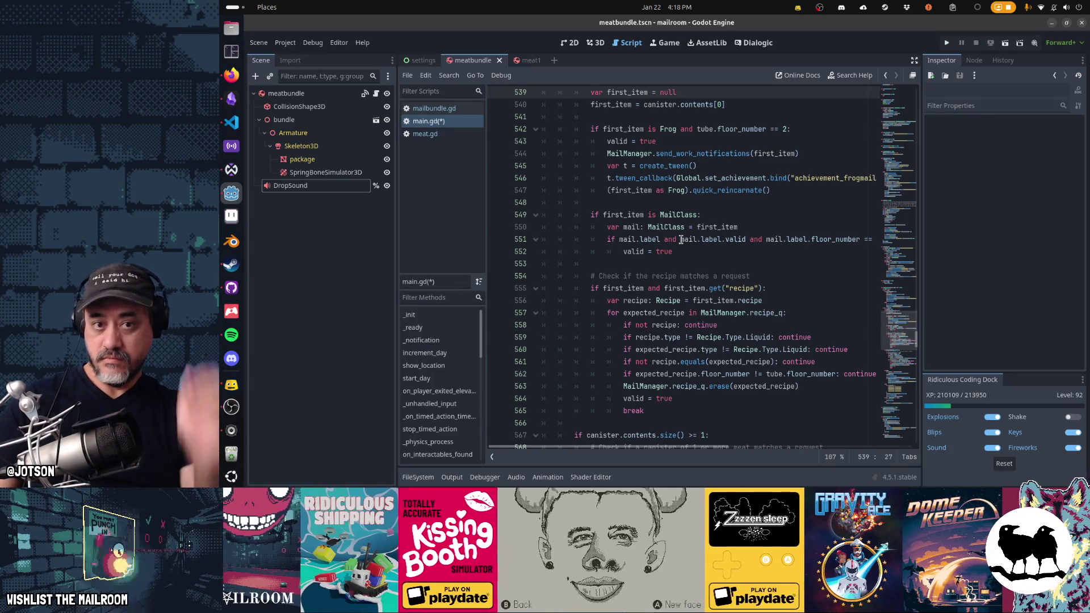
key("Up")
key("Up")
key("Up")
key("Down")
key("Down")
key("Down")
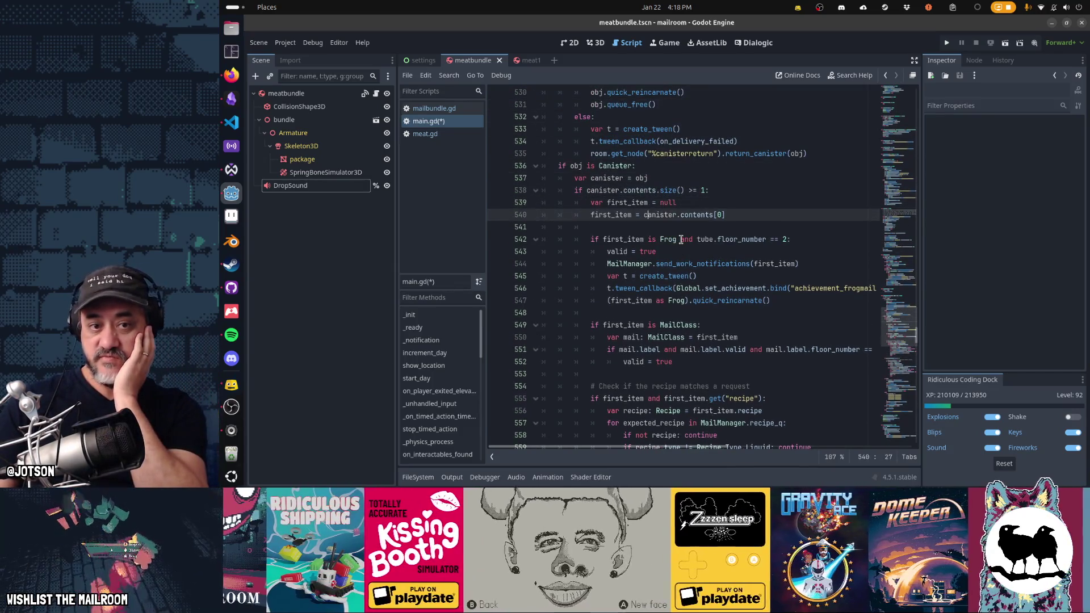
key("End")
key("shift+Home")
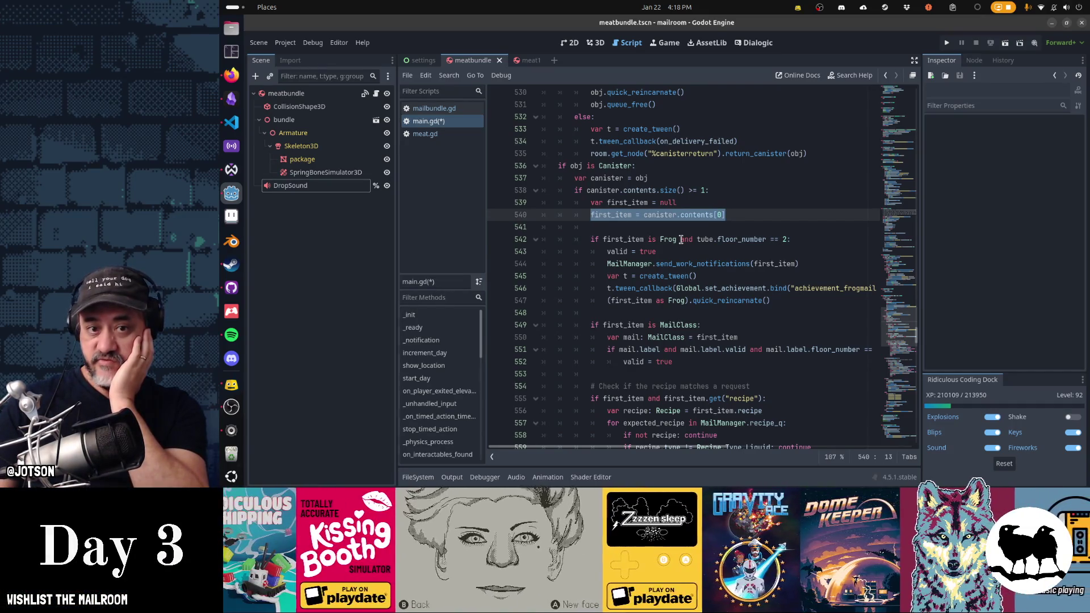
key("Down")
key("Down")
key("Down")
key("Down")
key("Down")
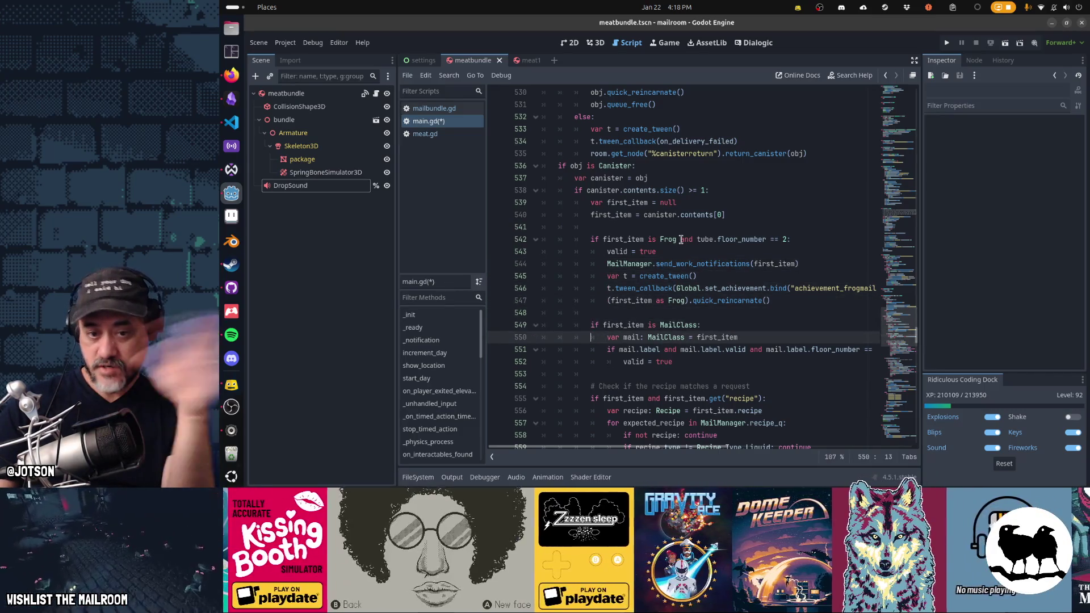
key("Down")
key("Down")
key("Down")
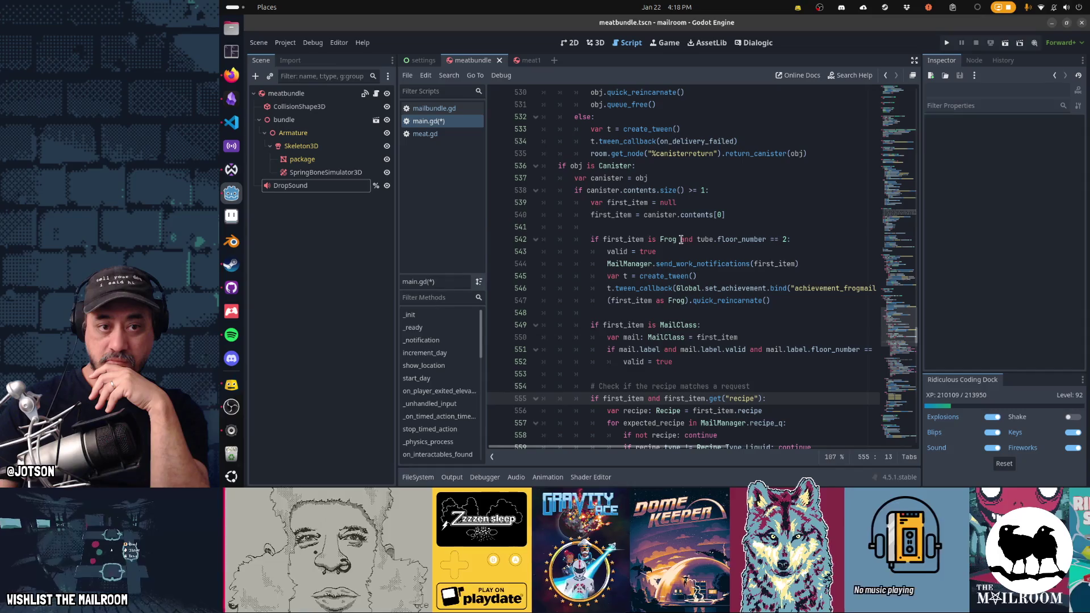
key("Up")
key("Up")
key("Up")
key("Down")
key("ctrl+Right")
key("ctrl+Right")
key("Down")
key("Up")
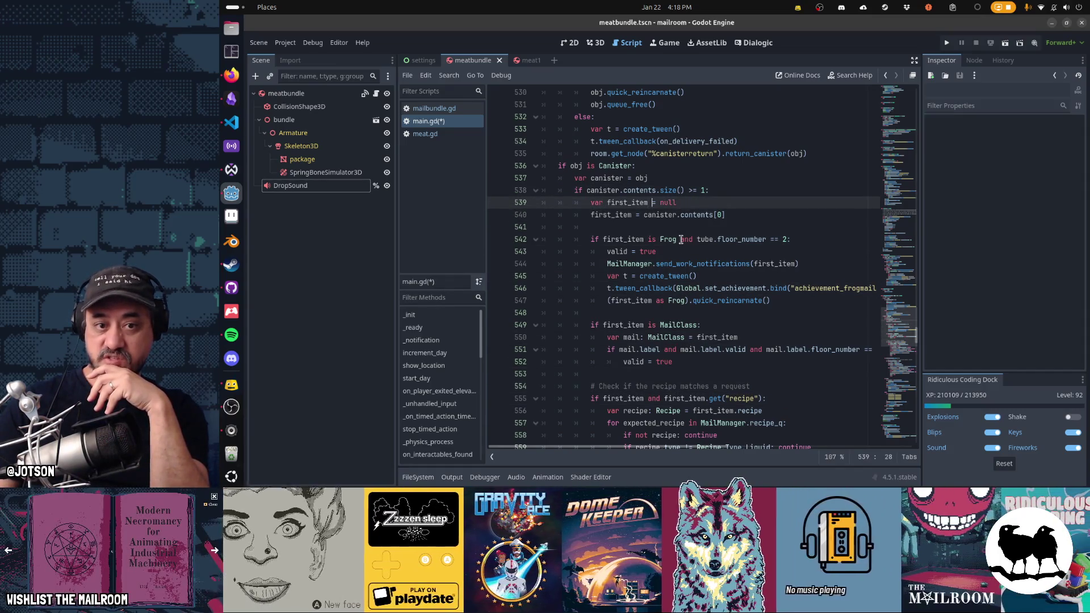
Merge the declaration into 'var first_item = canister.contents[0]', dropping the null default.
key("Up")
key("ctrl+Left")
key("ctrl+Left")
key("ctrl+Left")
key("shift+End")
key("Down")
key("ctrl+Left")
key("shift+Down")
key("shift+Left")
key("shift+Left")
key("shift+Left")
key("BackSpace")
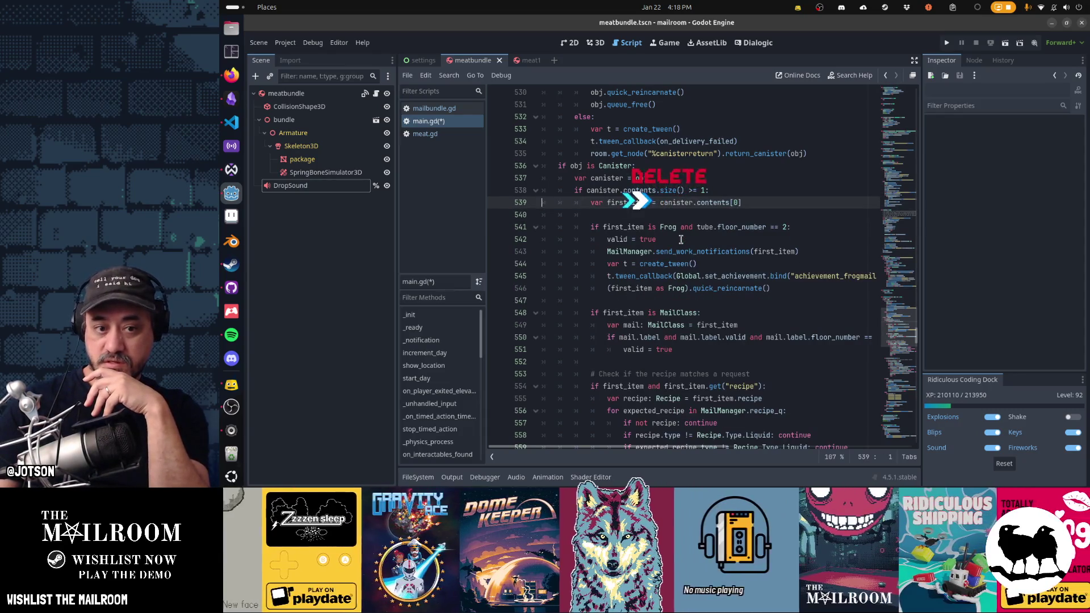
Remove 'first_item and ' from the recipe check condition.
key("Down")
key("Down")
key("Down")
key("Home")
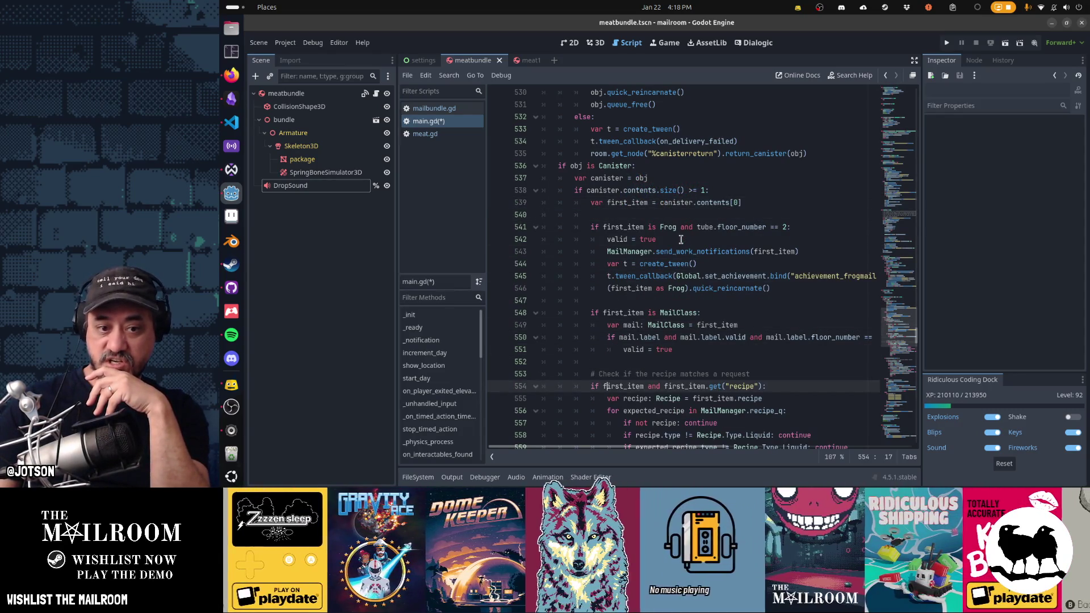
key("ctrl+shift+Right")
key("ctrl+shift+Right")
key("shift+Right")
key("Delete")
key("Home")
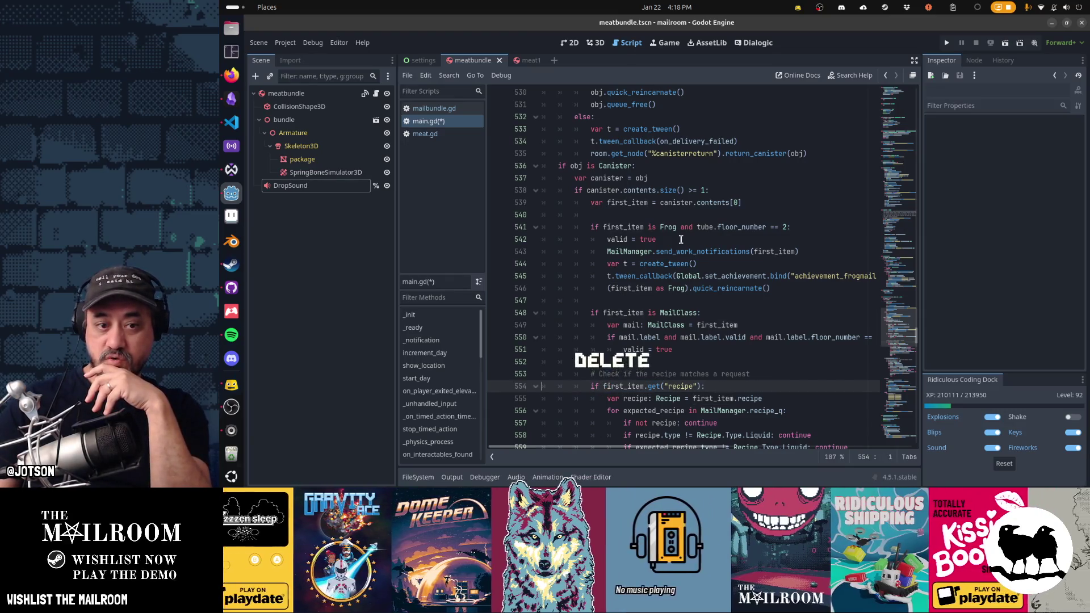
scroll(681, 240, "down", 3)
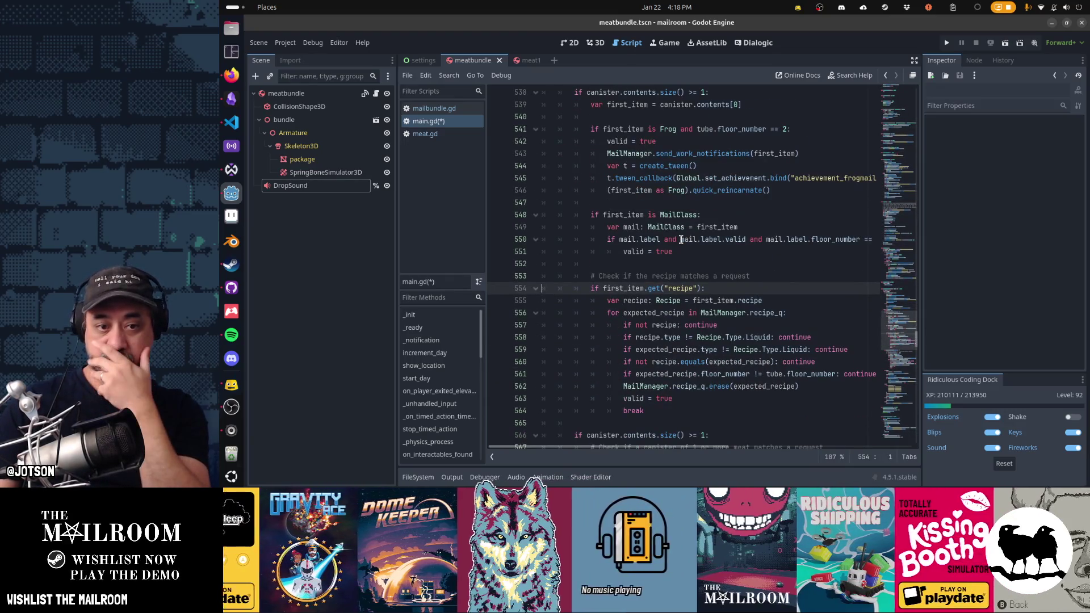
Delete the duplicate canister size check line.
scroll(681, 239, "down", 3)
key("Down")
key("Down")
key("Down")
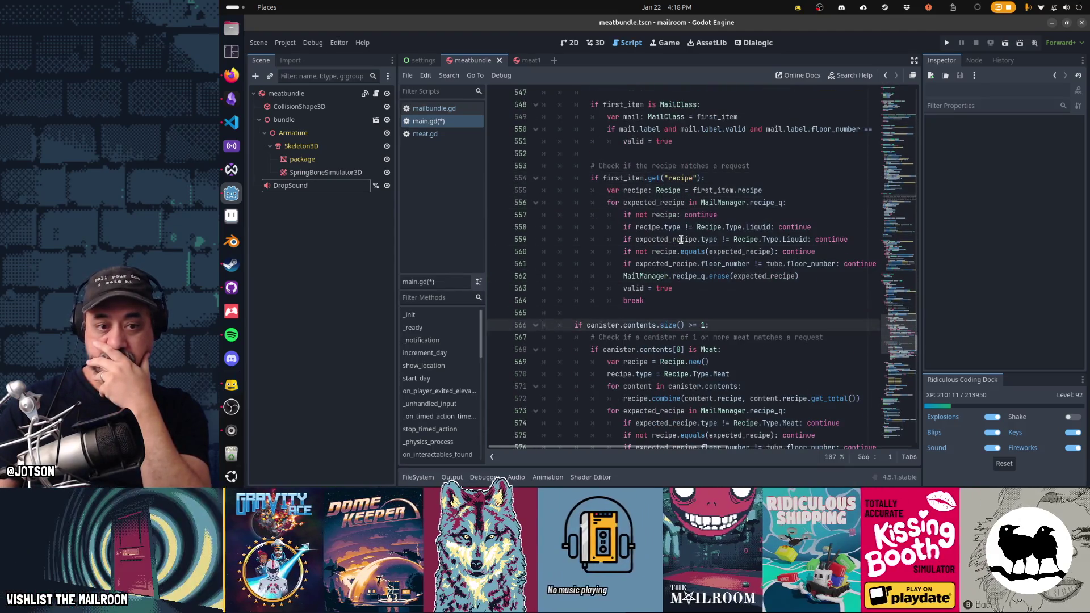
key("Up")
key("shift+Down")
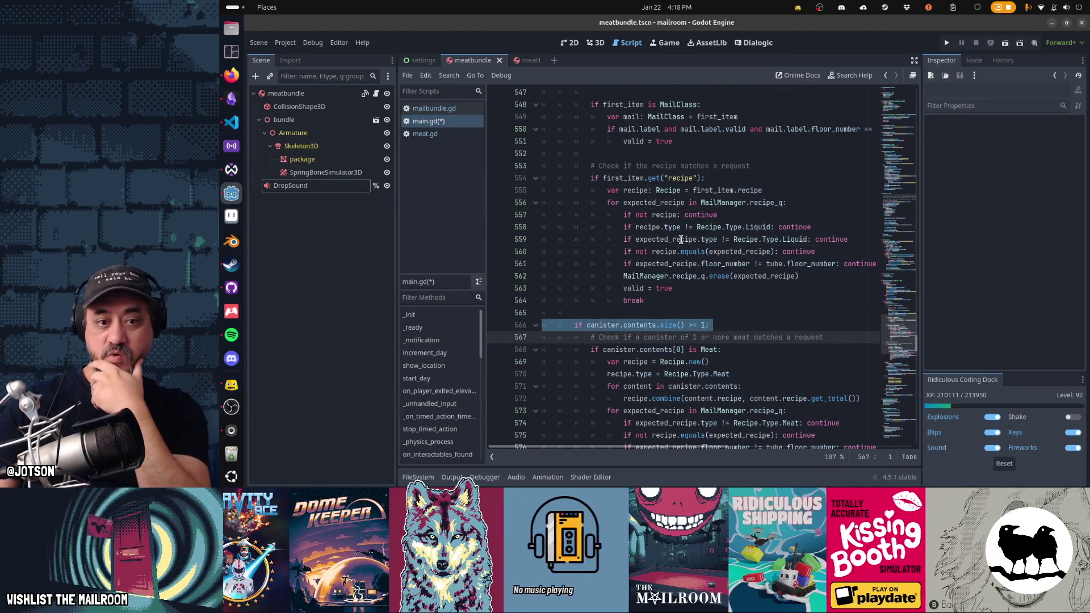
key("Delete")
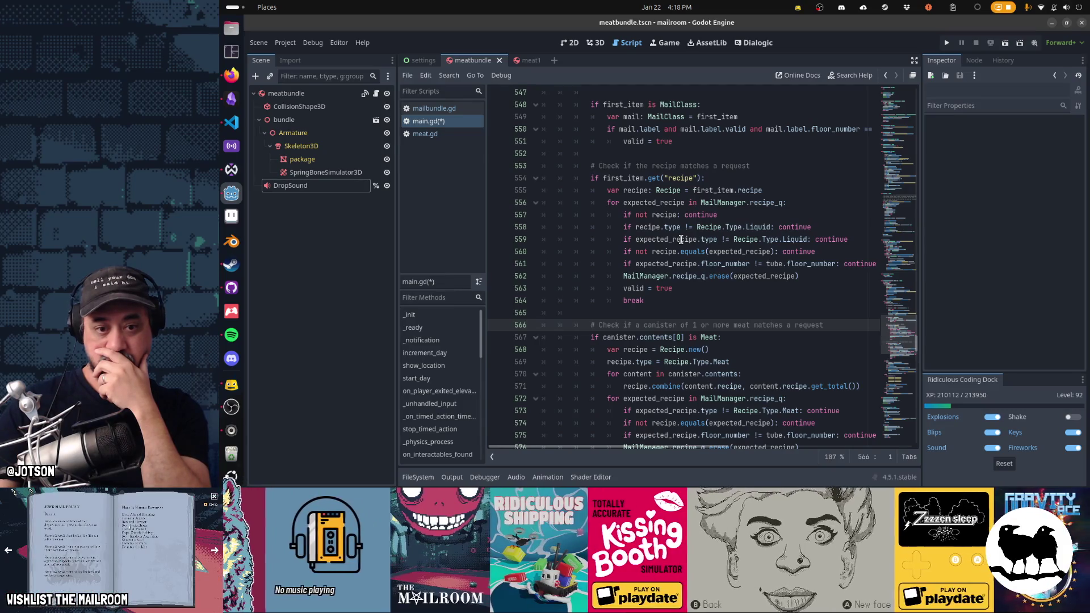
Step through the recipe check condition, queued-recipe loop and Meat check block.
key("Up")
key("Up")
key("Up")
key("Down")
key("Down")
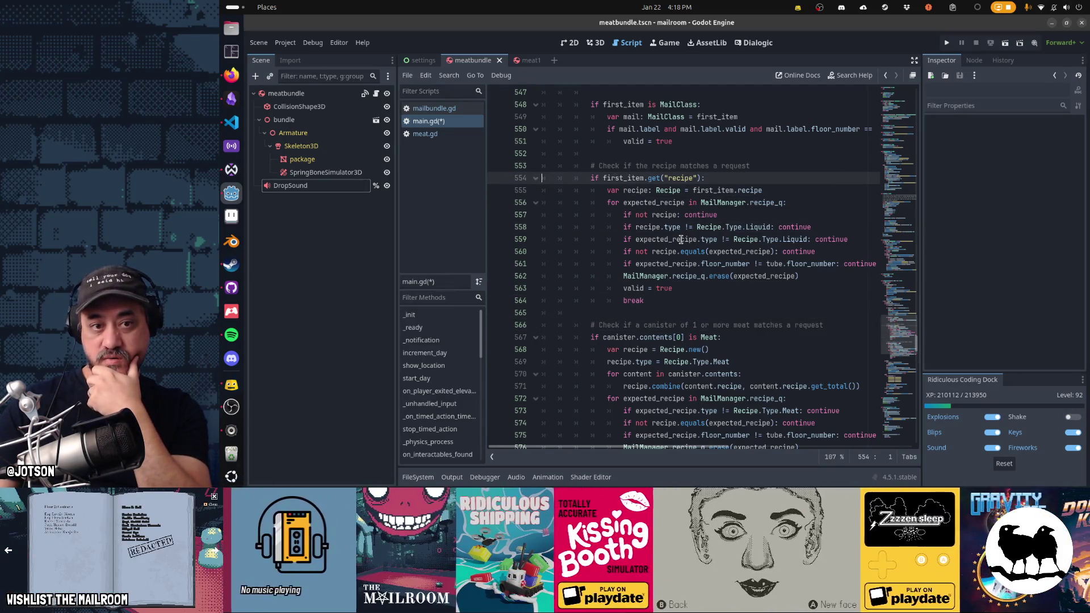
key("Down")
key("Down")
key("Down")
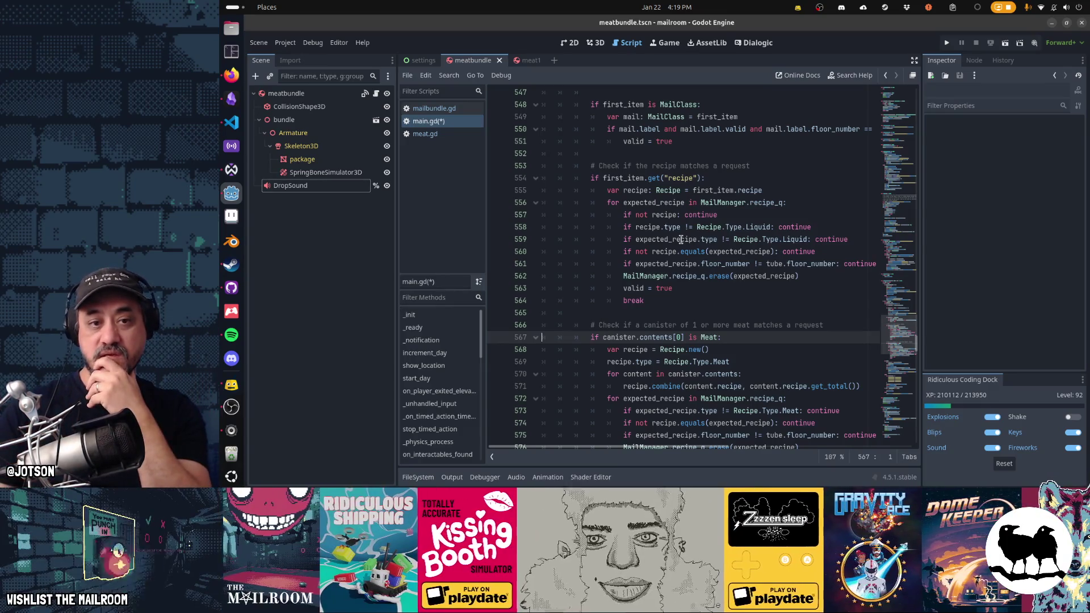
key("Up")
key("Up")
key("Up")
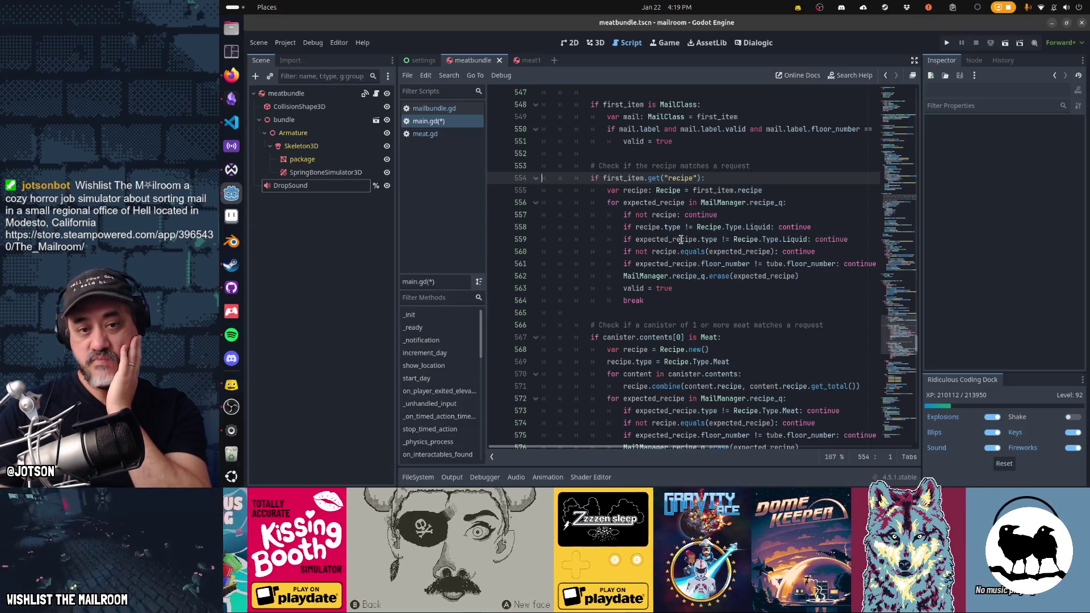
key("shift+End")
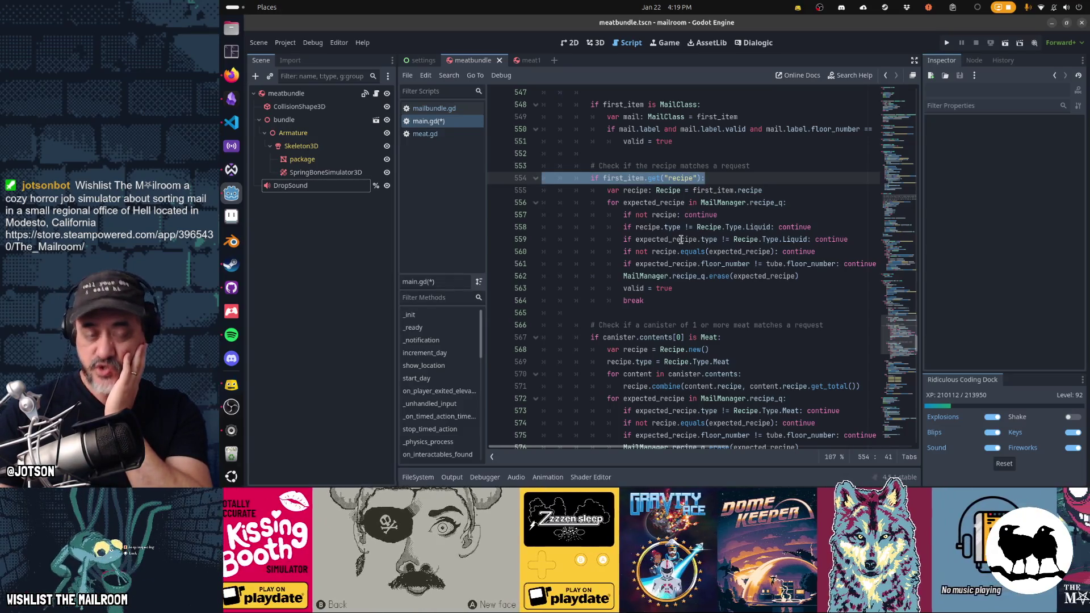
key("Down")
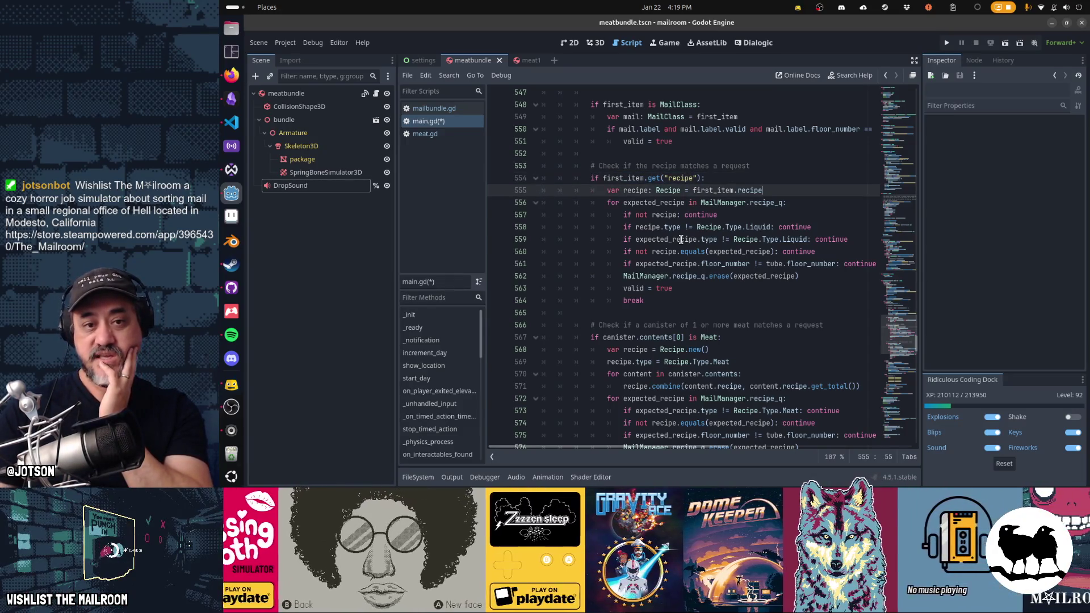
key("shift+End")
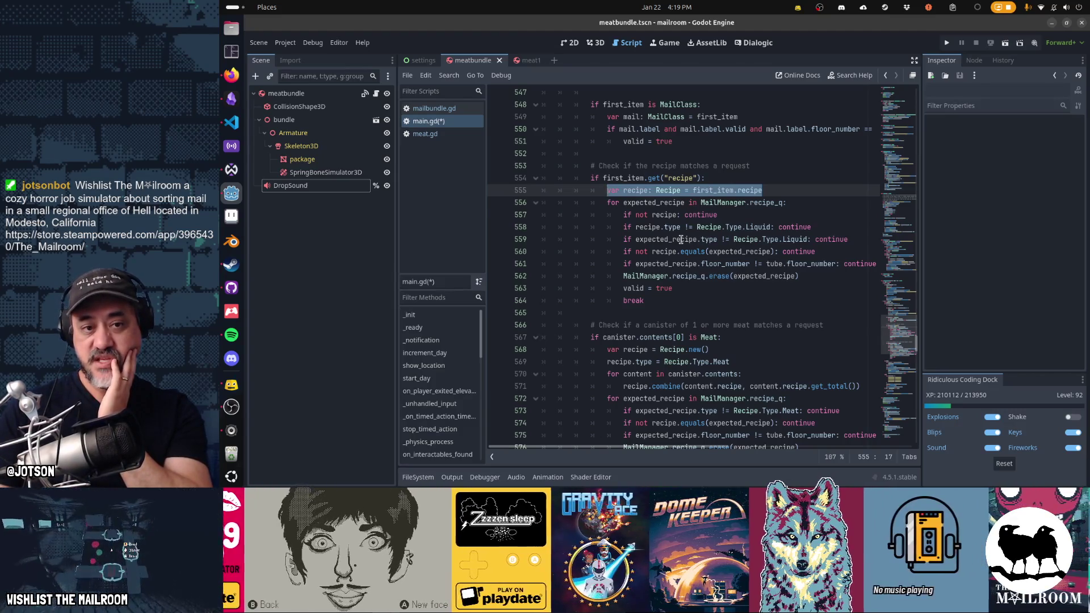
key("Down")
key("shift+End")
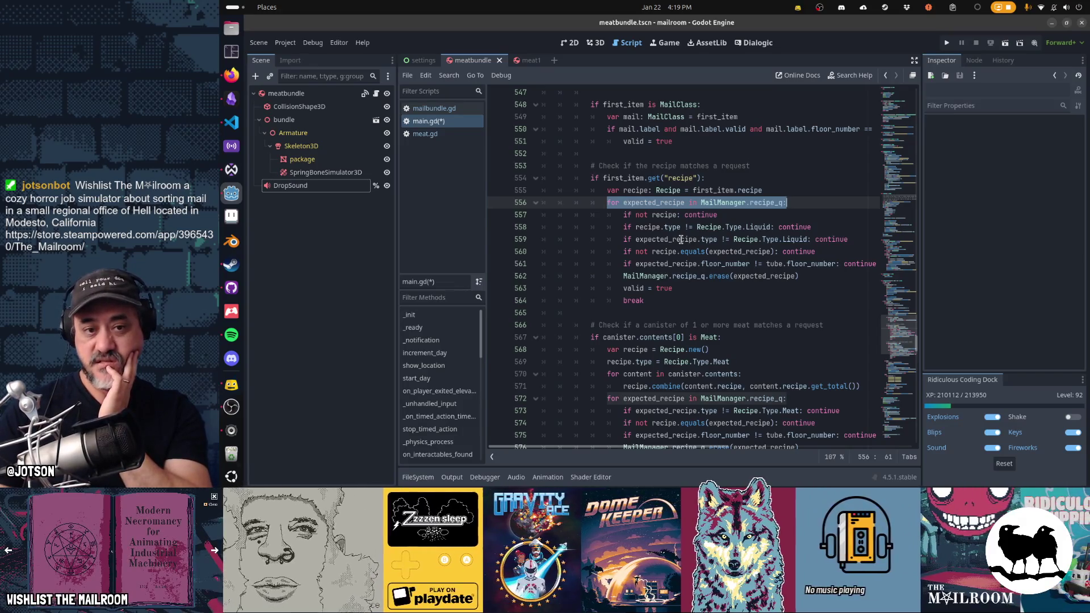
key("Down")
key("Down")
key("Down")
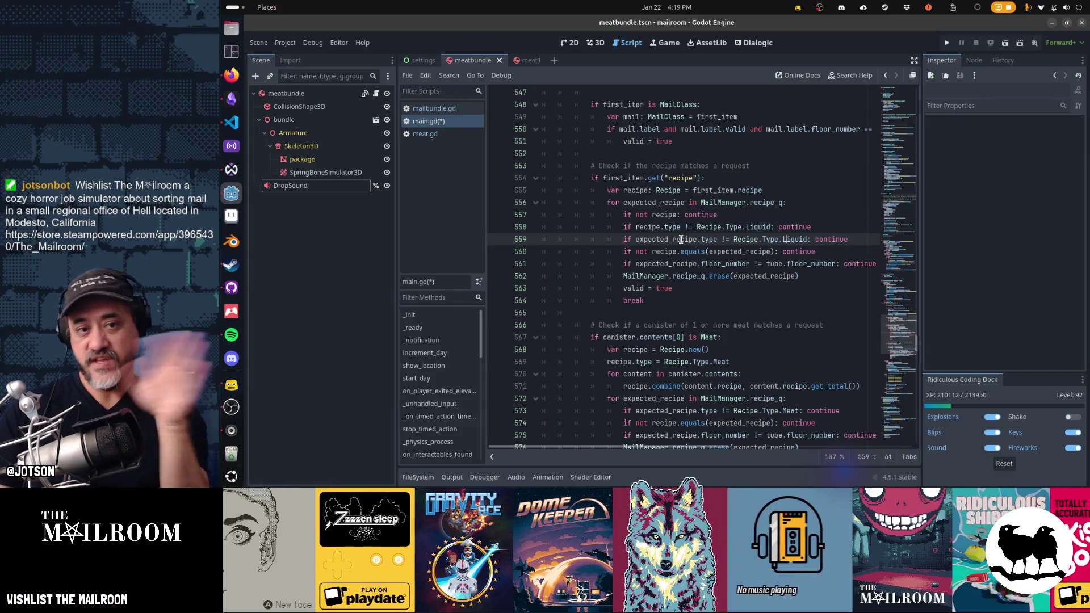
key("Up")
key("Up")
key("Up")
key("Down")
key("Down")
key("Down")
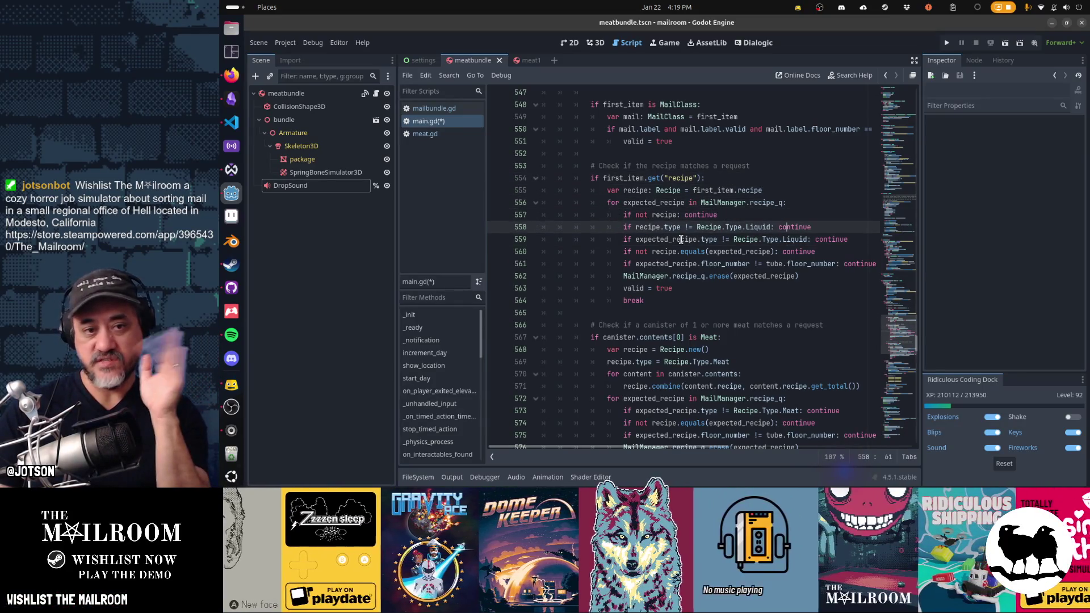
key("Down")
key("Down")
key("Down")
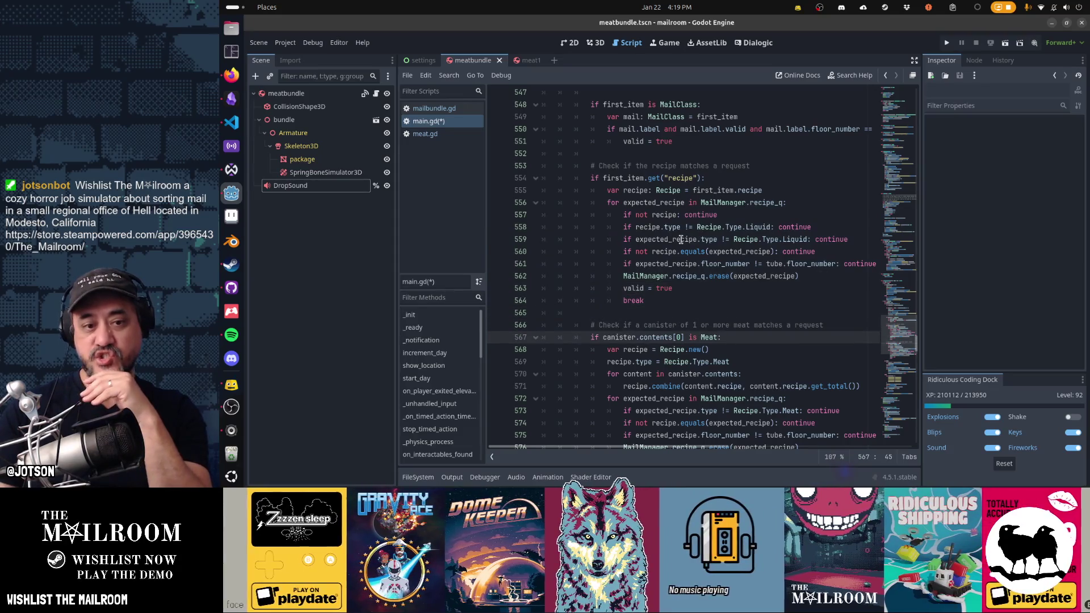
key("shift+Home")
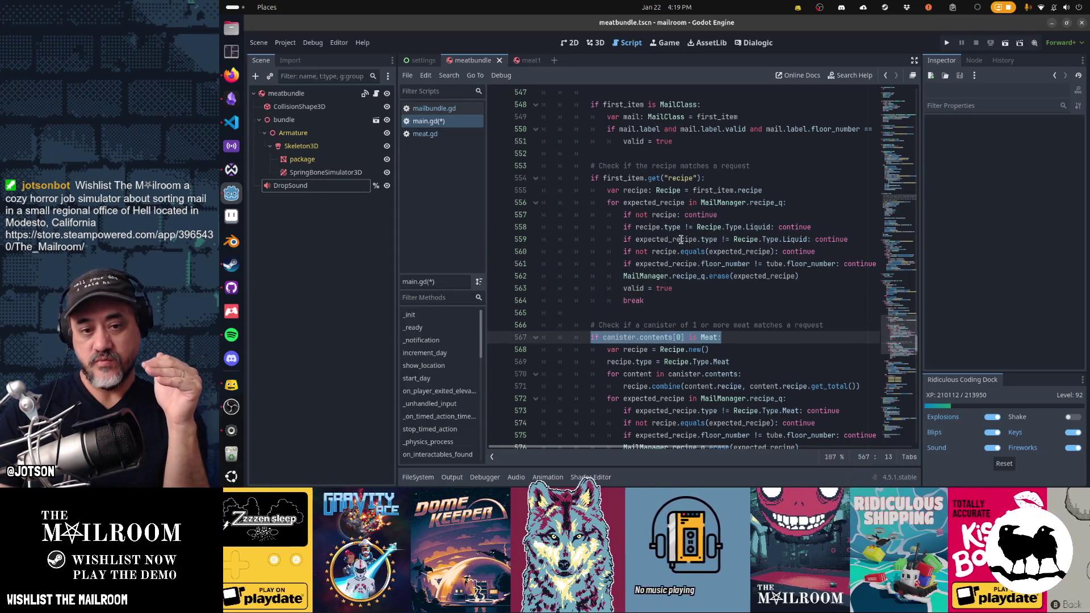
key("Down")
key("Down")
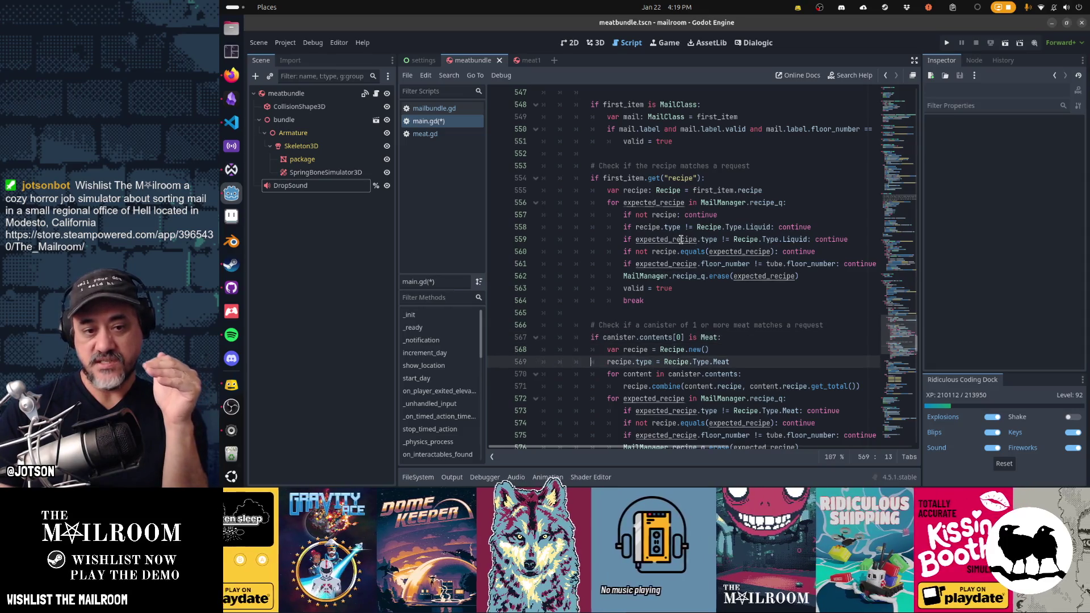
scroll(681, 239, "down", 2)
key("Up")
key("Up")
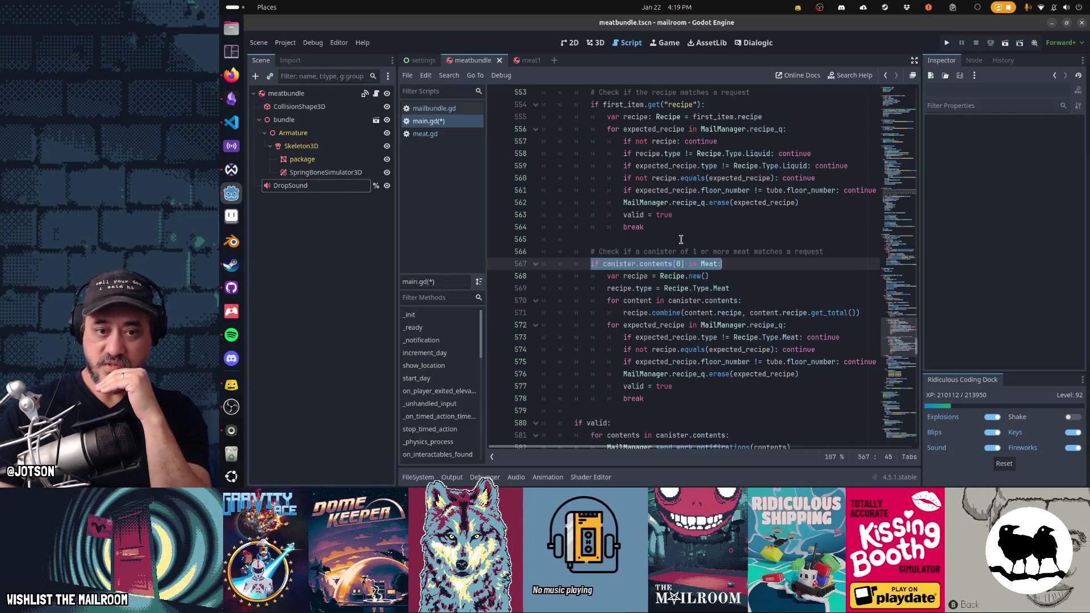
key("Down")
key("Down")
key("Down")
key("End")
key("Down")
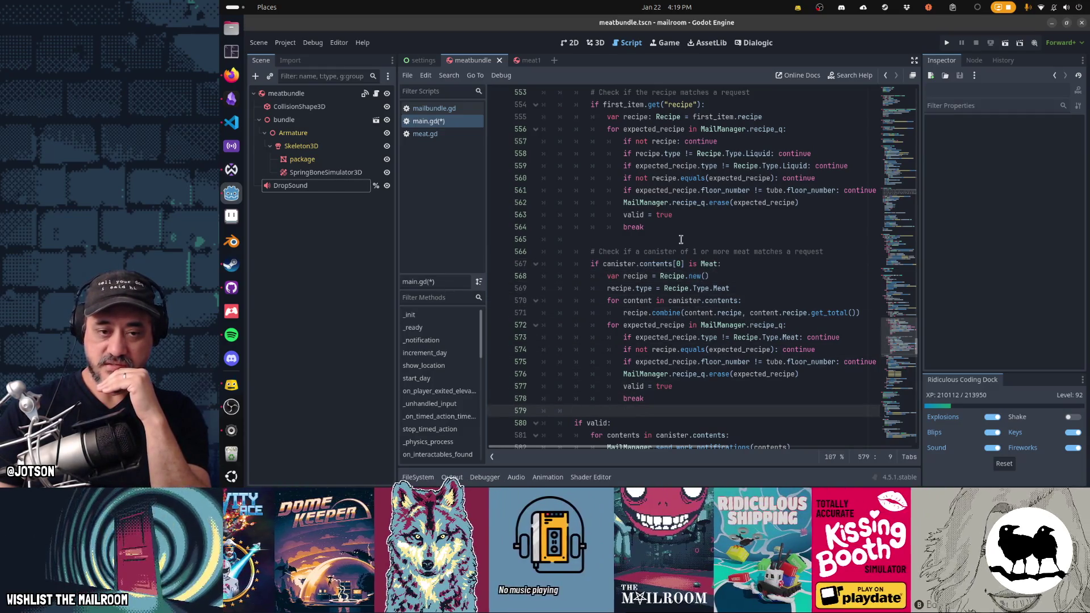
key("Up")
key("Up")
key("Up")
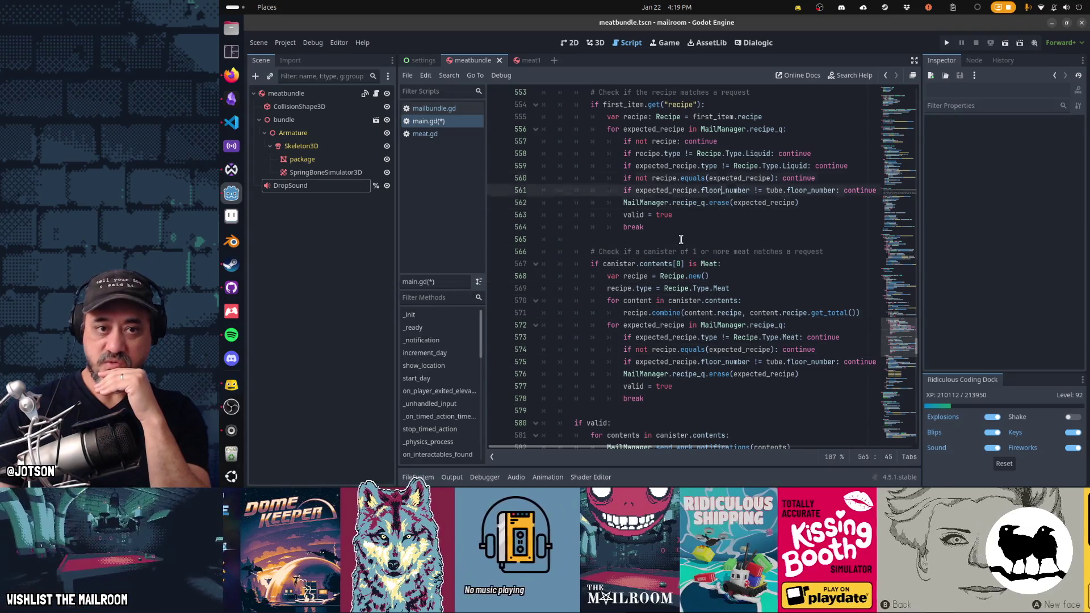
key("Up")
key("Up")
key("Up")
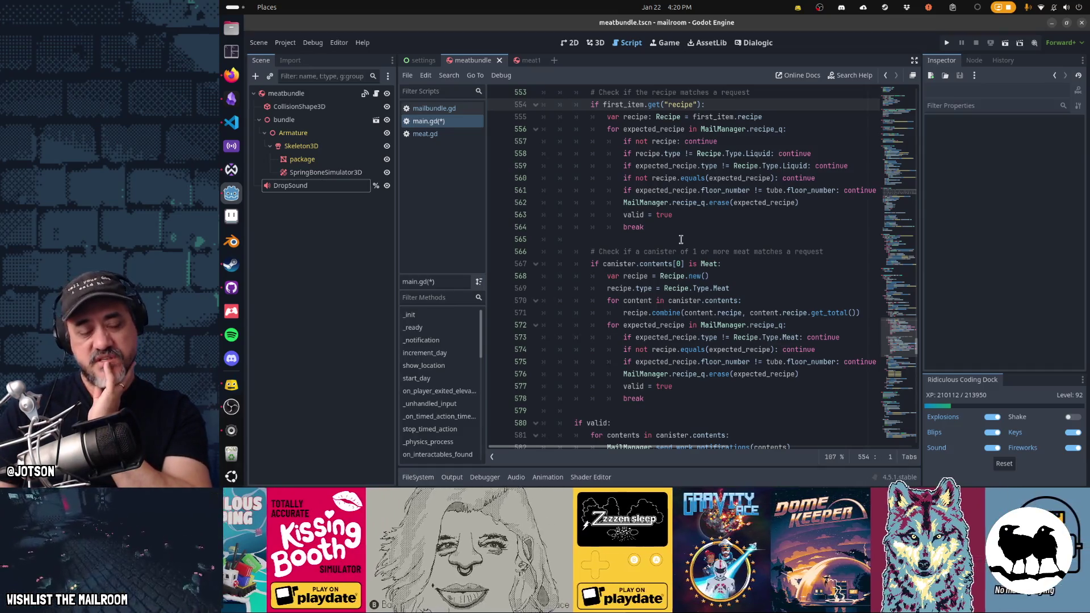
Highlight the recipe check's Liquid type, equality and floor tests.
key("shift+Down")
key("shift+Down")
key("shift+Down")
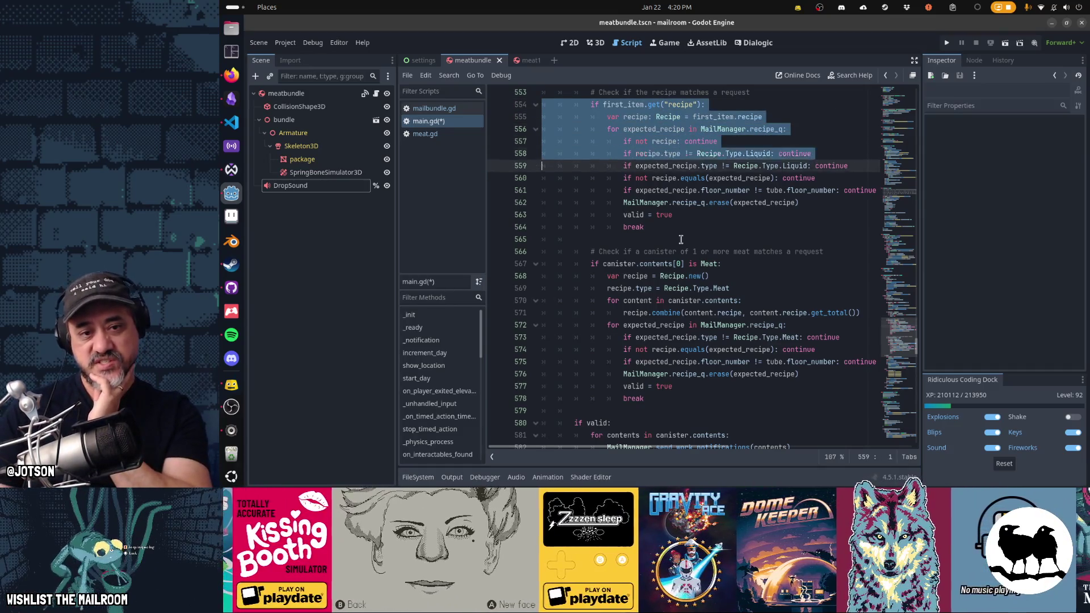
key("Up")
key("Up")
key("Up")
key("shift+Down")
key("shift+Down")
key("shift+Down")
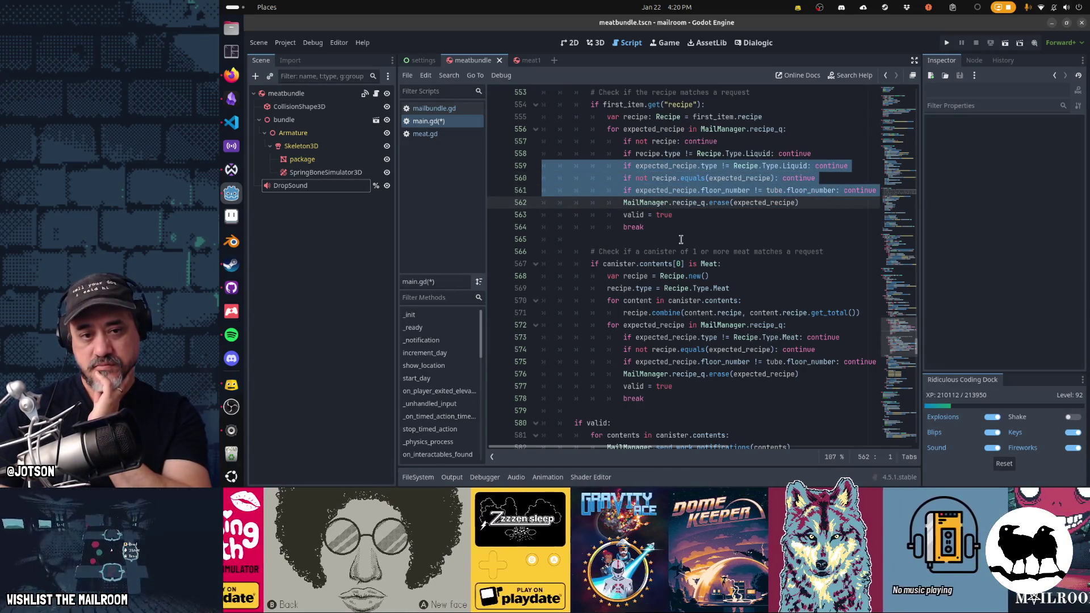
key("Up")
key("Up")
key("Up")
key("End")
key("Down")
key("Down")
key("Down")
key("Up")
key("Up")
key("Up")
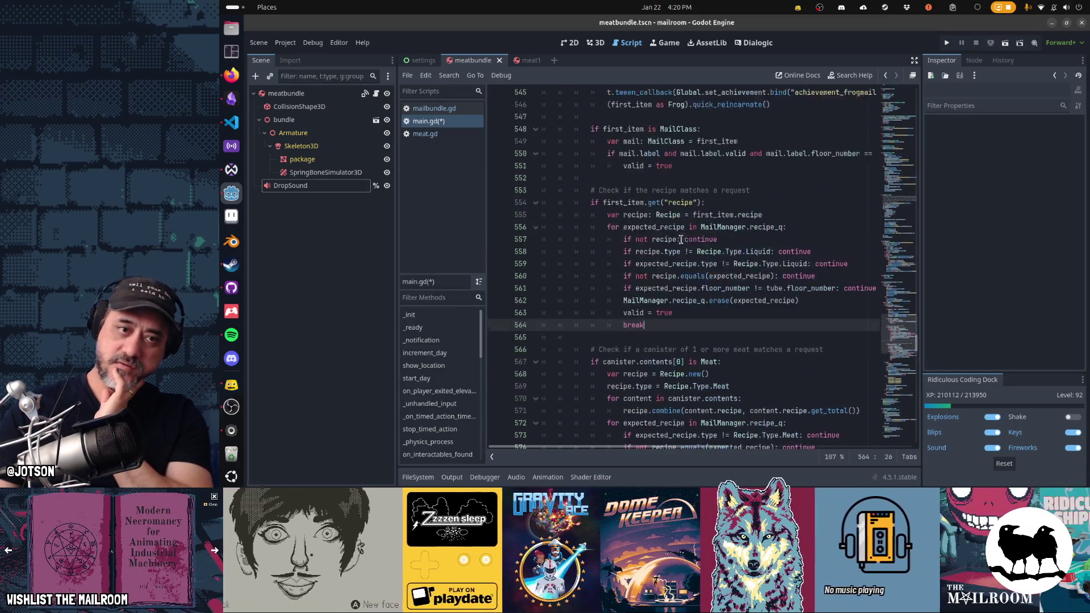
key("End")
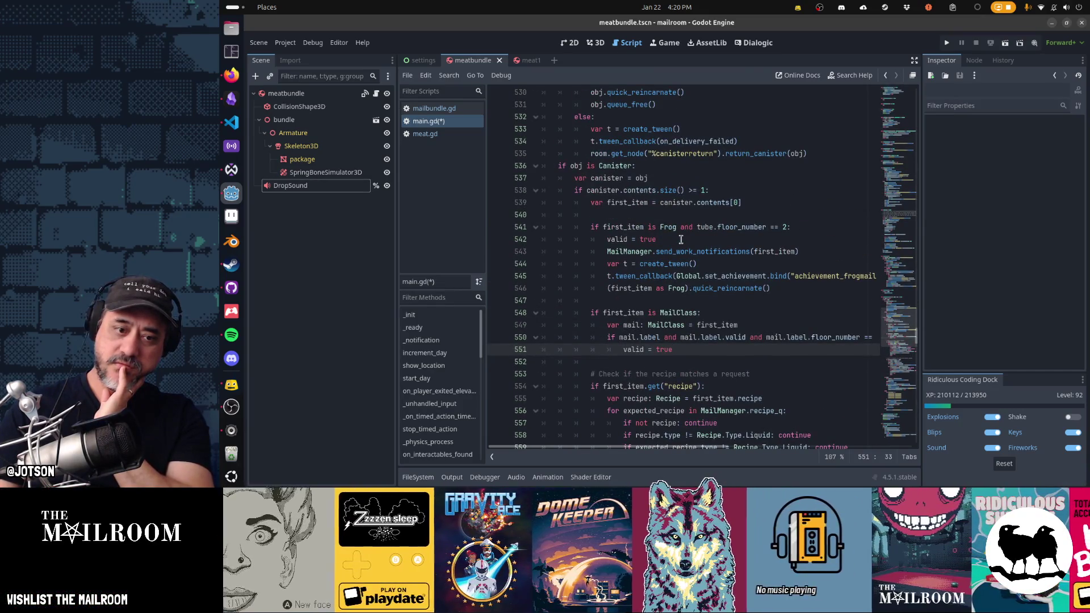
Select the whole meat matching check block, lines 565–578.
scroll(681, 240, "down", 5)
key("Down")
key("Down")
key("Down")
key("End")
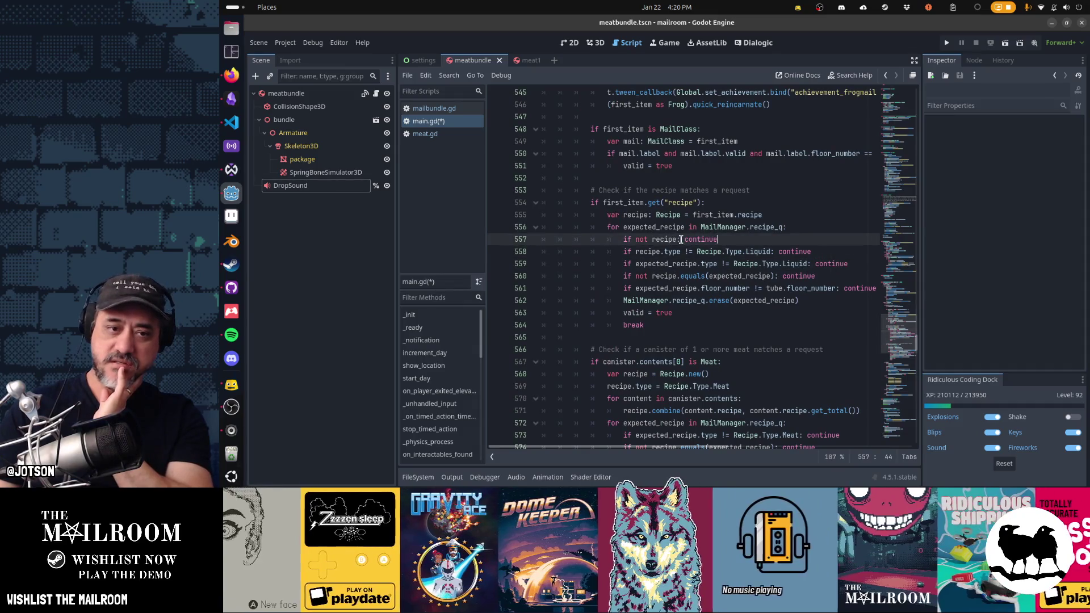
key("Up")
key("End")
key("Home")
key("Down")
key("Down")
key("Down")
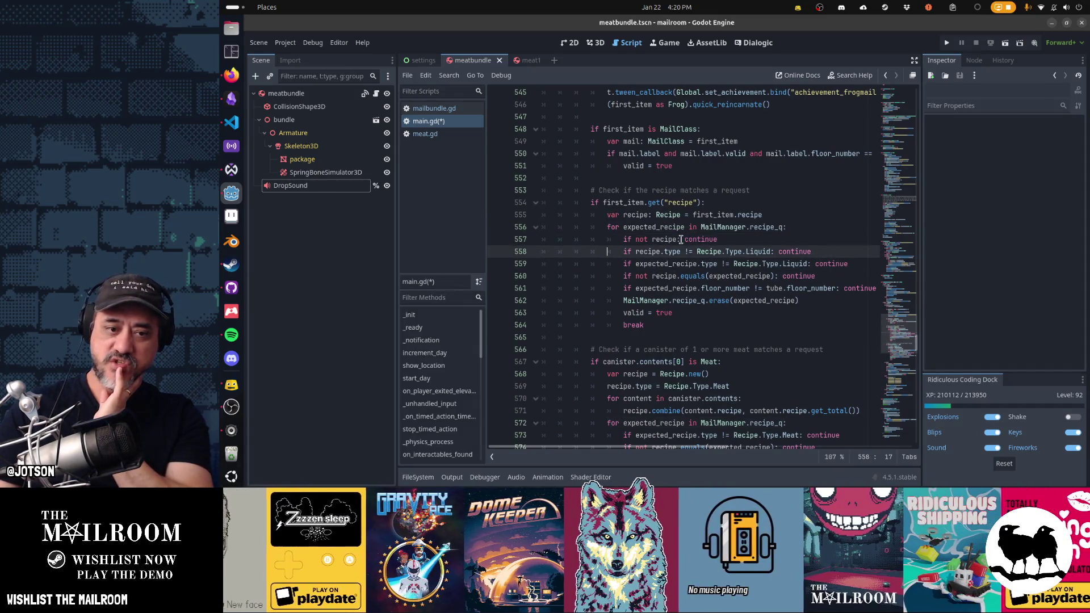
scroll(681, 240, "down", 5)
key("Down")
key("Down")
key("Down")
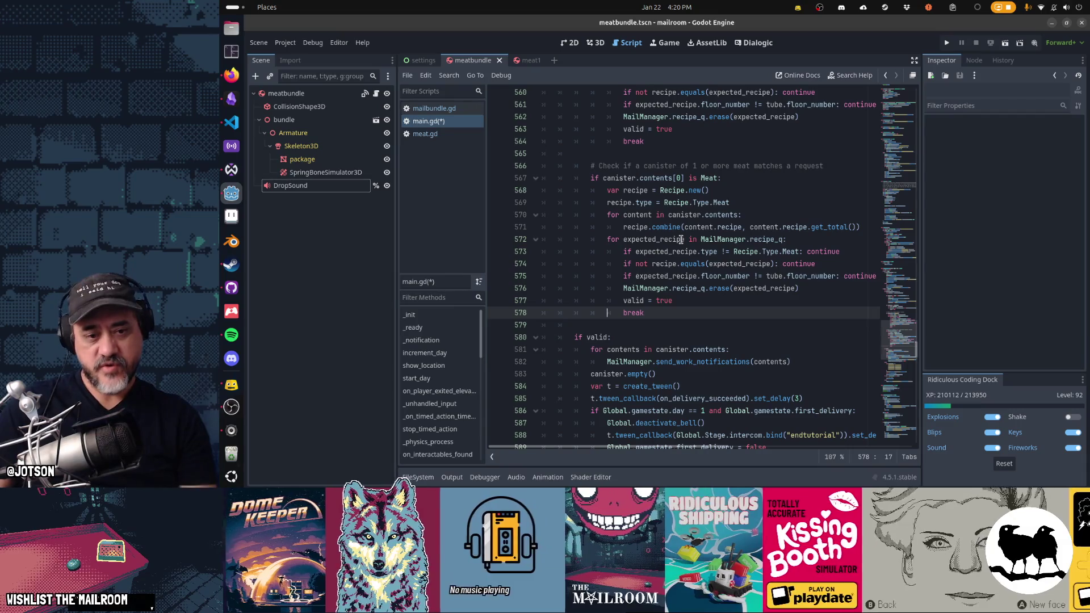
key("shift+Up")
key("shift+Up")
key("shift+Up")
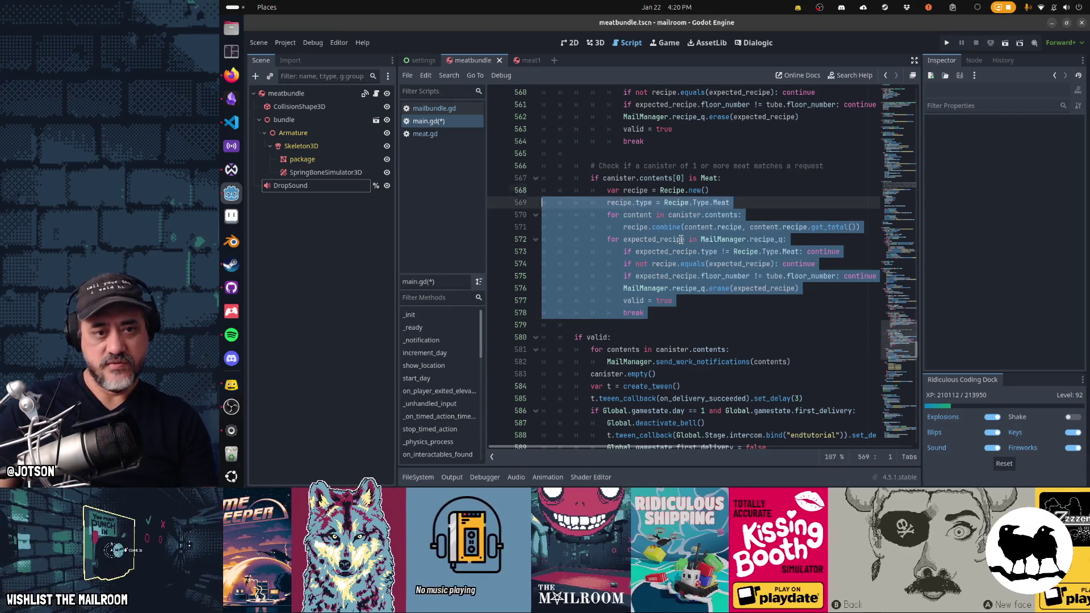
Move the meat check block above the recipe check, leaving single blank lines between checks.
key("ctrl+x")
key("Up")
key("Up")
key("Up")
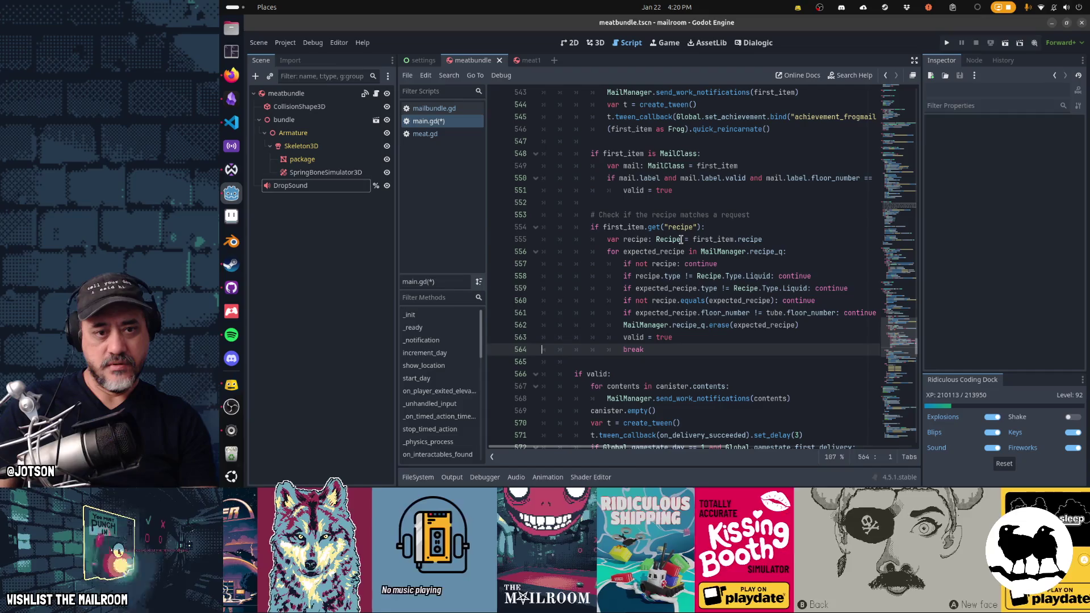
key("ctrl+v")
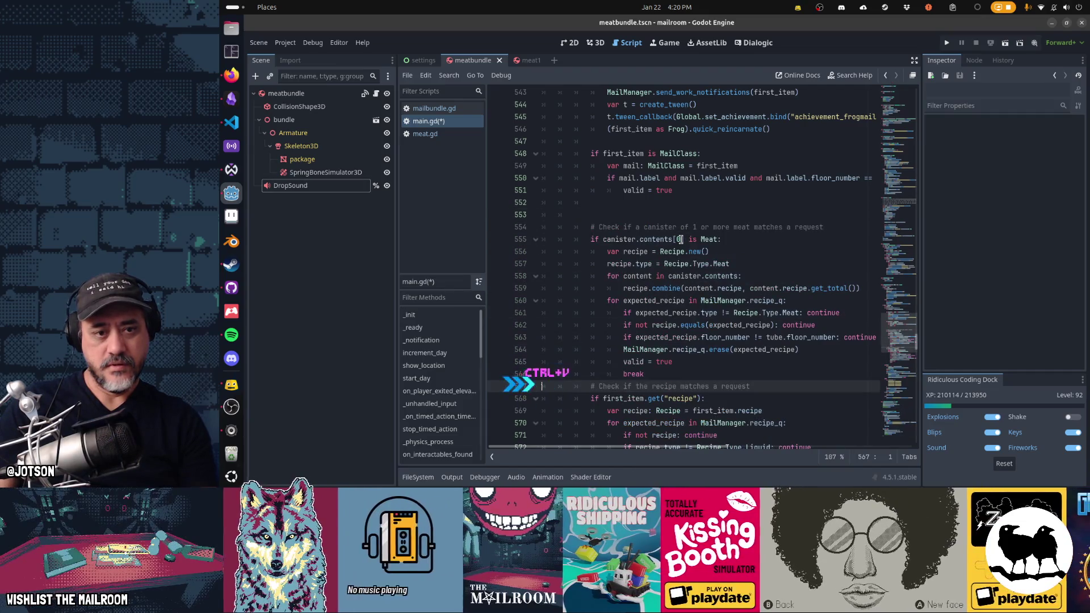
key("Return")
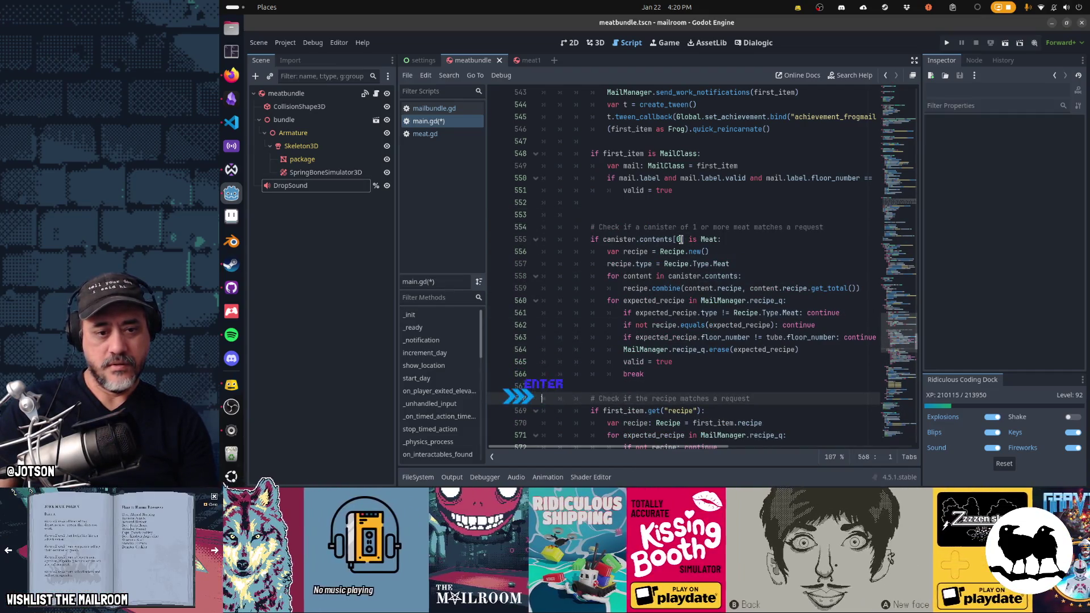
key("BackSpace")
key("Up")
key("Up")
key("Up")
key("Up")
key("Up")
key("Up")
key("BackSpace")
key("BackSpace")
key("BackSpace")
key("ctrl+z")
key("BackSpace")
key("BackSpace")
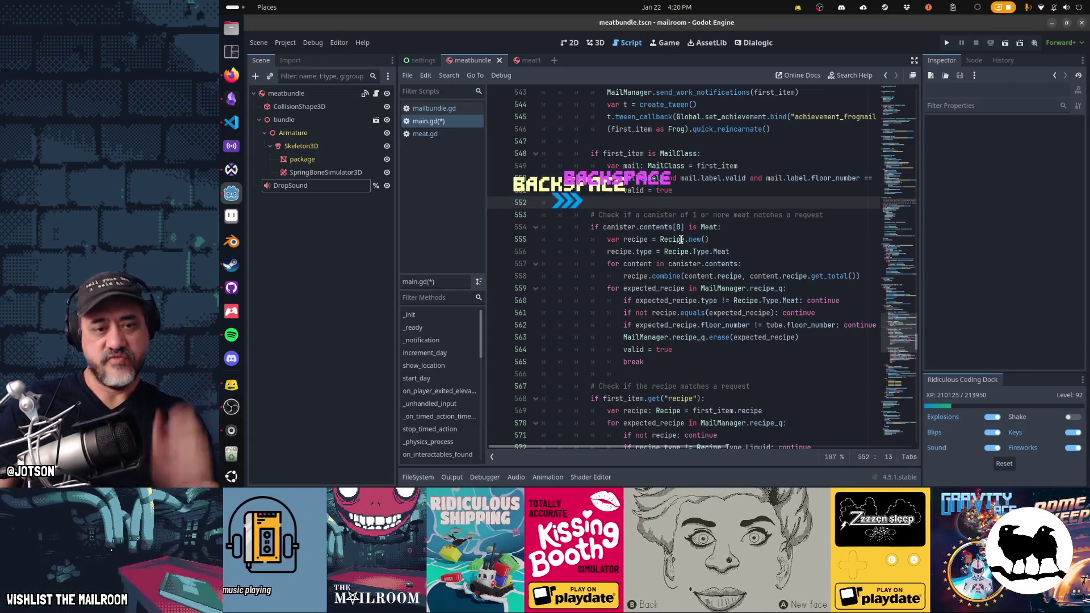
key("Up")
key("Up")
key("Up")
key("Up")
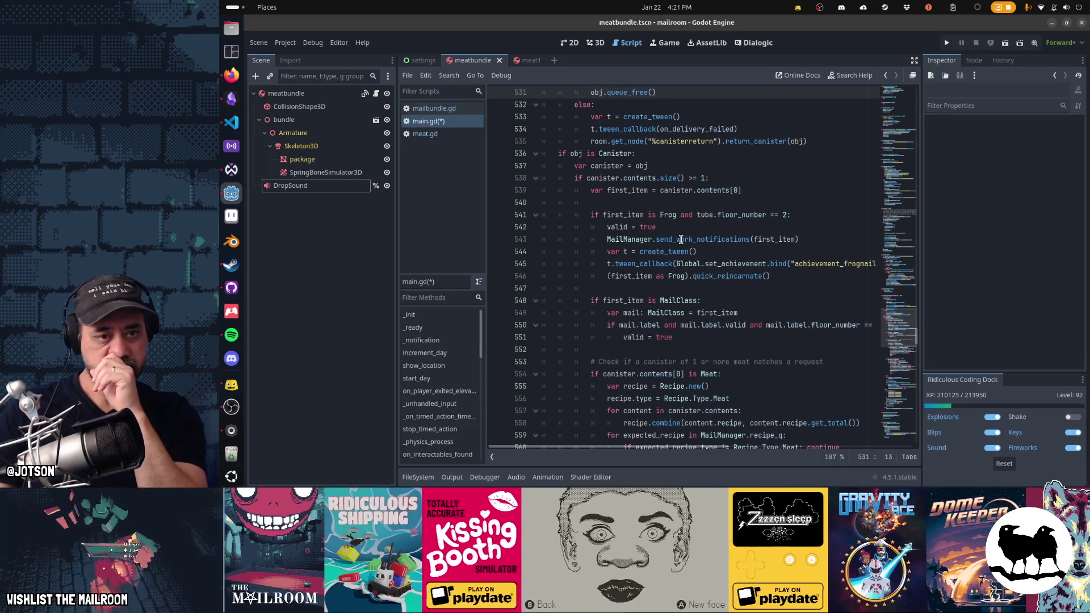
Guard the recipe check with 'not valid and' so it skips after a meat match.
key("Down")
key("Down")
key("Down")
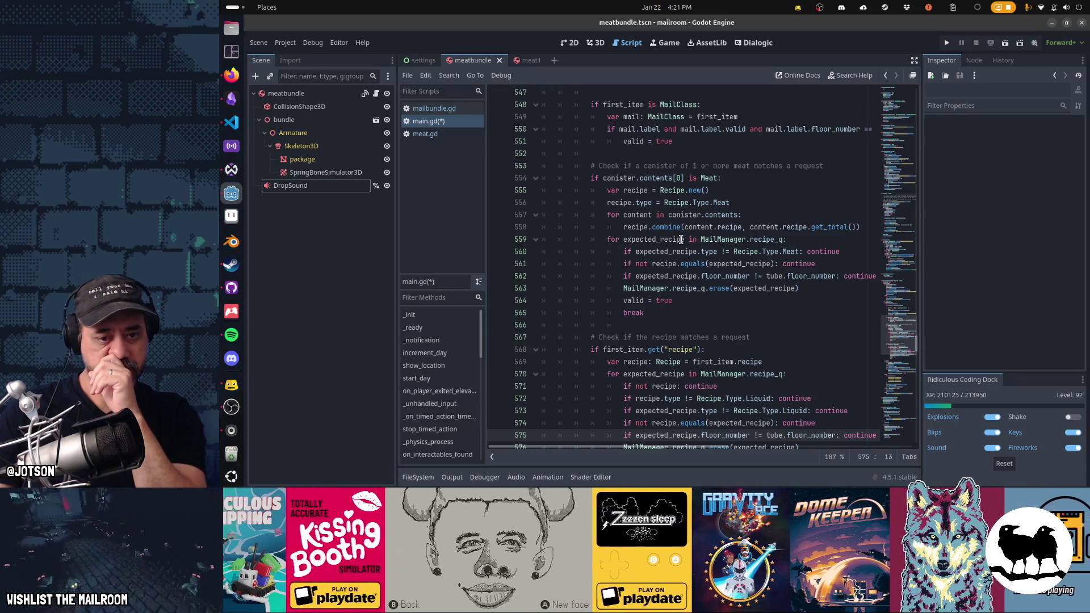
key("Up")
key("Up")
key("Up")
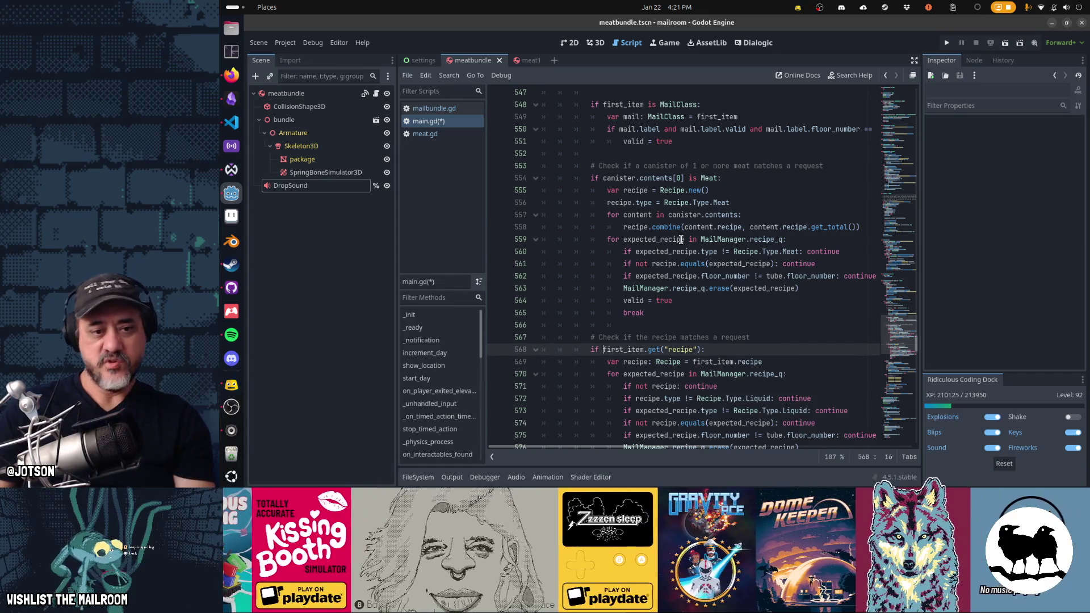
type("not valid and")
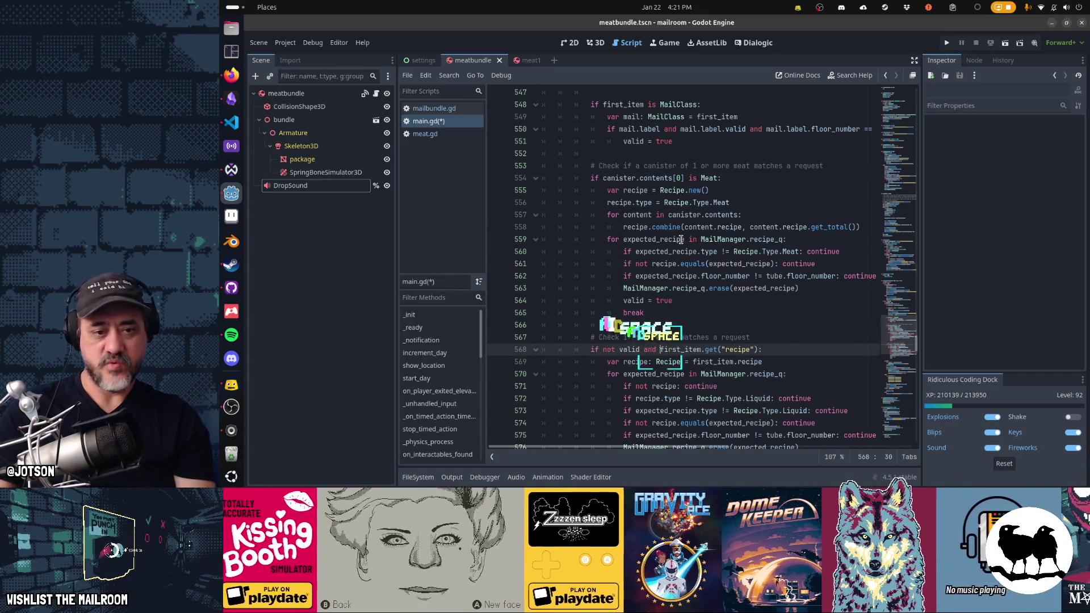
Add the 'not valid and' guard to the meat, mail and frog check conditions.
key("Up")
key("Up")
key("Up")
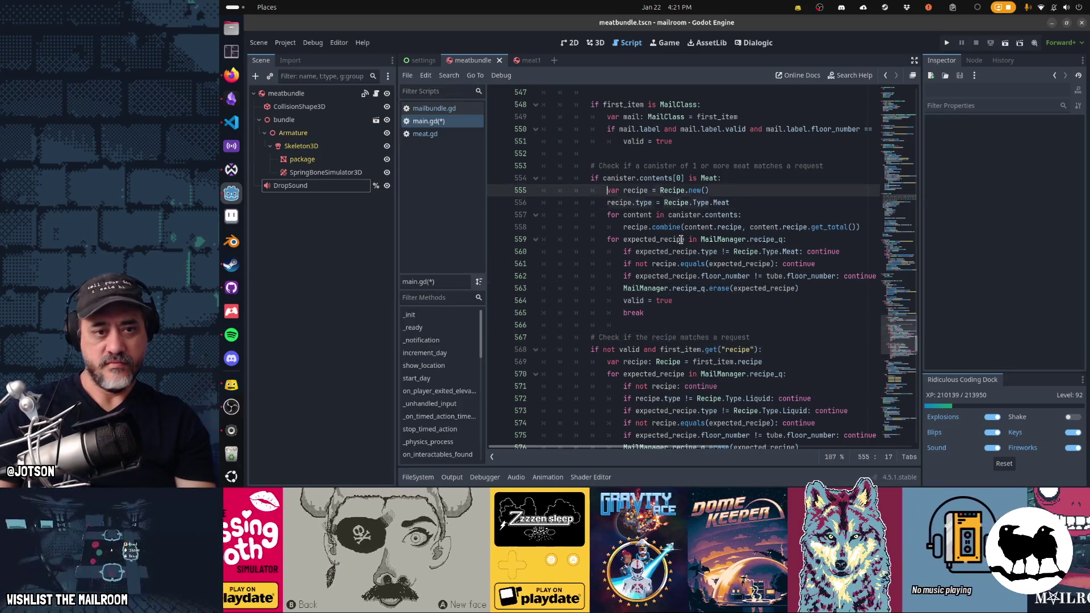
type("not valid and")
key("Up")
key("Up")
key("Up")
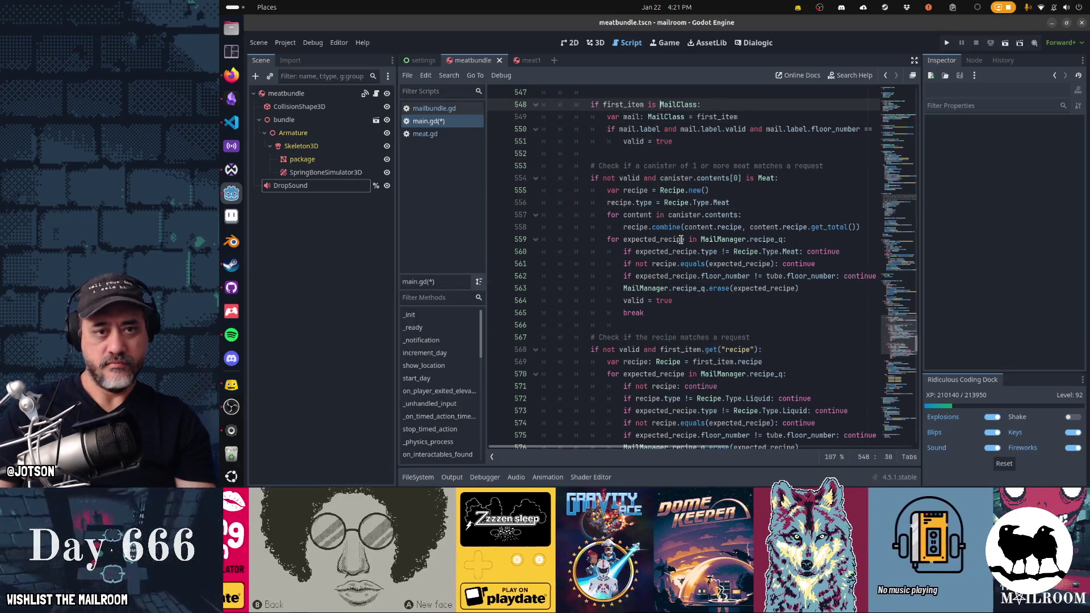
key("ctrl+v")
scroll(681, 239, "up", 7)
key("Up")
key("Up")
key("Up")
key("Up")
key("Up")
key("Down")
key("ctrl+v")
key("Up")
key("Up")
key("Up")
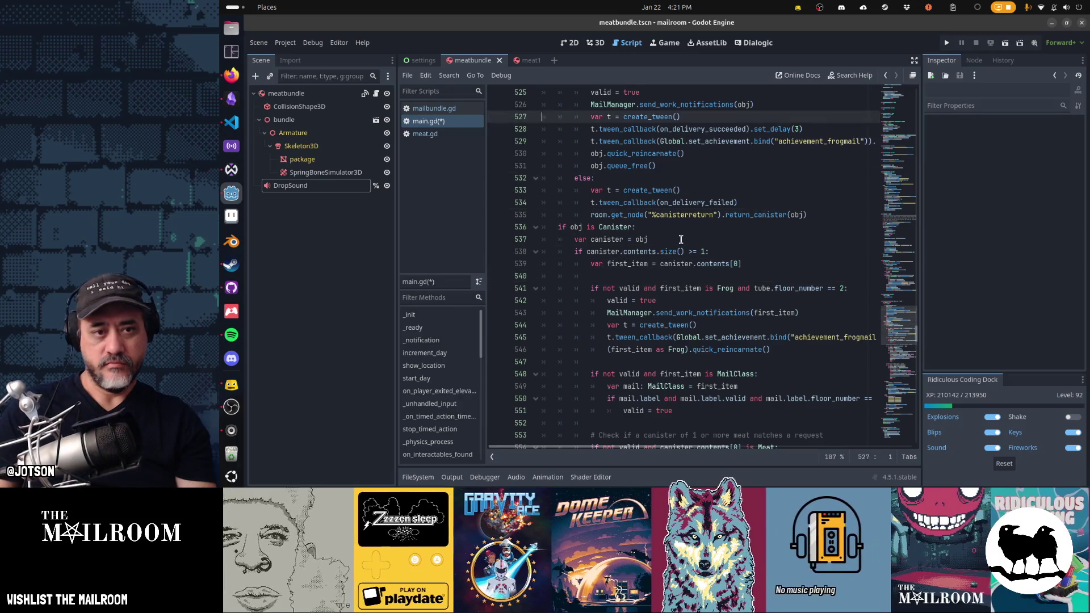
Highlight where valid starts false, the frog object branch and the line setting valid true.
scroll(681, 239, "up", 1)
key("Down")
key("Down")
key("Down")
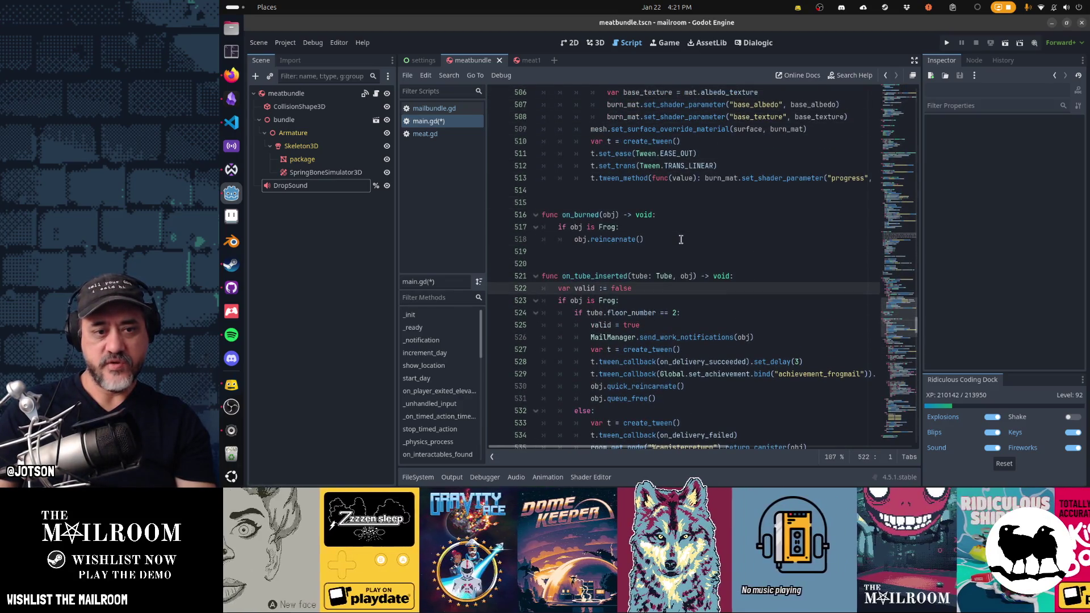
key("Down")
scroll(681, 239, "down", 3)
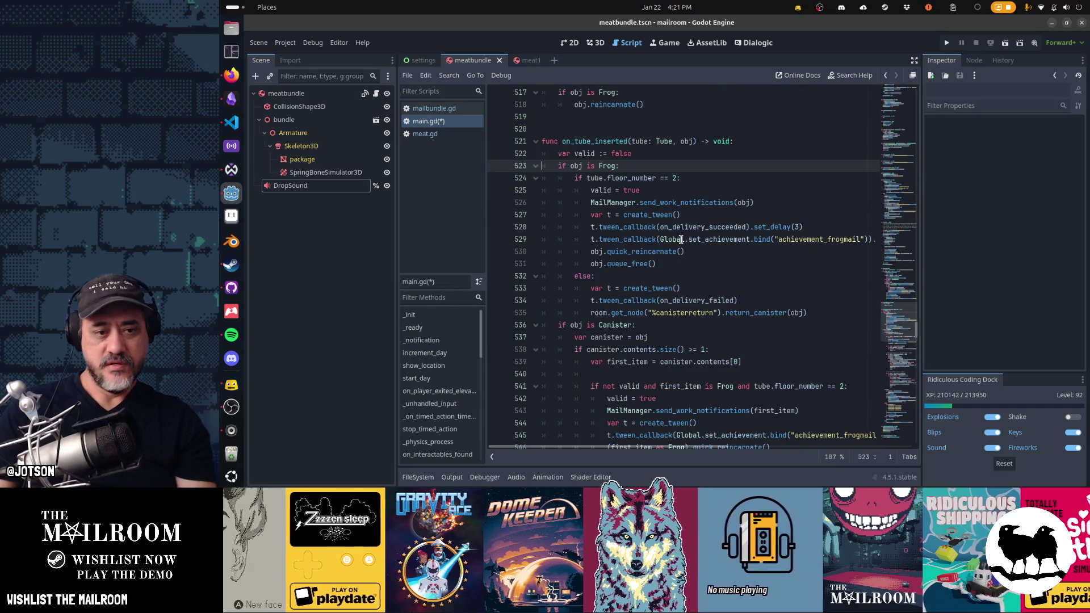
key("shift+Down")
key("shift+Down")
key("shift+Down")
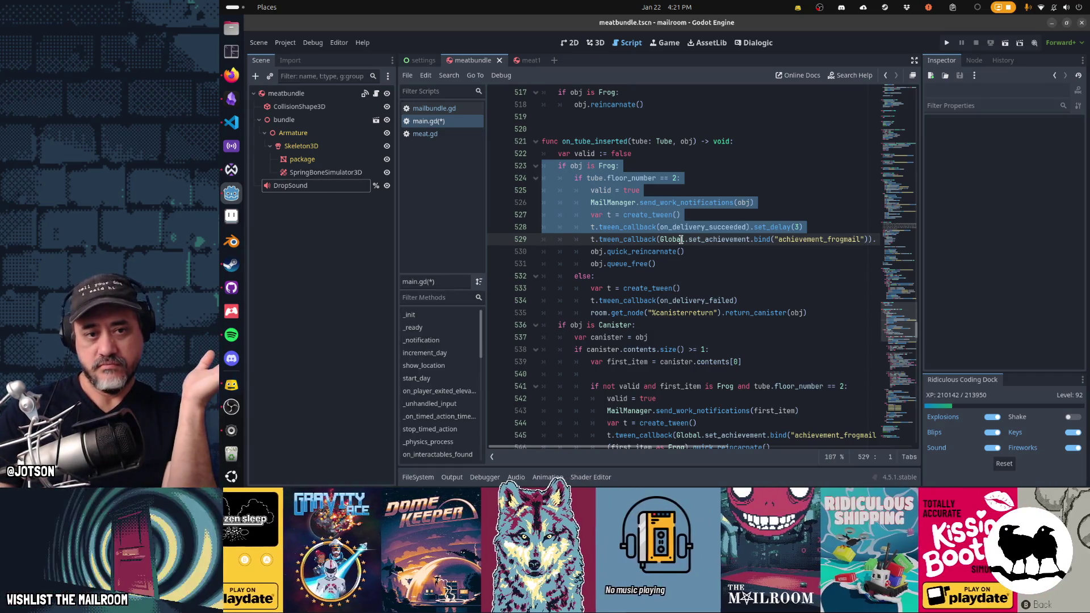
key("Up")
key("Up")
key("Up")
key("shift+Down")
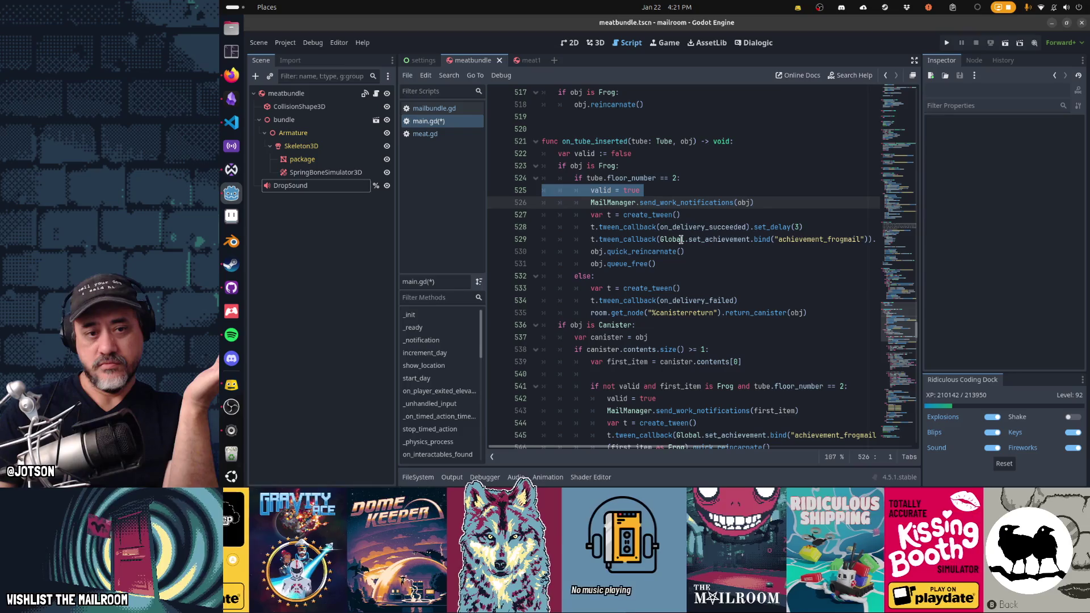
key("Up")
key("Up")
key("Up")
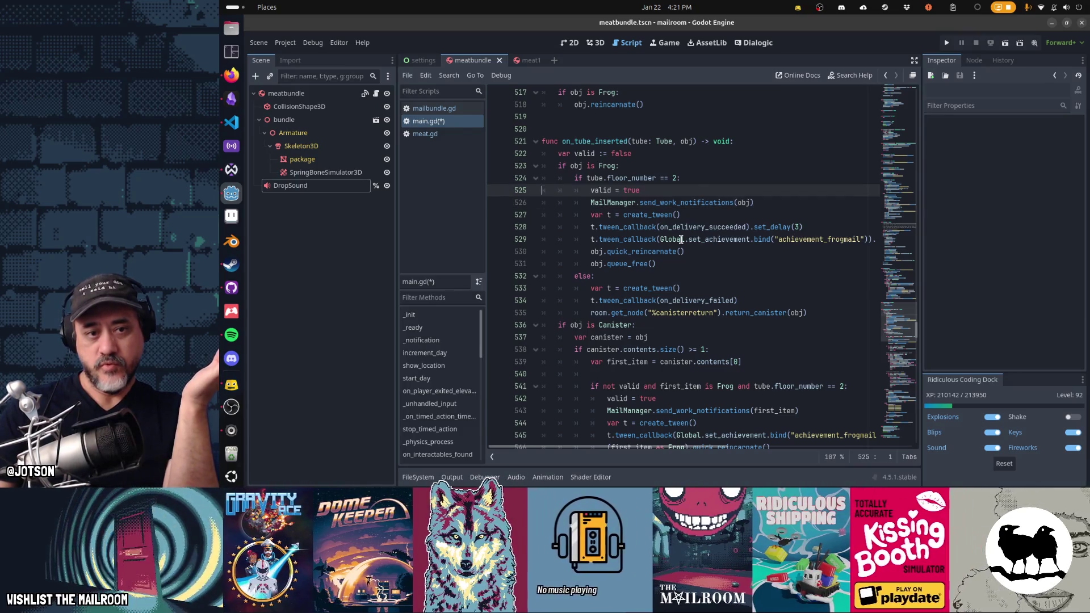
key("shift+Down")
Point out the canister branch line, then clear the highlighted selection.
key("Down")
key("Down")
key("Down")
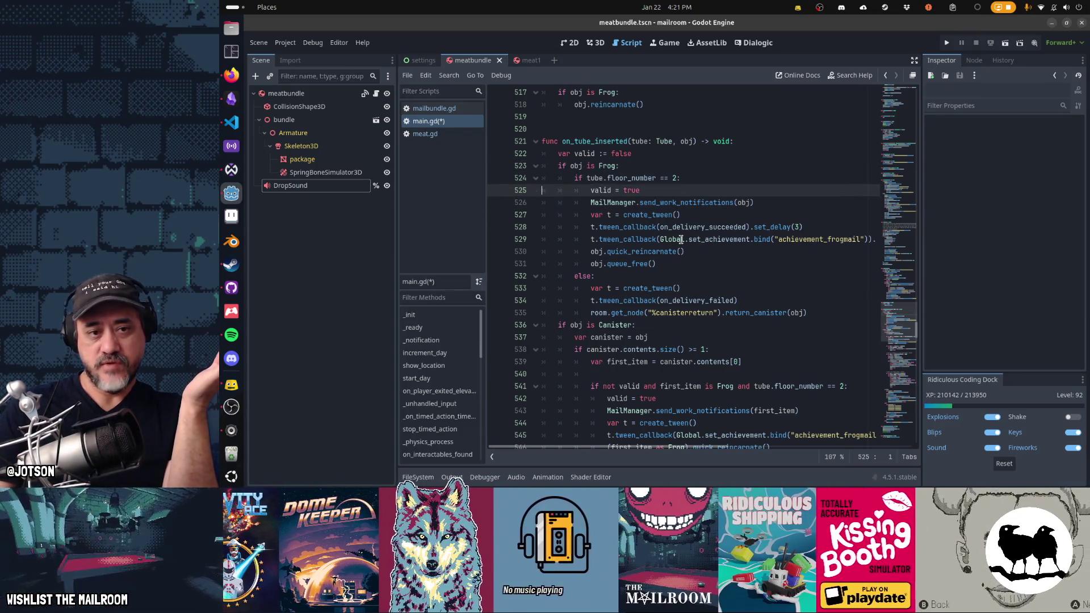
key("shift+Up")
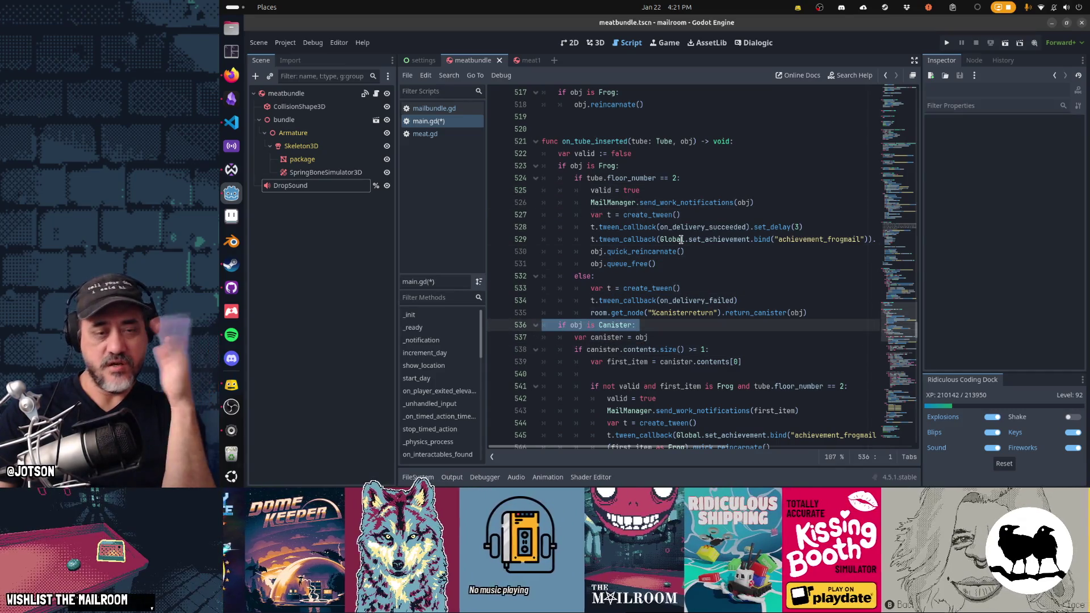
key("Up")
key("Up")
key("Up")
key("shift+Down")
key("Down")
key("Down")
key("Down")
key("Down")
key("Down")
key("Down")
key("Up")
key("Up")
key("Up")
key("Up")
key("Up")
key("Up")
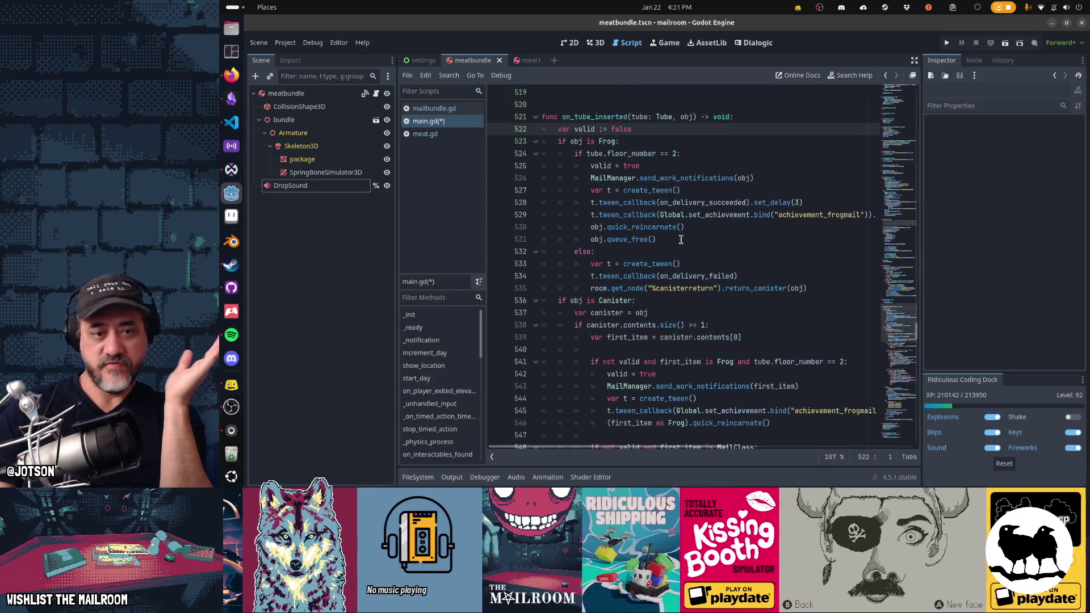
key("Down")
key("Down")
key("Down")
key("Down")
key("Down")
key("Down")
Review the guarded frog, mail and meat check conditions in turn.
key("ctrl+Right")
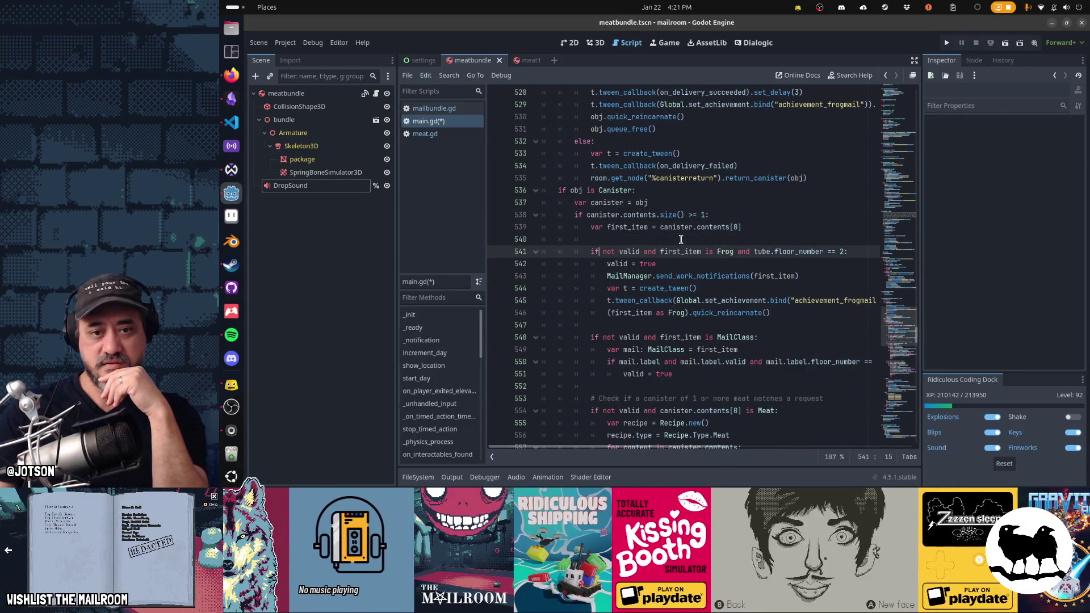
key("shift+End")
key("Down")
key("Down")
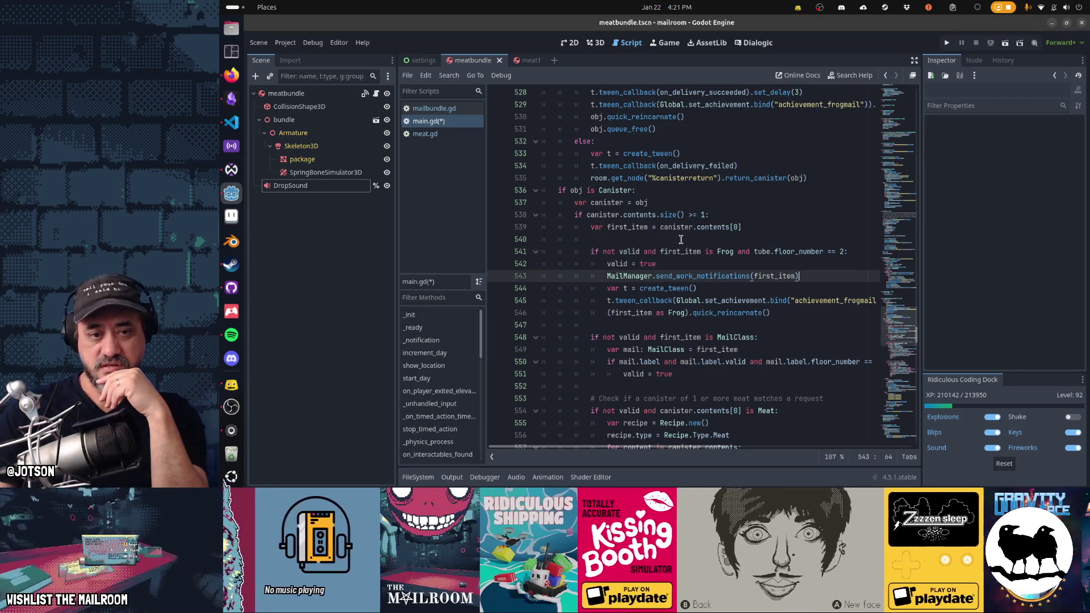
key("Down")
key("Down")
key("Down")
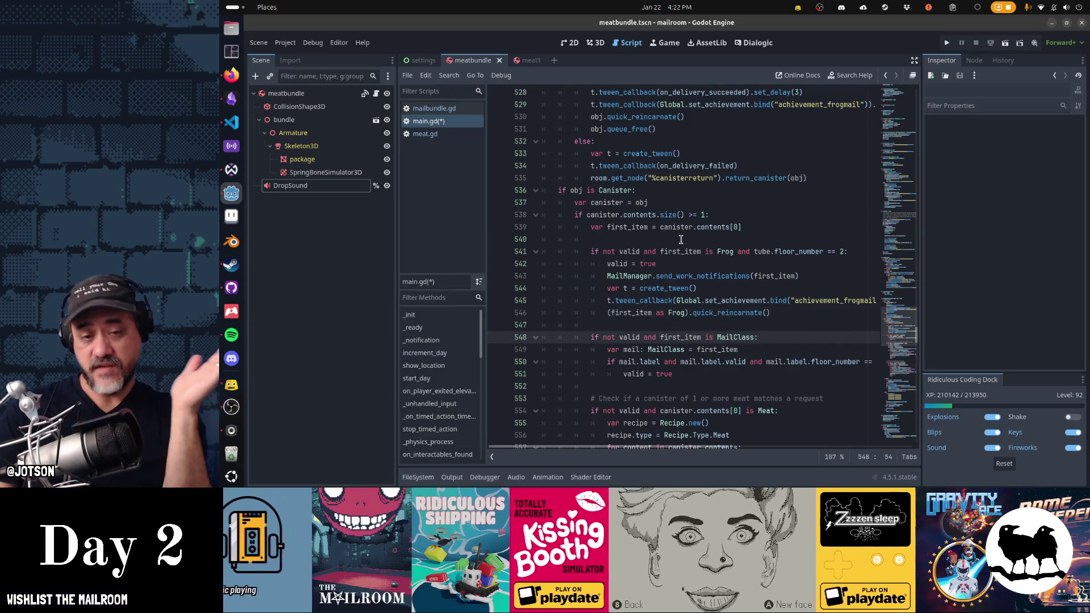
key("Down")
key("Down")
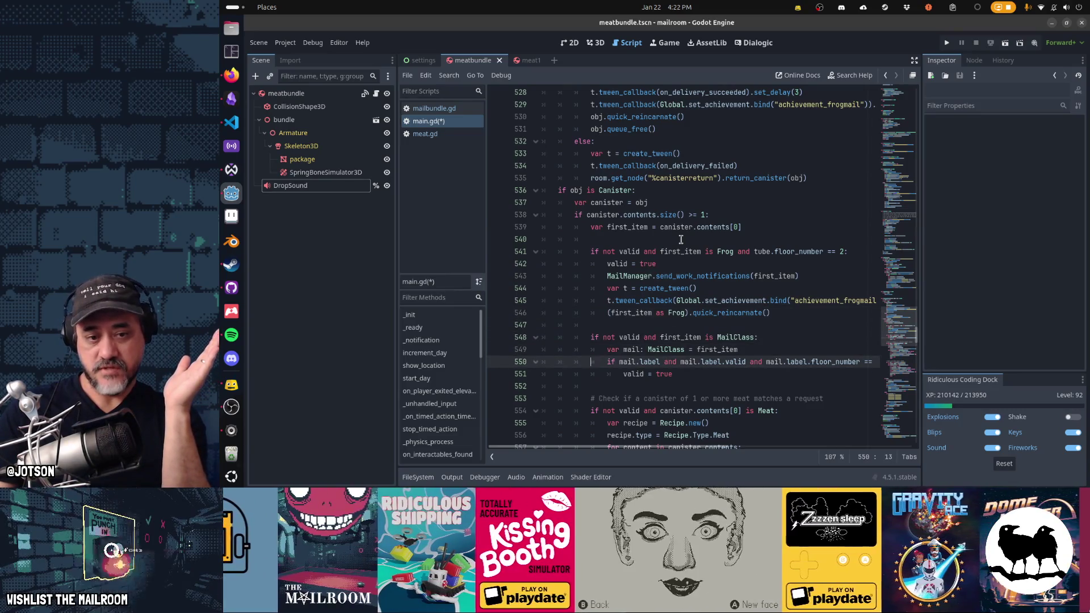
key("Home")
scroll(681, 240, "down", 3)
key("Down")
key("Down")
key("Down")
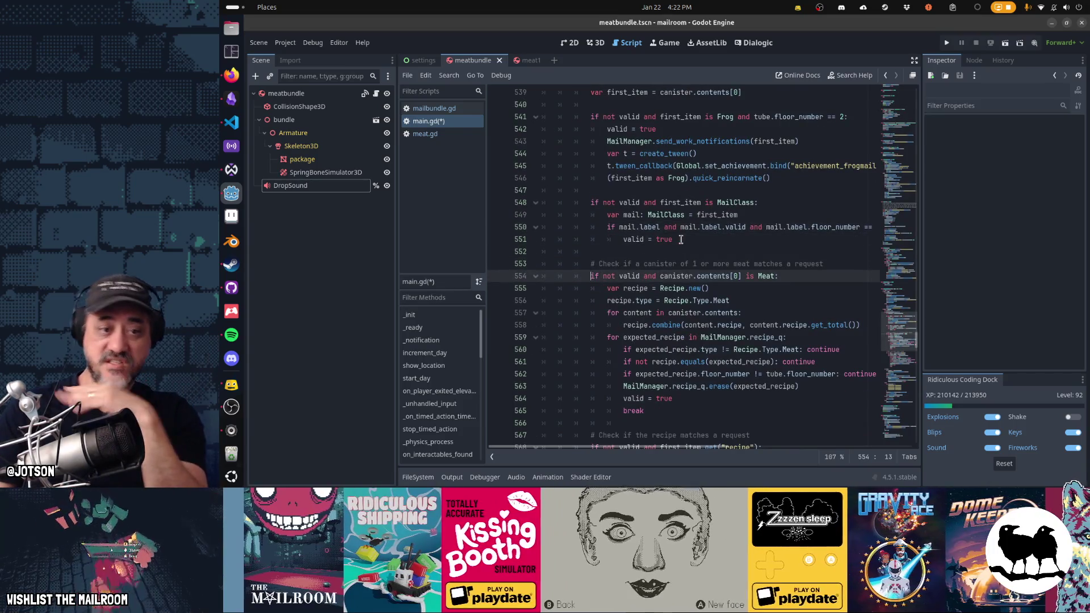